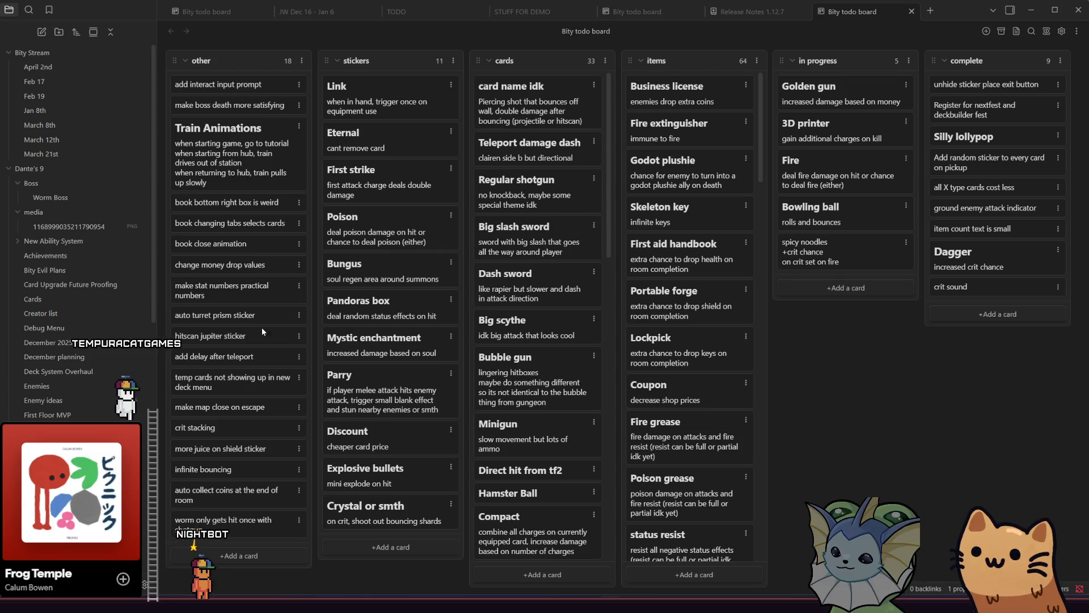
# Switch from the Obsidian todo board to the ui sprites sheet in Aseprite.
pyautogui.hotkey('alt', 'Tab')
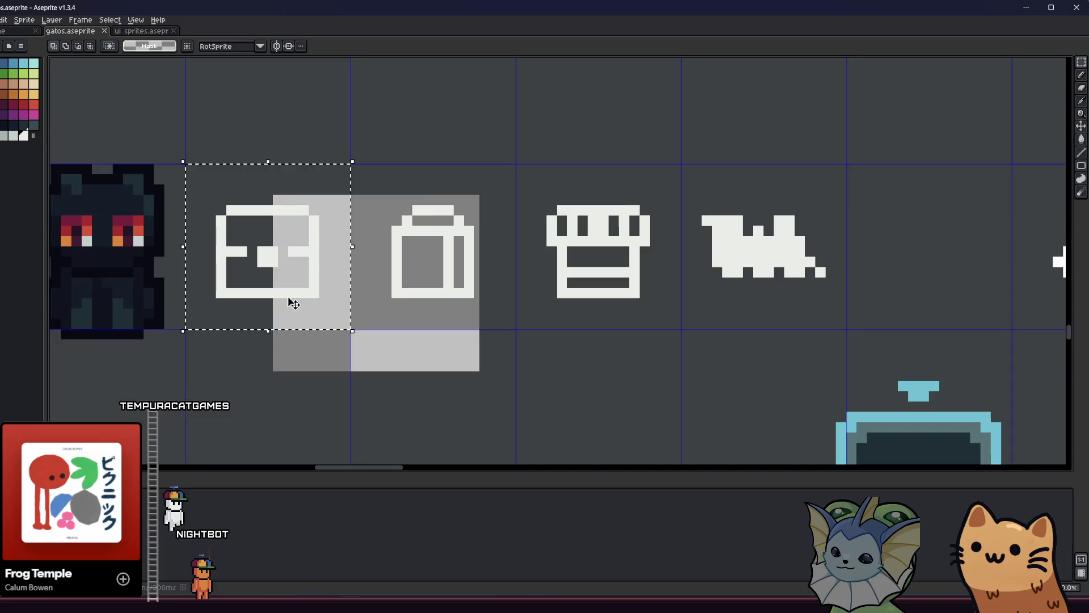
# Zoom and pan across the sheet's icons and item sprites, then return to Obsidian.
pyautogui.scroll(1, 294, 311)
pyautogui.scroll(-3, 297, 315)
pyautogui.scroll(-1, 300, 319)
pyautogui.moveTo(299, 333)
pyautogui.mouseDown()
pyautogui.moveTo(487, 384)
pyautogui.moveTo(482, 263)
pyautogui.mouseUp()
pyautogui.scroll(1, 482, 381)
pyautogui.scroll(1, 483, 263)
pyautogui.scroll(-3, 483, 265)
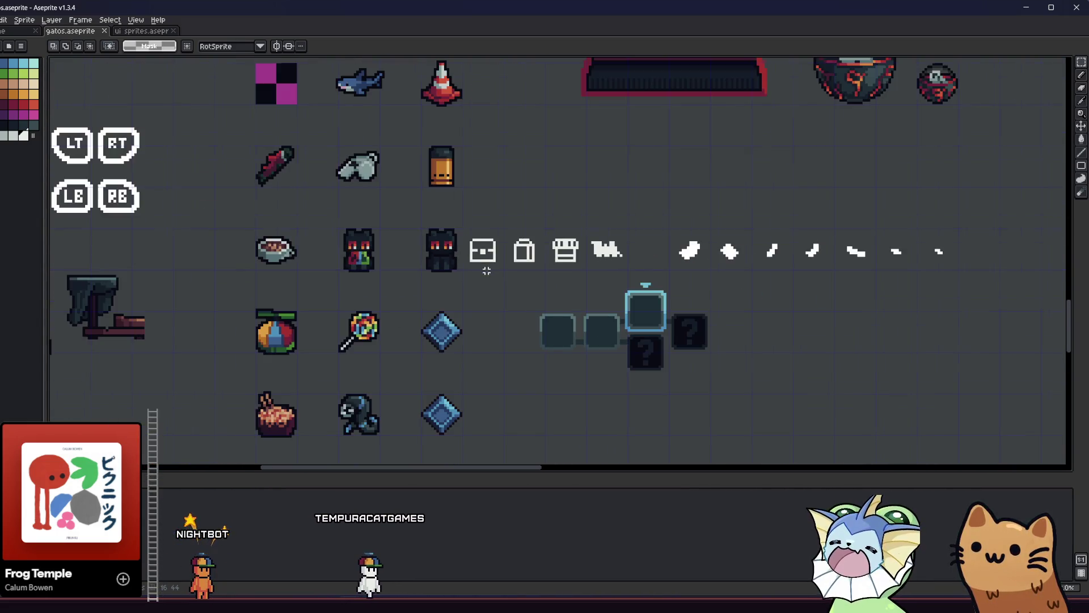
pyautogui.scroll(-2, 485, 268)
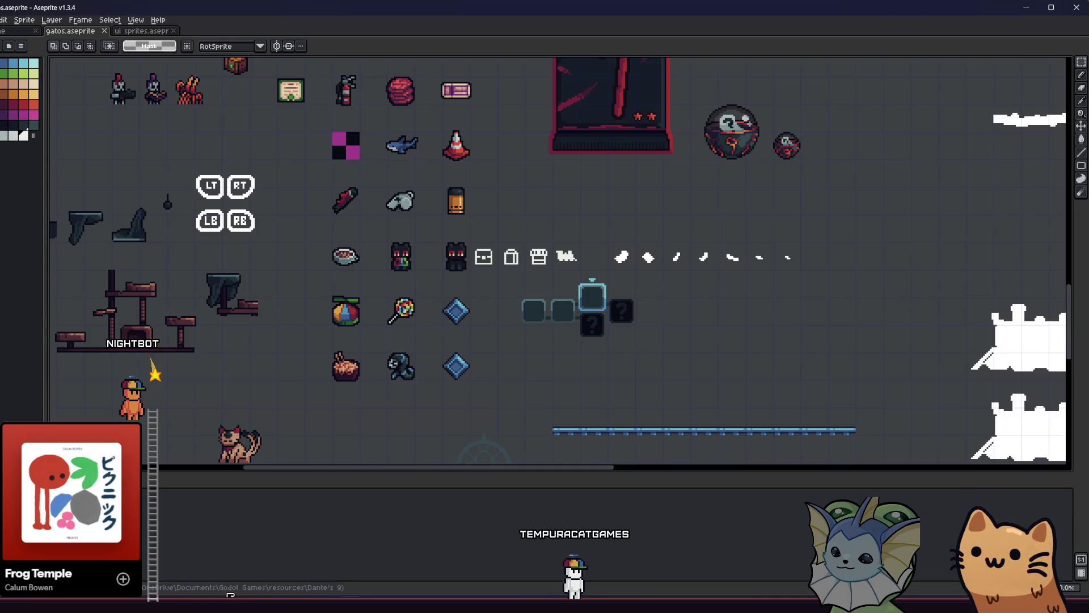
pyautogui.hotkey('alt', 'Tab')
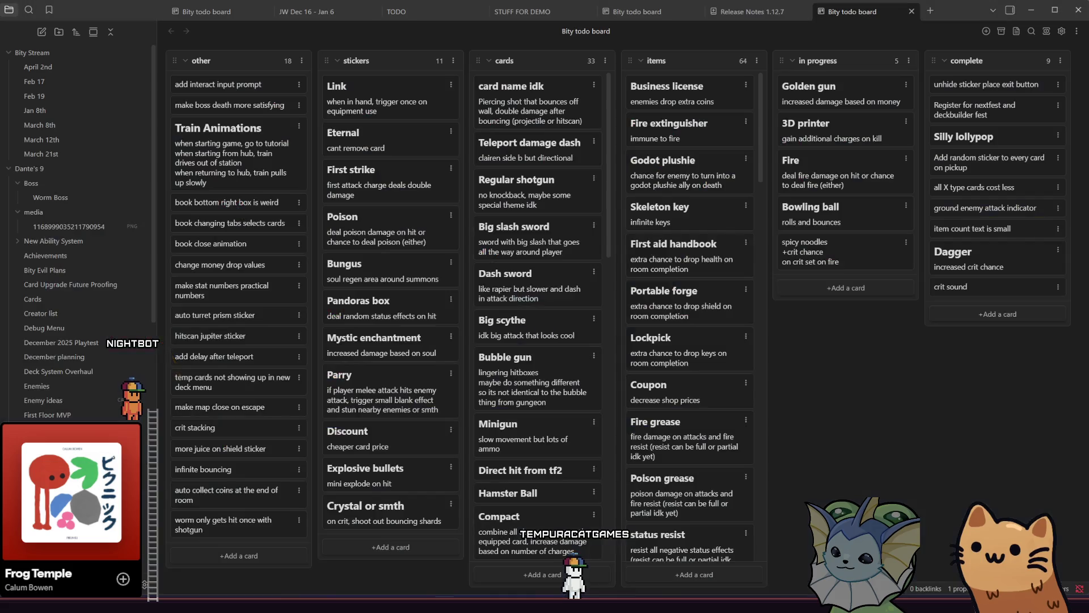
pyautogui.rightClick(648, 131)
pyautogui.click(911, 359)
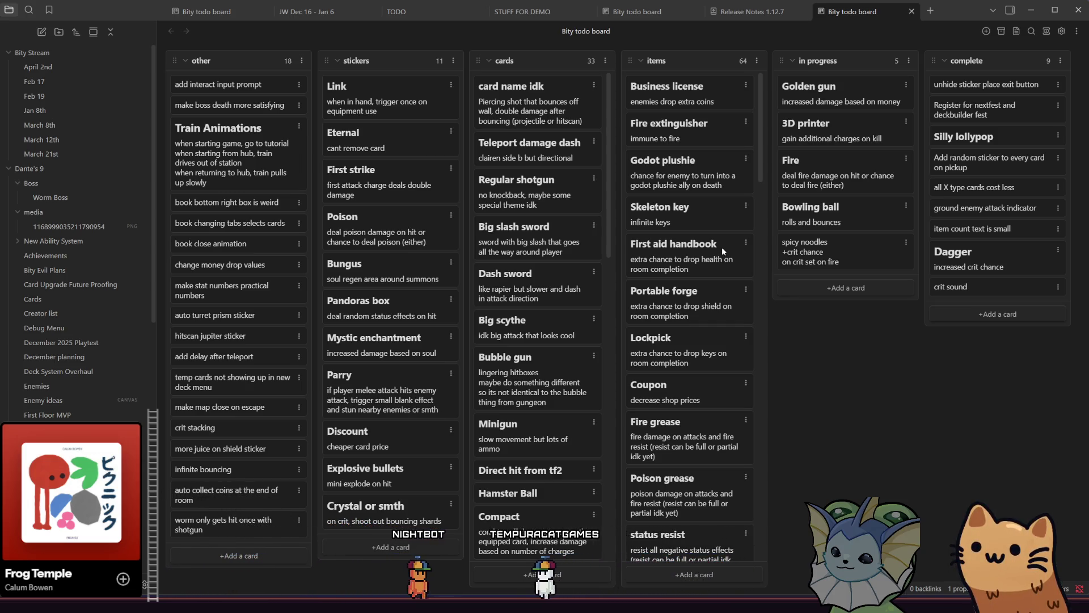
pyautogui.scroll(-2, 722, 250)
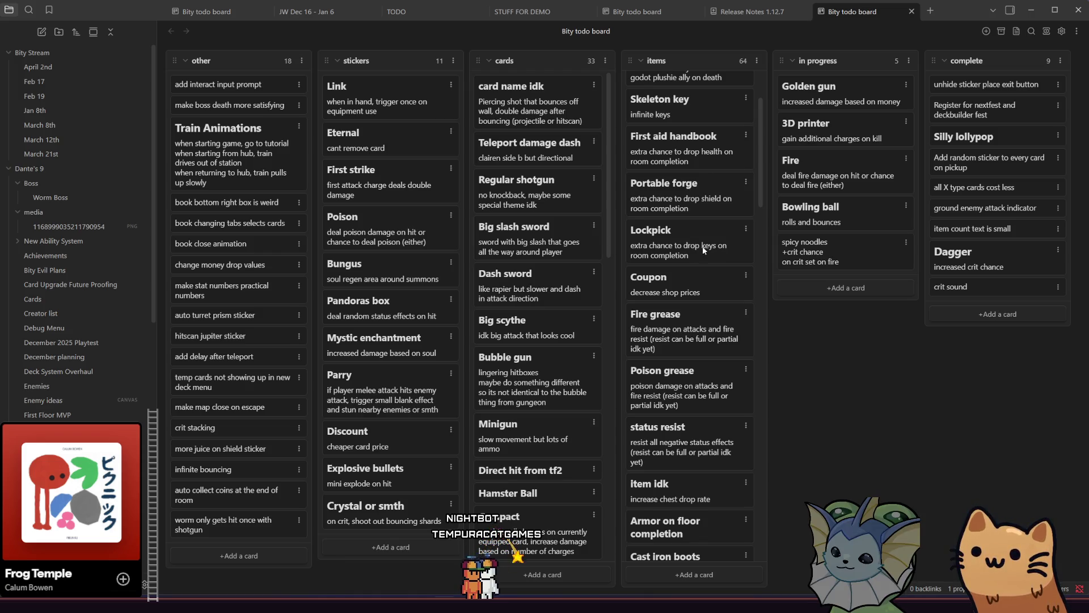
pyautogui.scroll(-4, 704, 253)
pyautogui.scroll(-2, 705, 256)
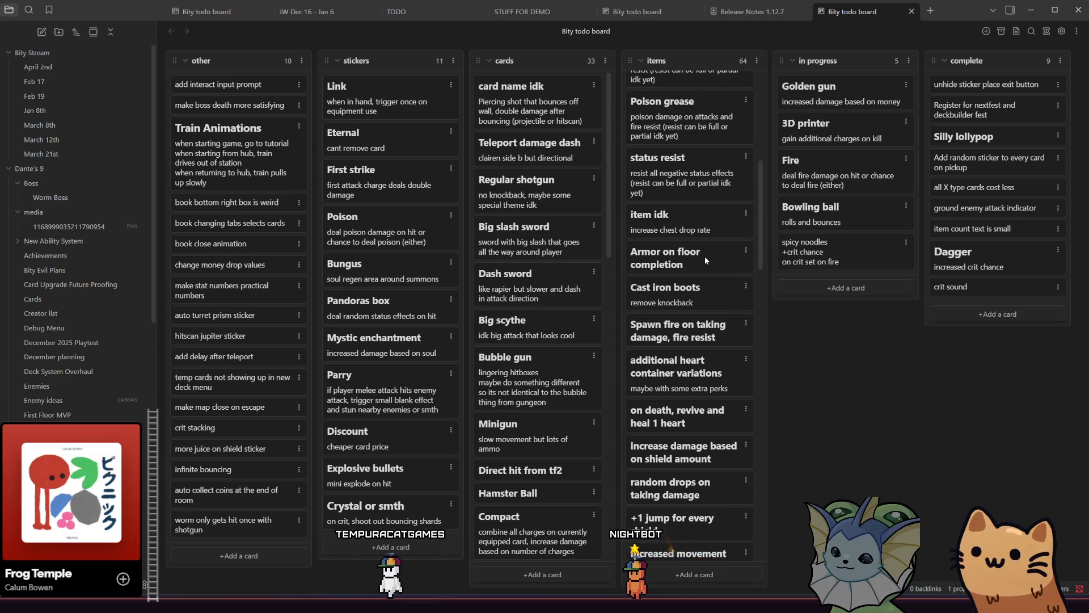
pyautogui.scroll(-3, 704, 257)
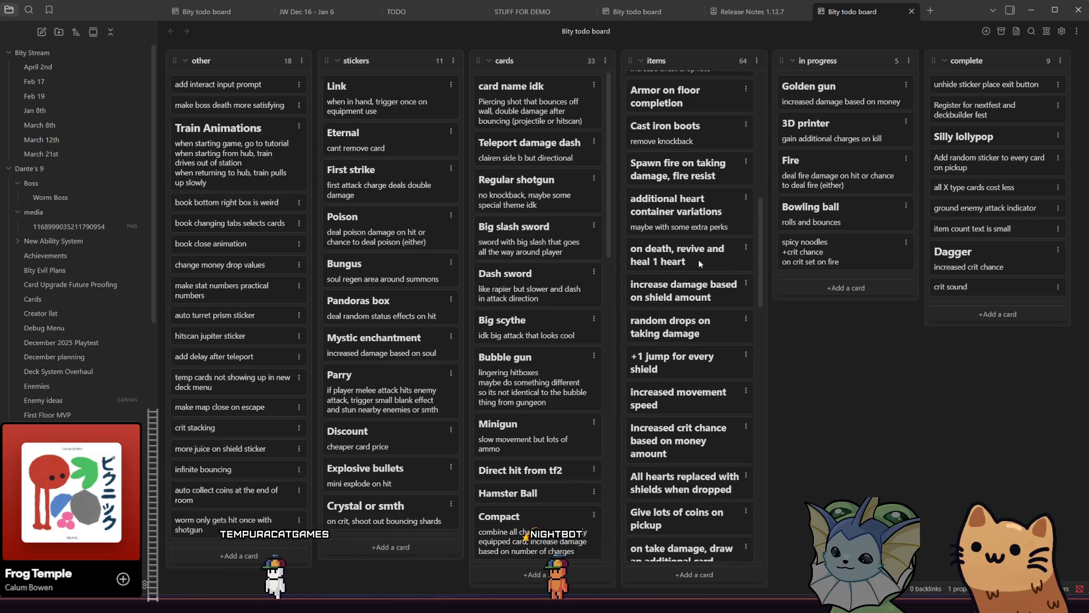
pyautogui.scroll(-1, 699, 260)
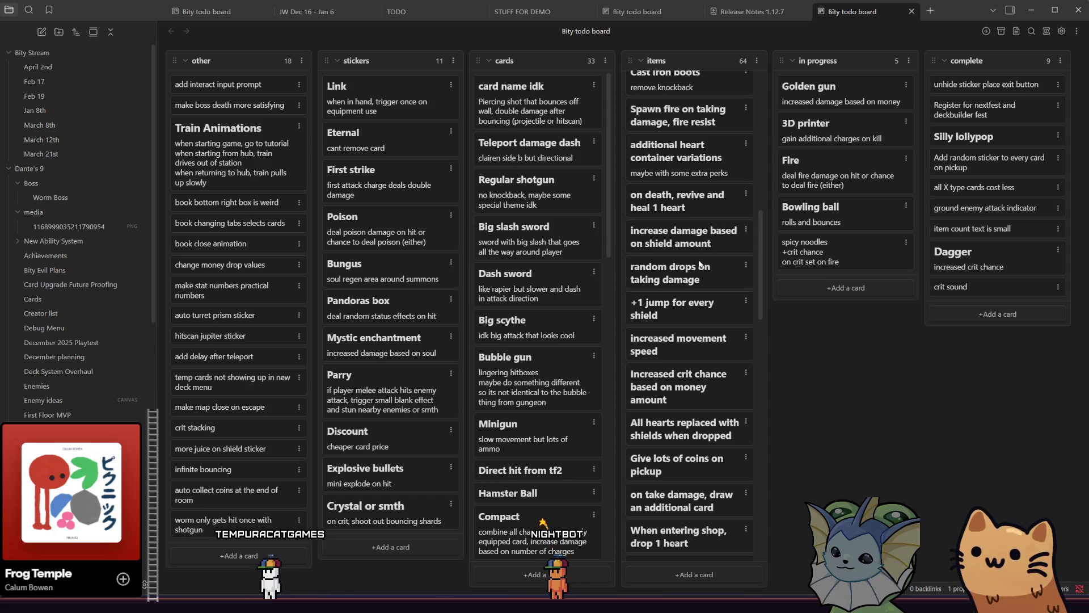
pyautogui.scroll(-2, 713, 258)
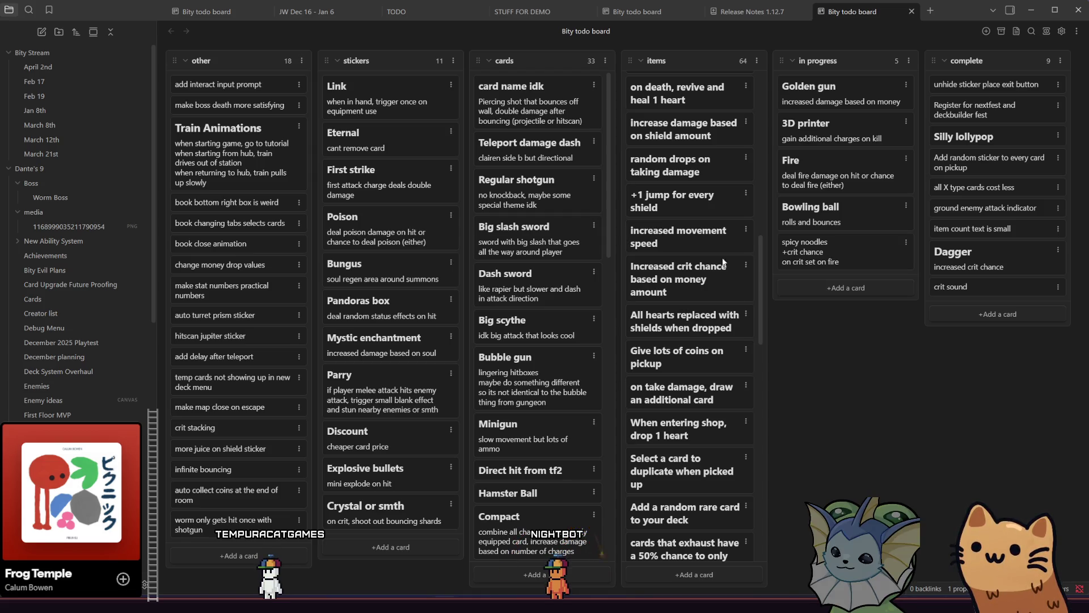
pyautogui.scroll(-1, 744, 289)
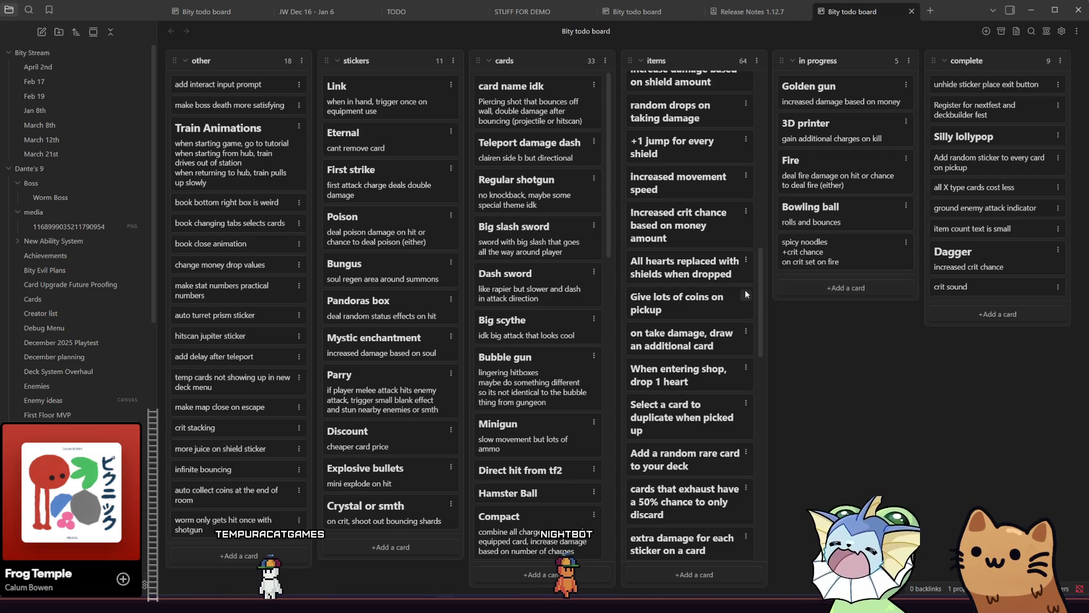
pyautogui.scroll(-1, 732, 279)
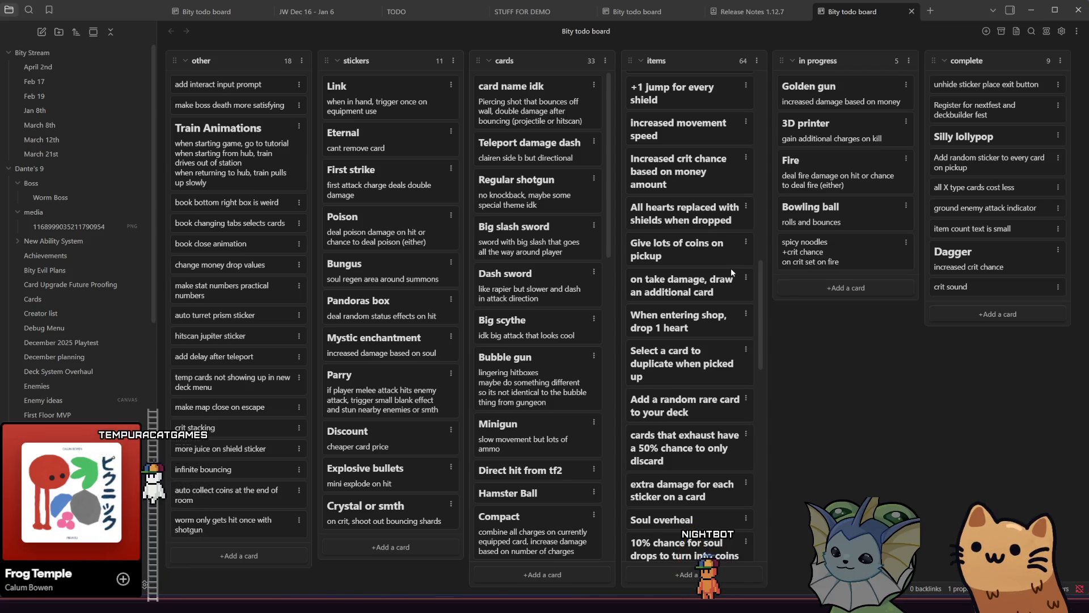
pyautogui.scroll(-1, 731, 268)
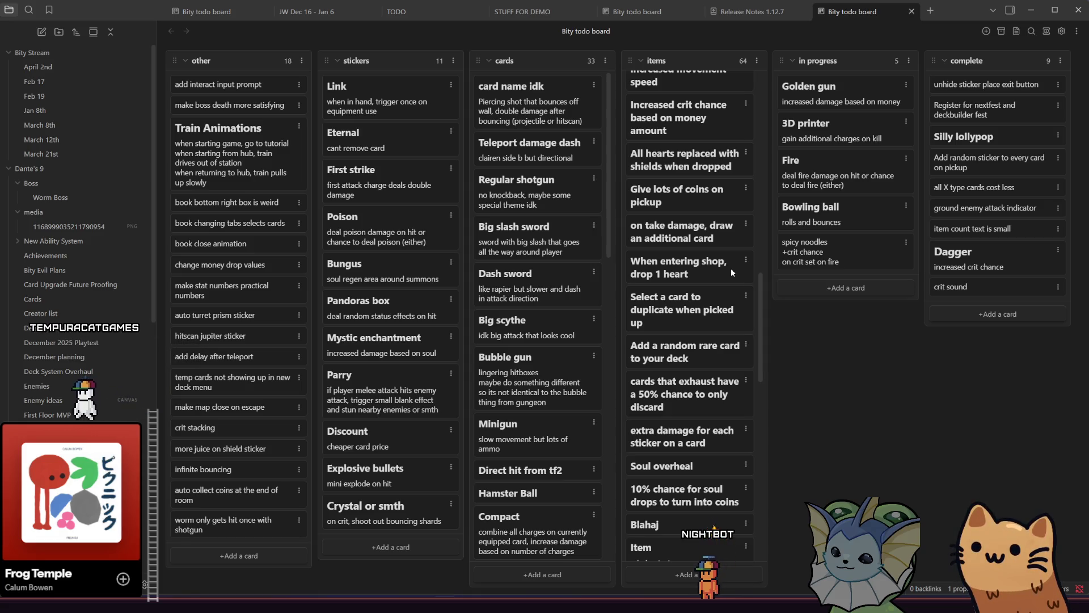
pyautogui.scroll(-2, 731, 268)
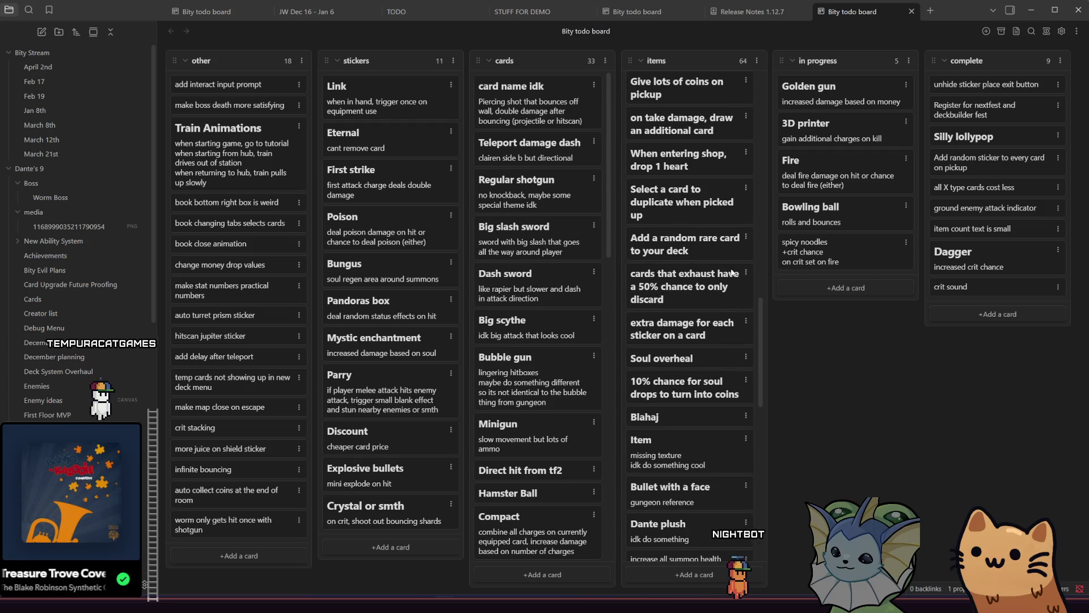
pyautogui.scroll(-1, 732, 273)
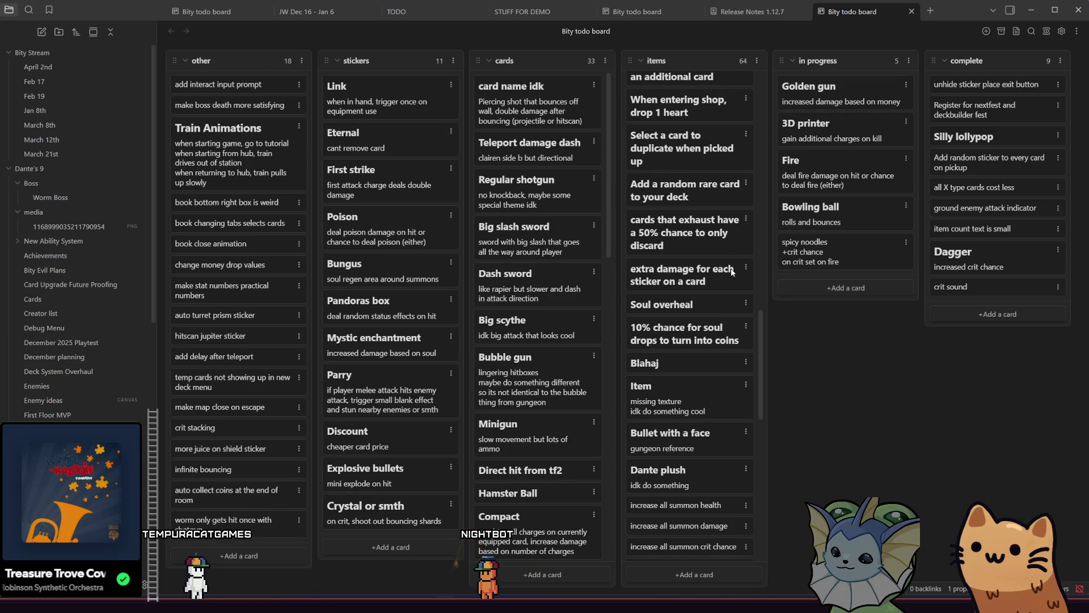
pyautogui.scroll(-1, 732, 273)
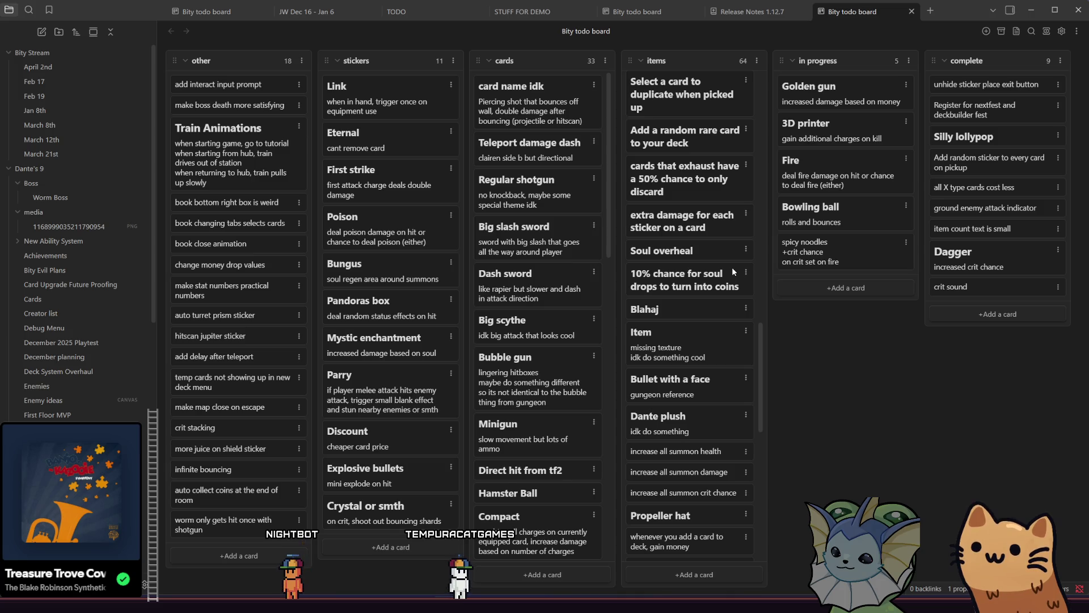
pyautogui.scroll(2, 732, 272)
pyautogui.scroll(-10, 672, 294)
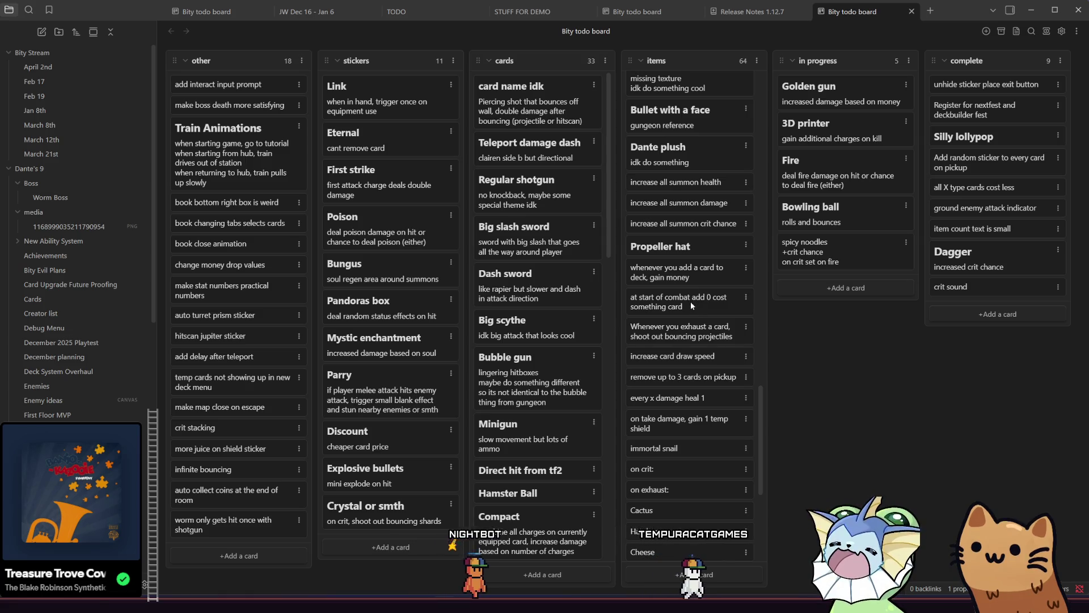
pyautogui.scroll(-7, 690, 301)
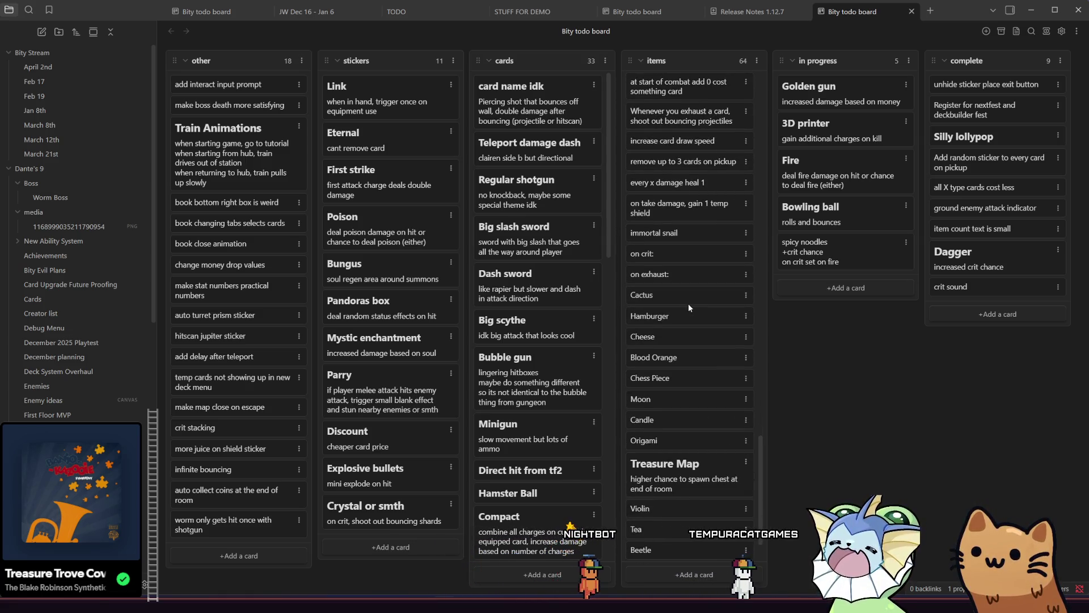
pyautogui.scroll(-2, 676, 332)
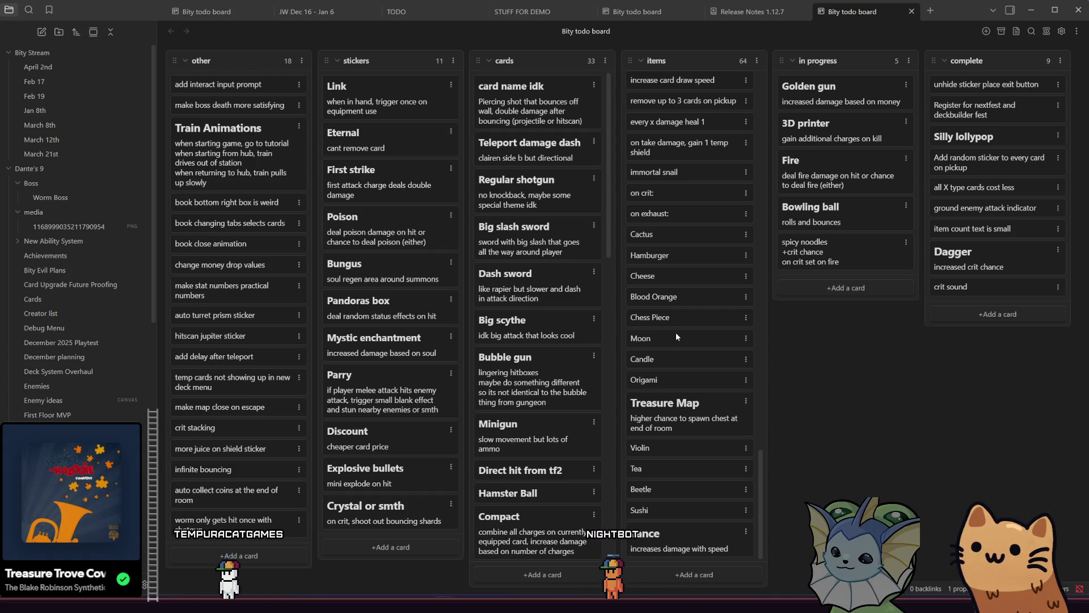
pyautogui.moveTo(668, 542)
pyautogui.mouseDown()
pyautogui.moveTo(547, 527)
pyautogui.moveTo(515, 550)
pyautogui.moveTo(574, 513)
pyautogui.moveTo(557, 510)
pyautogui.mouseUp()
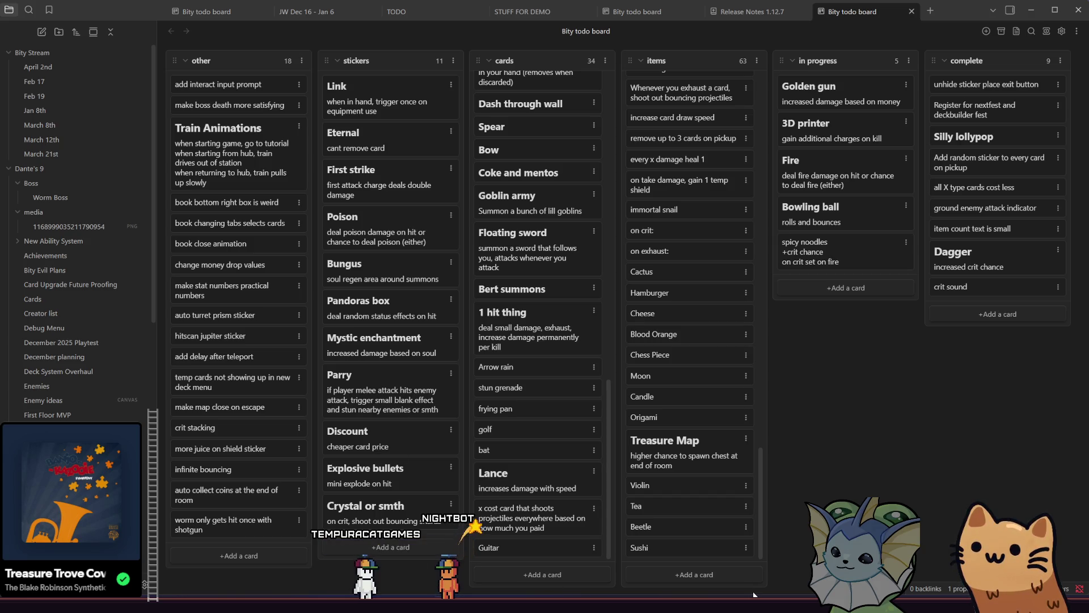
# Scroll down the board and start a blank card at the bottom of the cards list.
pyautogui.scroll(-10, 721, 527)
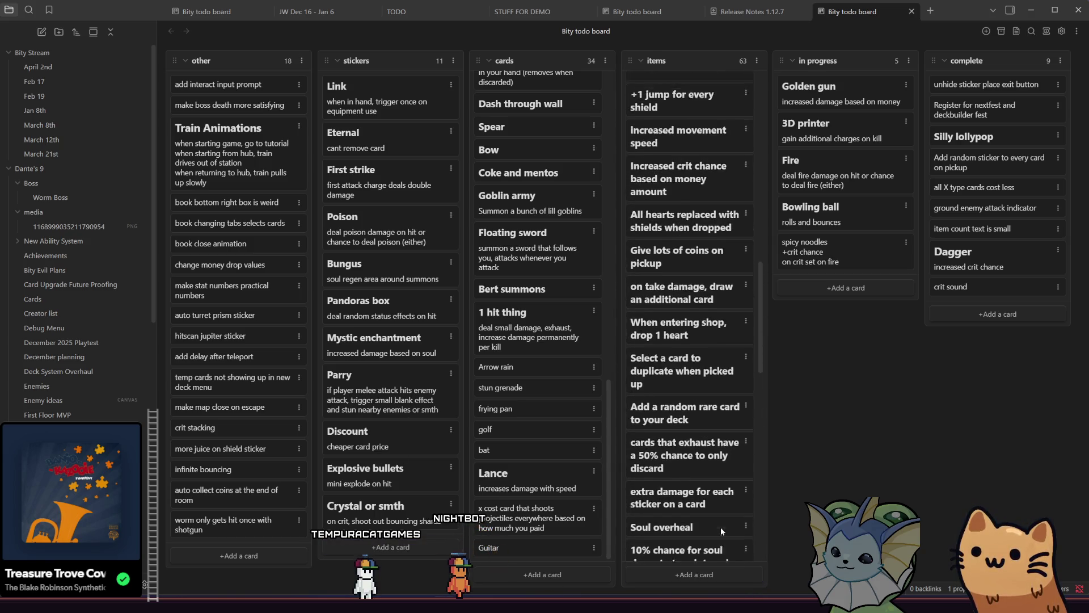
pyautogui.scroll(-2, 721, 526)
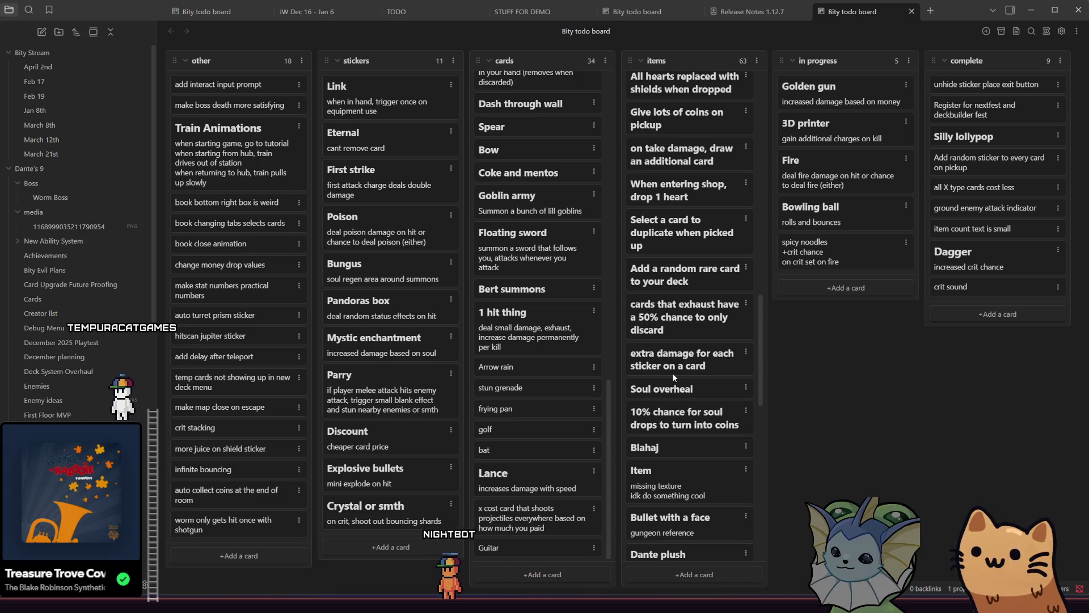
pyautogui.scroll(-2, 672, 373)
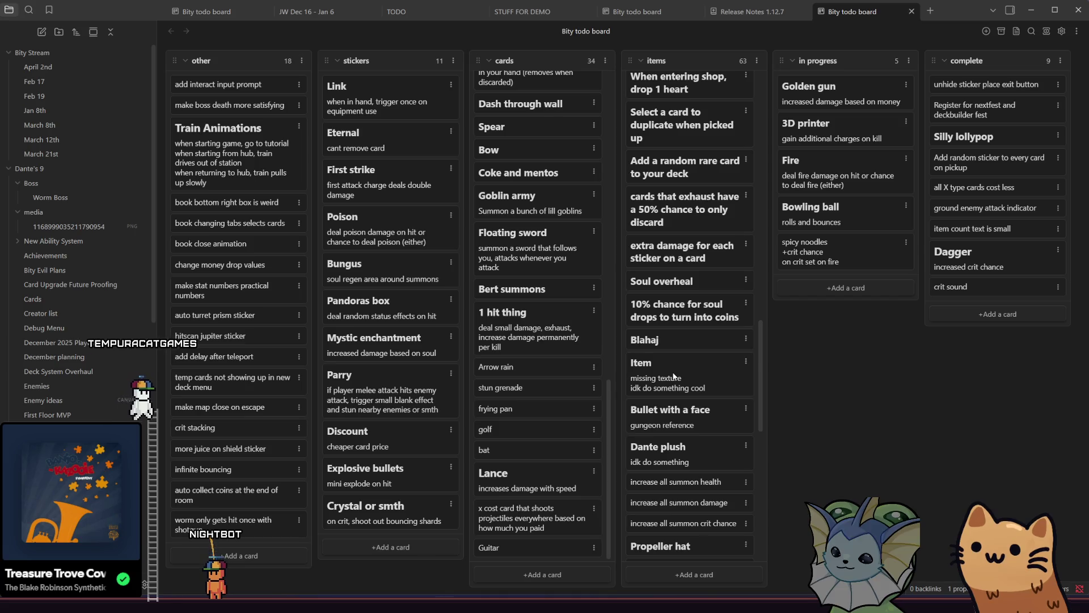
pyautogui.click(541, 575)
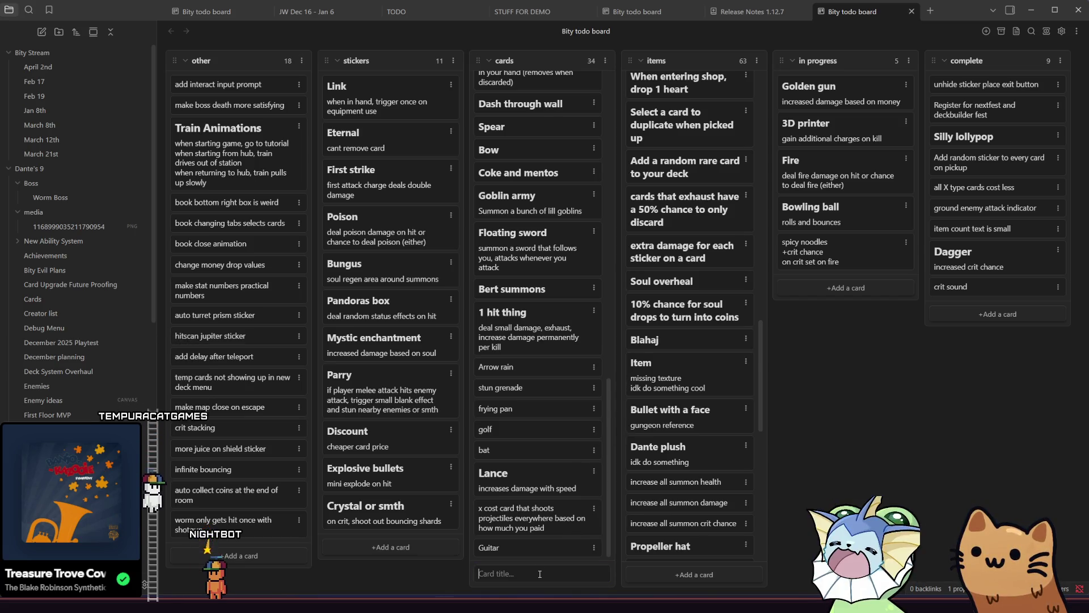
# Add the card 'Double all status effects on emenies' to the cards column.
pyautogui.write('Dou')
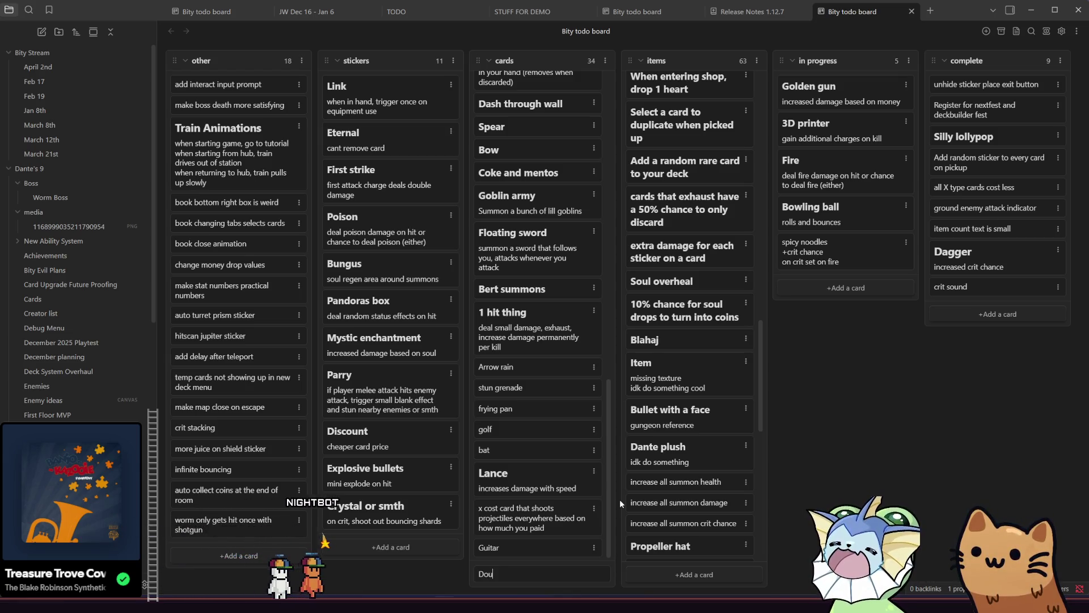
pyautogui.write('ble all status')
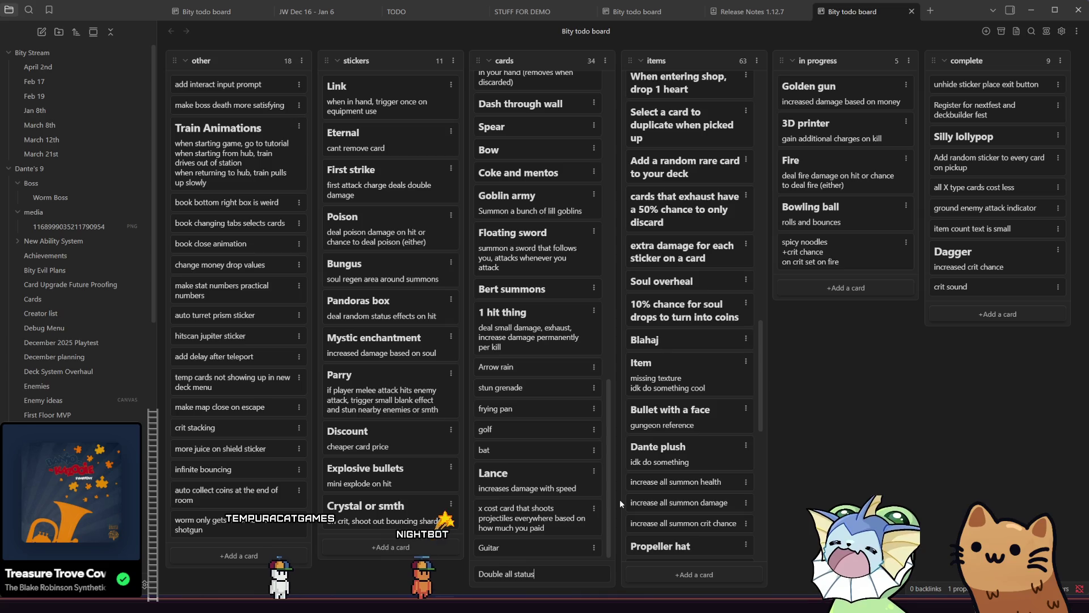
pyautogui.write(' effects on eme')
pyautogui.write('nies')
pyautogui.press('Return')
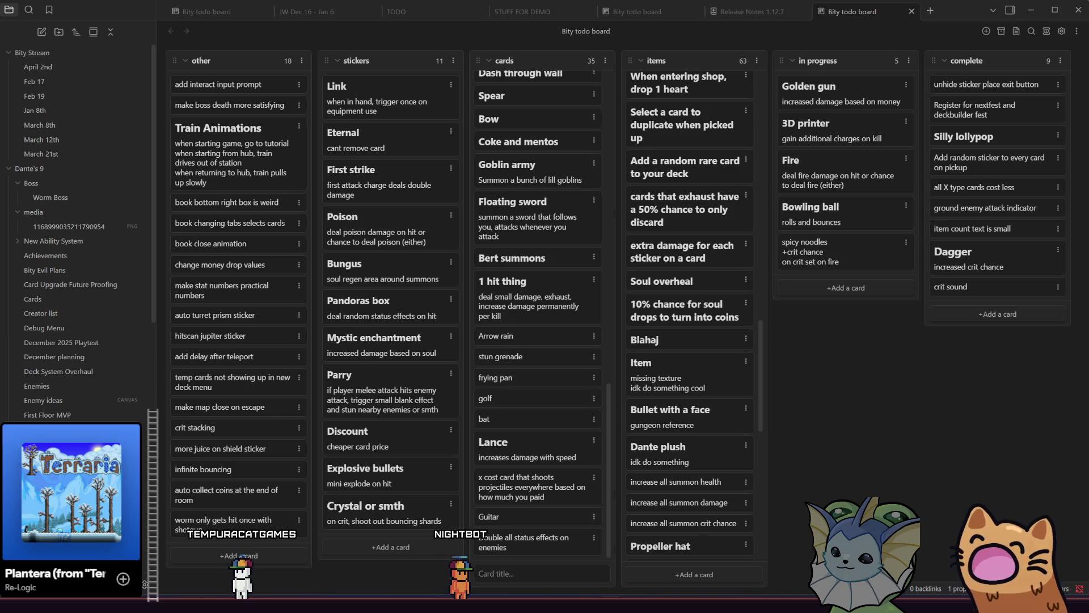
# Cancel the empty new-card entry and scroll back up the board.
pyautogui.click(829, 394)
pyautogui.scroll(1, 740, 344)
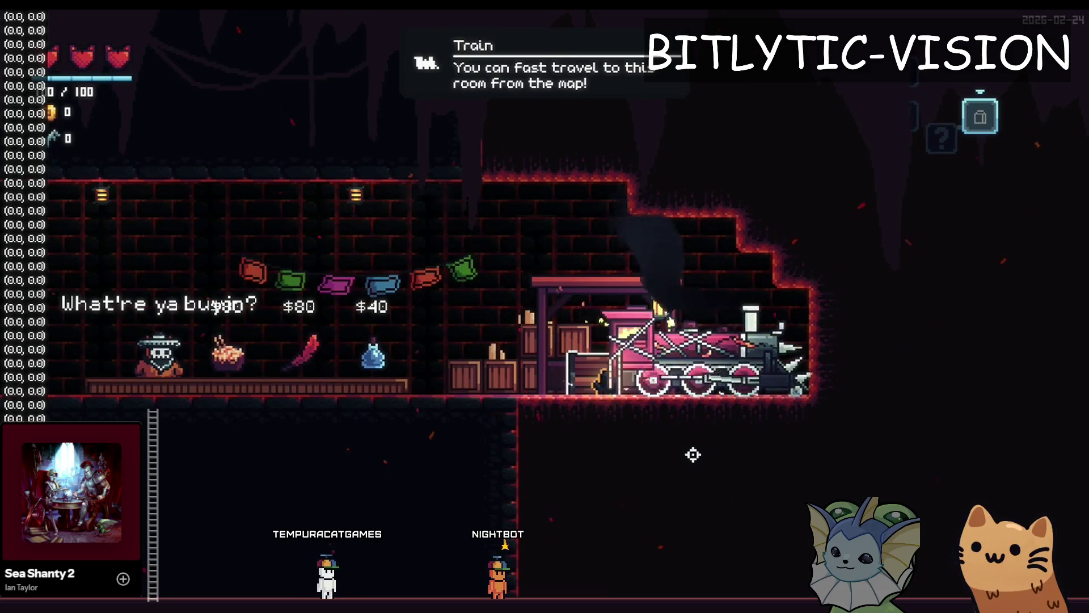
# Open the fast-travel map in the train room, start teleporting, then return to Obsidian.
pyautogui.press('m')
pyautogui.rightClick(434, 323)
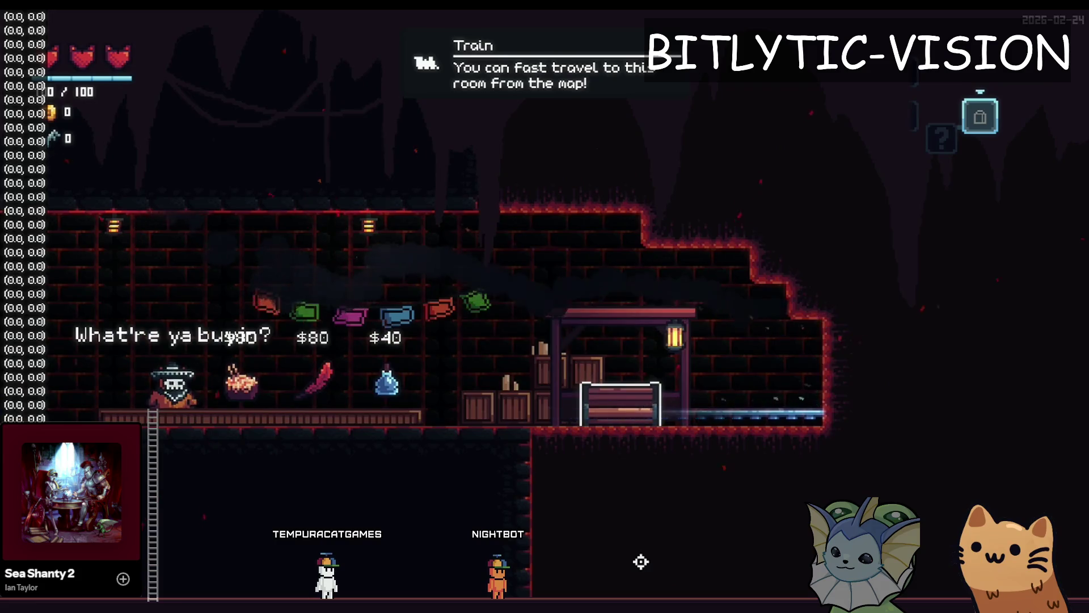
pyautogui.hotkey('alt', 'Tab')
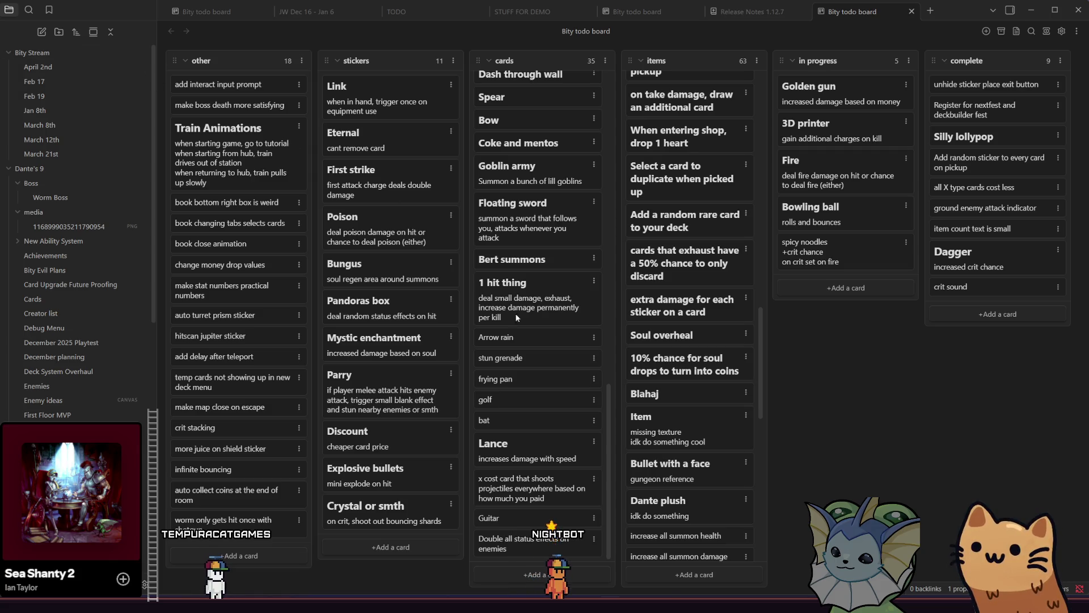
# Scroll up the cards column, then go through Godot to Aseprite and pan the sprite sheet.
pyautogui.scroll(10, 556, 342)
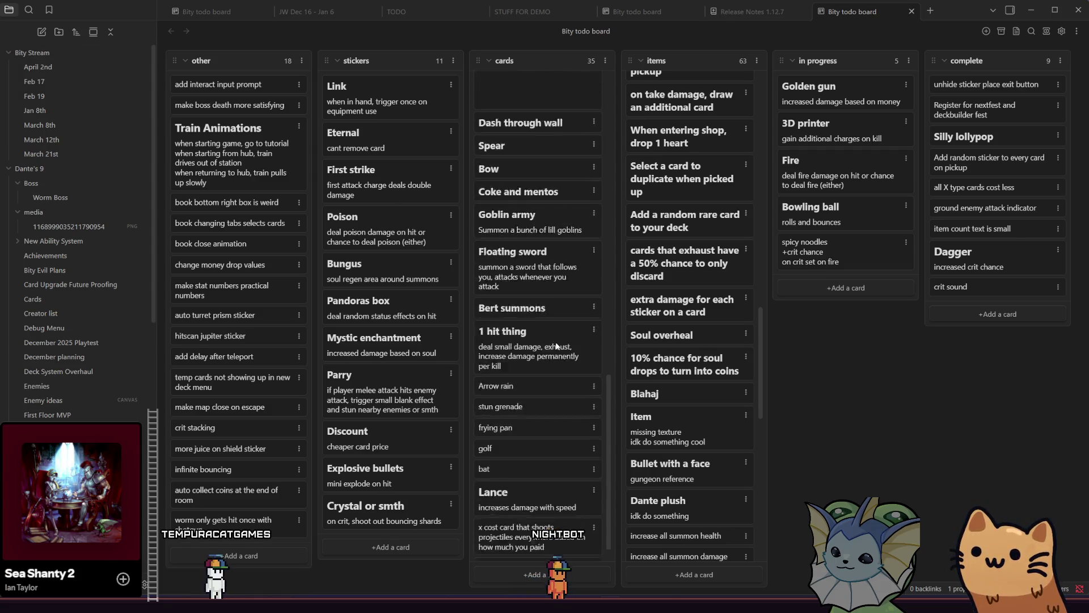
pyautogui.scroll(3, 556, 341)
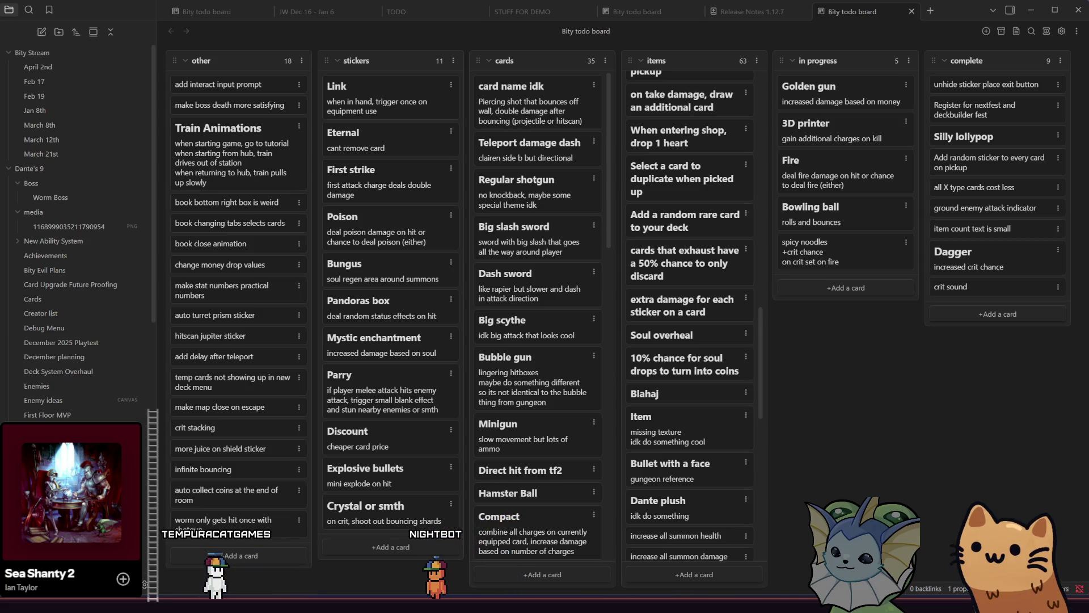
pyautogui.hotkey('alt', 'Tab')
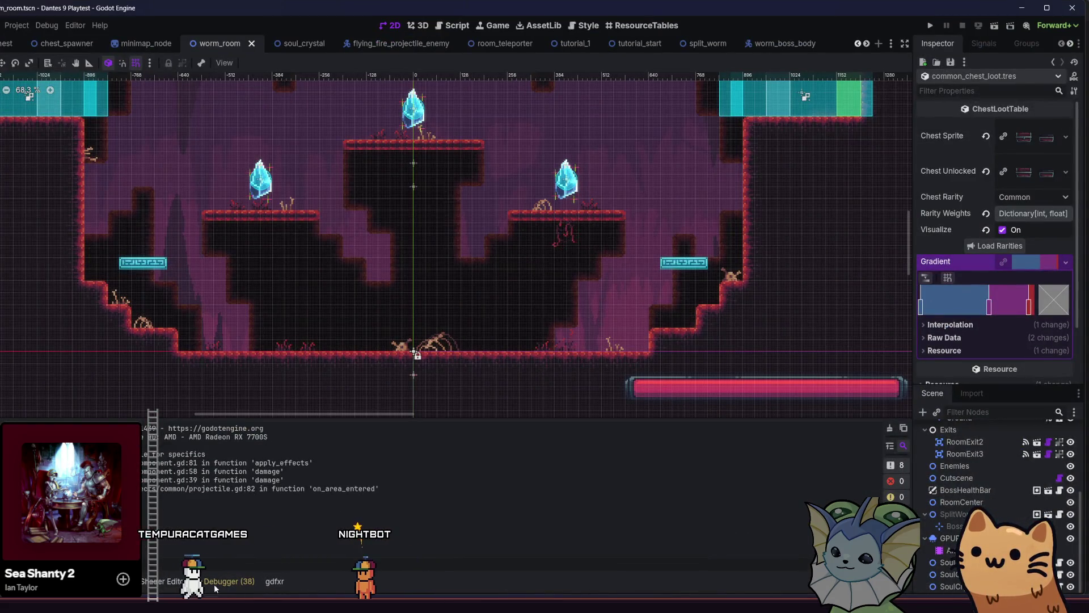
pyautogui.hotkey('alt', 'Tab')
pyautogui.moveTo(332, 355)
pyautogui.mouseDown()
pyautogui.moveTo(397, 379)
pyautogui.moveTo(421, 412)
pyautogui.mouseUp()
pyautogui.scroll(5, 421, 413)
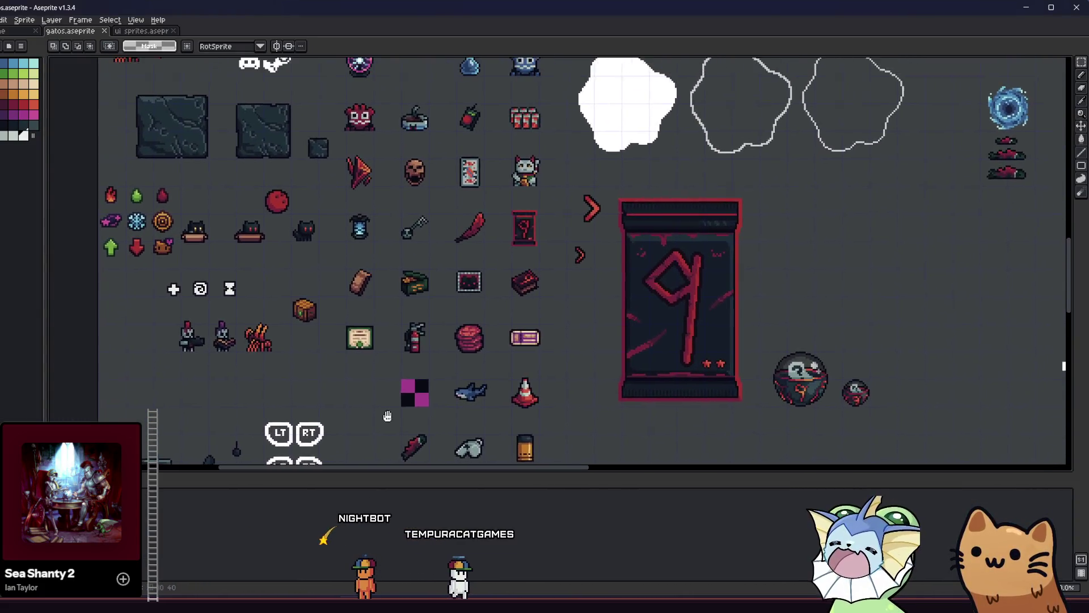
pyautogui.scroll(1, 393, 362)
pyautogui.scroll(-3, 393, 361)
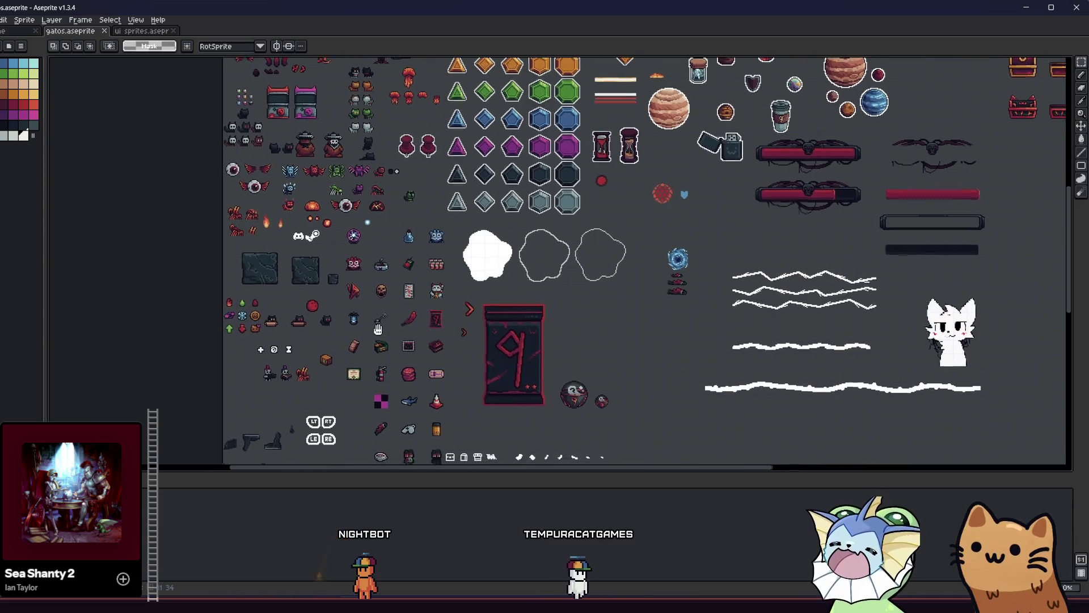
pyautogui.scroll(1, 388, 386)
pyautogui.moveTo(388, 385); pyautogui.dragTo(388, 388)
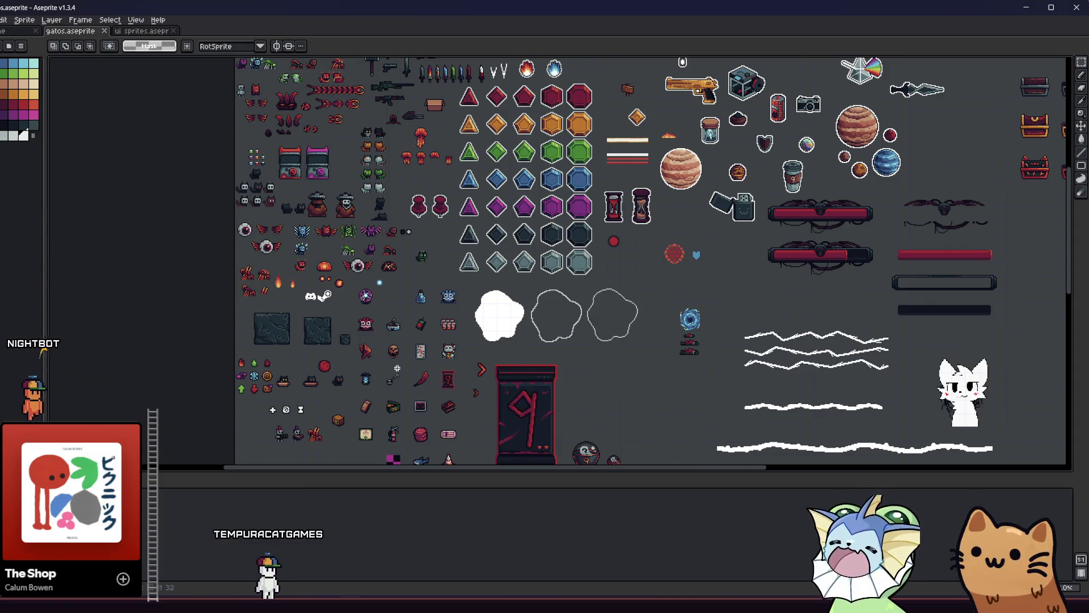
pyautogui.scroll(-3, 363, 329)
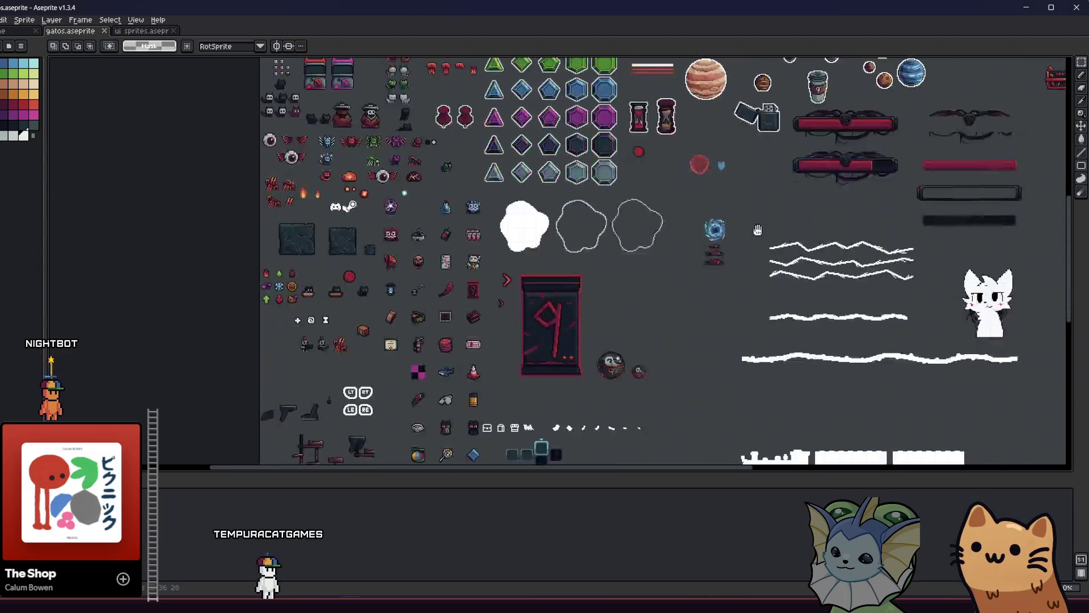
pyautogui.scroll(3, 363, 329)
pyautogui.moveTo(666, 246)
pyautogui.mouseDown()
pyautogui.moveTo(748, 232)
pyautogui.moveTo(830, 186)
pyautogui.mouseUp()
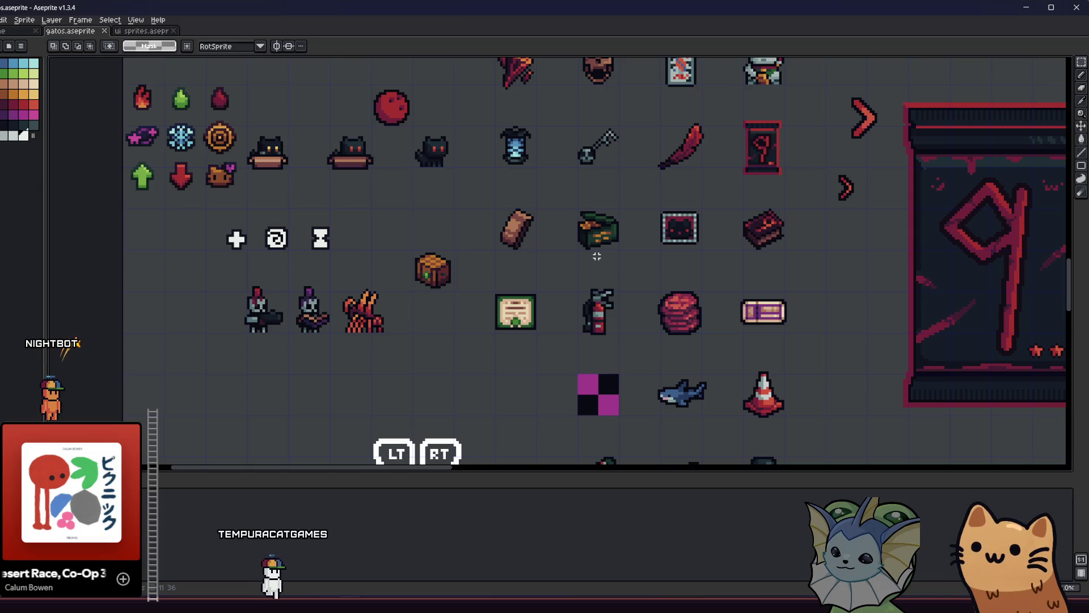
pyautogui.scroll(2, 258, 240)
pyautogui.moveTo(248, 323); pyautogui.dragTo(467, 421)
pyautogui.moveTo(169, 315); pyautogui.dragTo(544, 407)
pyautogui.hotkey('ctrl', 'd')
pyautogui.moveTo(309, 345)
pyautogui.mouseDown()
pyautogui.moveTo(246, 275)
pyautogui.moveTo(264, 274)
pyautogui.mouseUp()
pyautogui.scroll(1, 243, 284)
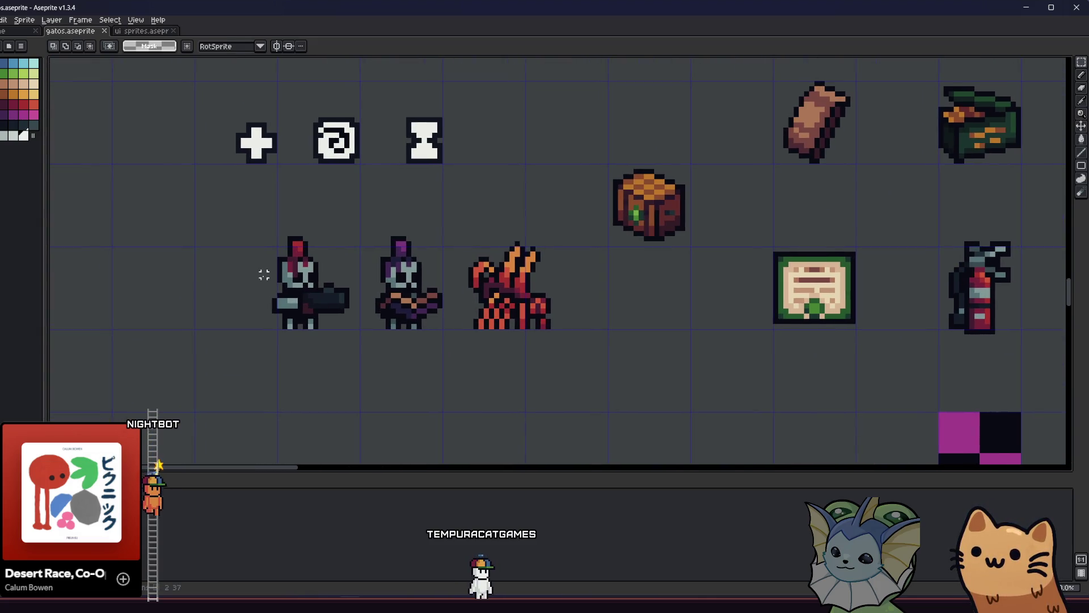
pyautogui.moveTo(119, 265)
pyautogui.mouseDown()
pyautogui.moveTo(168, 321)
pyautogui.moveTo(114, 302)
pyautogui.mouseUp()
pyautogui.moveTo(210, 220)
pyautogui.mouseDown()
pyautogui.moveTo(406, 265)
pyautogui.moveTo(616, 382)
pyautogui.mouseUp()
pyautogui.hotkey('ctrl', 'd')
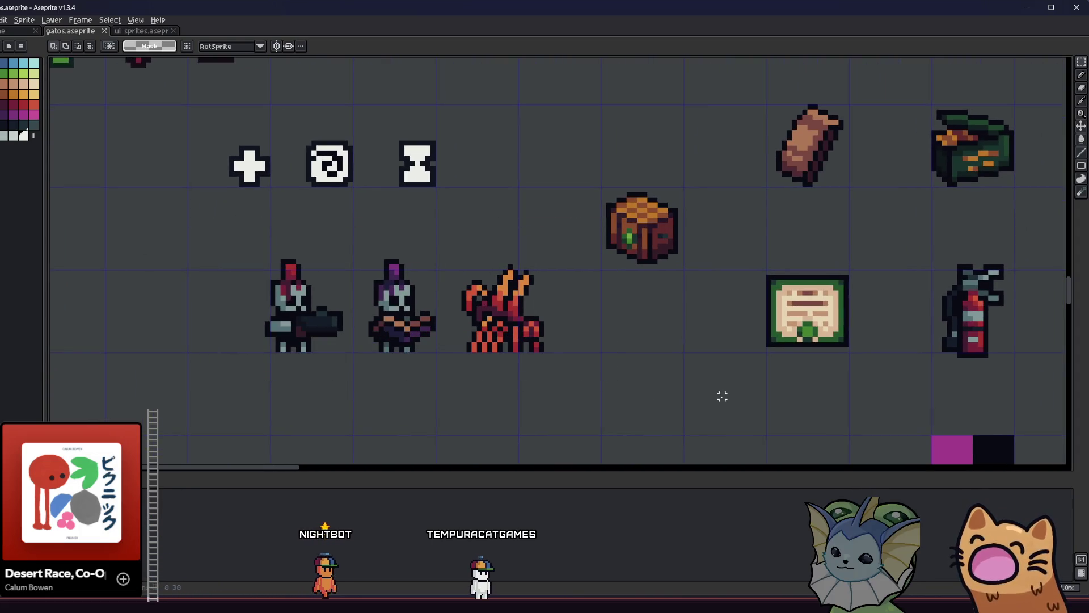
pyautogui.scroll(-2, 695, 393)
pyautogui.moveTo(688, 399)
pyautogui.mouseDown()
pyautogui.moveTo(471, 354)
pyautogui.moveTo(353, 307)
pyautogui.mouseUp()
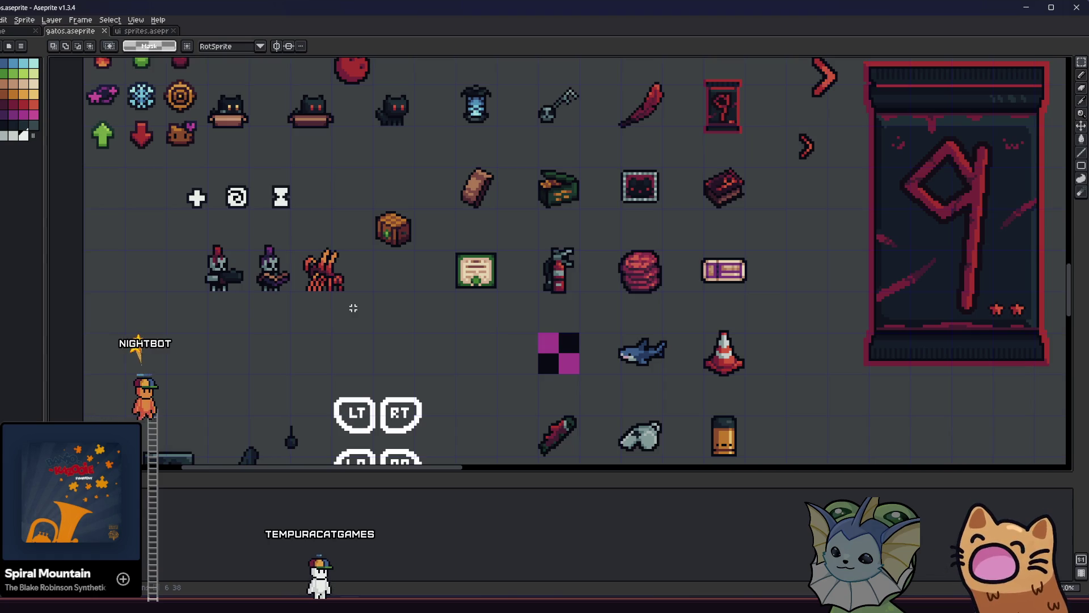
# Pan and zoom over the large card sprites, then return to Godot's worm_room scene.
pyautogui.moveTo(353, 308); pyautogui.dragTo(216, 240)
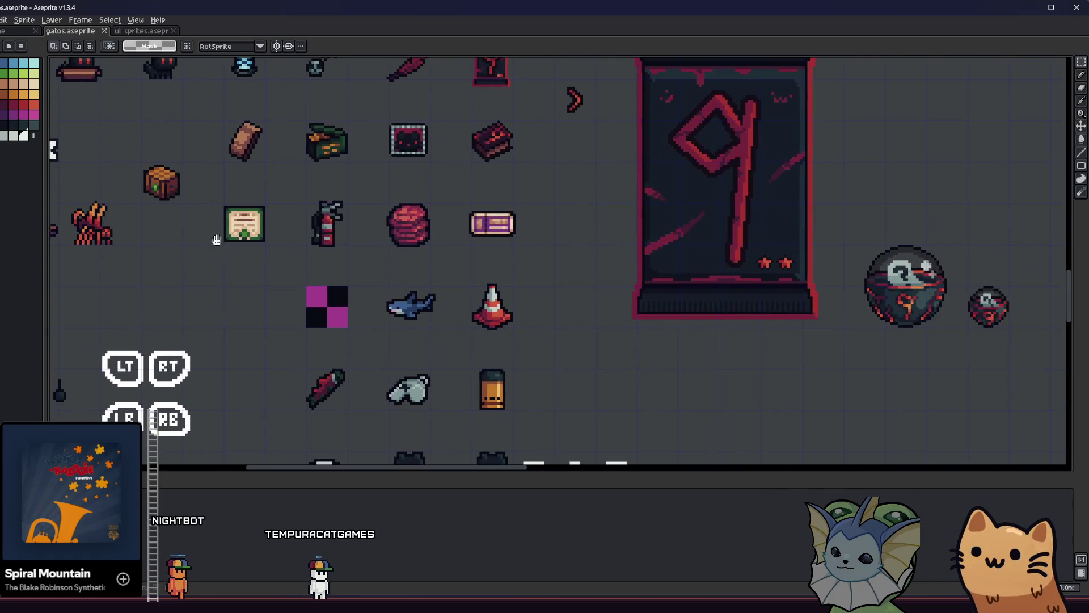
pyautogui.scroll(1, 574, 289)
pyautogui.moveTo(574, 290)
pyautogui.mouseDown()
pyautogui.moveTo(592, 287)
pyautogui.moveTo(598, 234)
pyautogui.moveTo(596, 262)
pyautogui.moveTo(622, 270)
pyautogui.mouseUp()
pyautogui.scroll(-1, 596, 262)
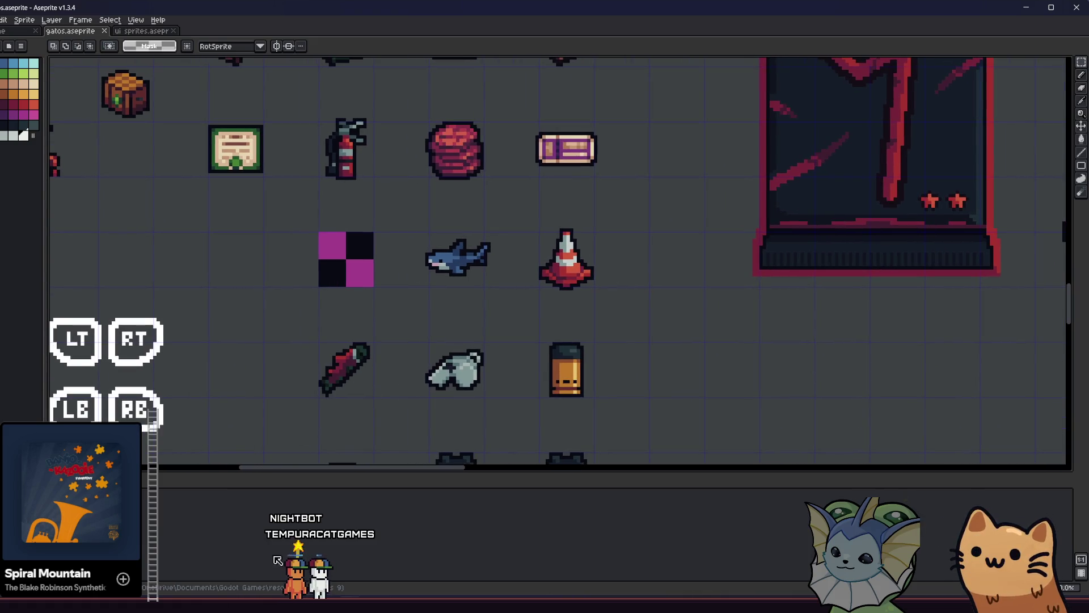
pyautogui.hotkey('alt', 'Tab')
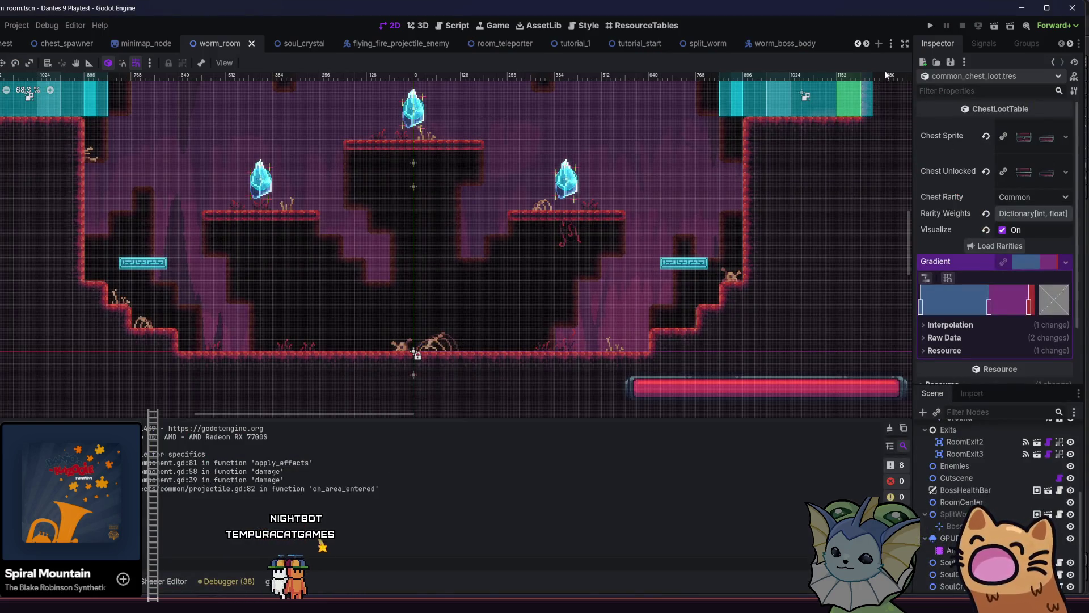
# Run the project, maximize the game window, and start a new game from the title menu.
pyautogui.click(930, 25)
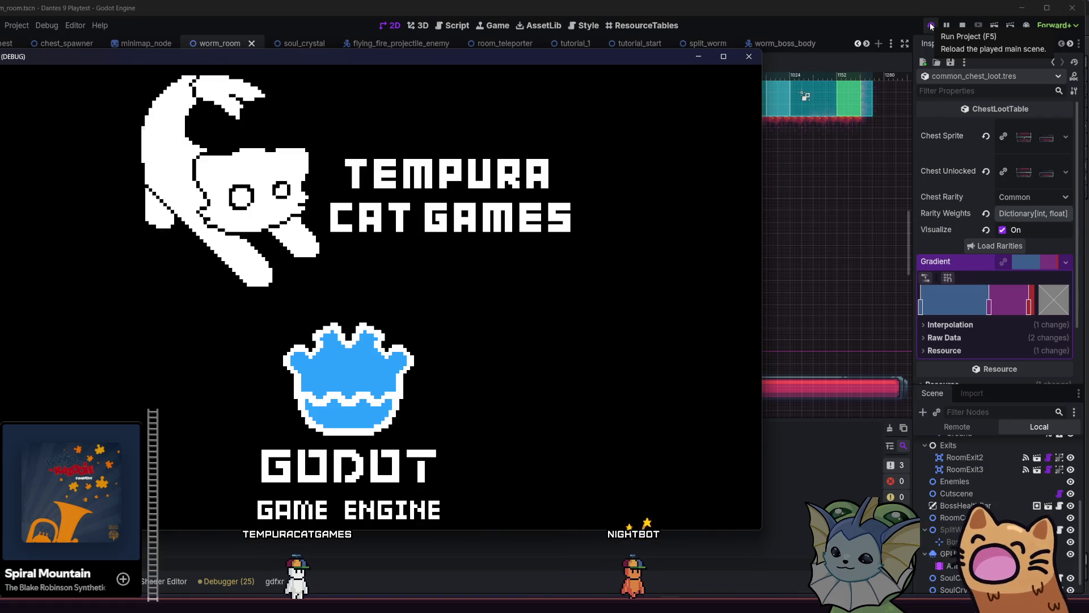
pyautogui.press('super+Up')
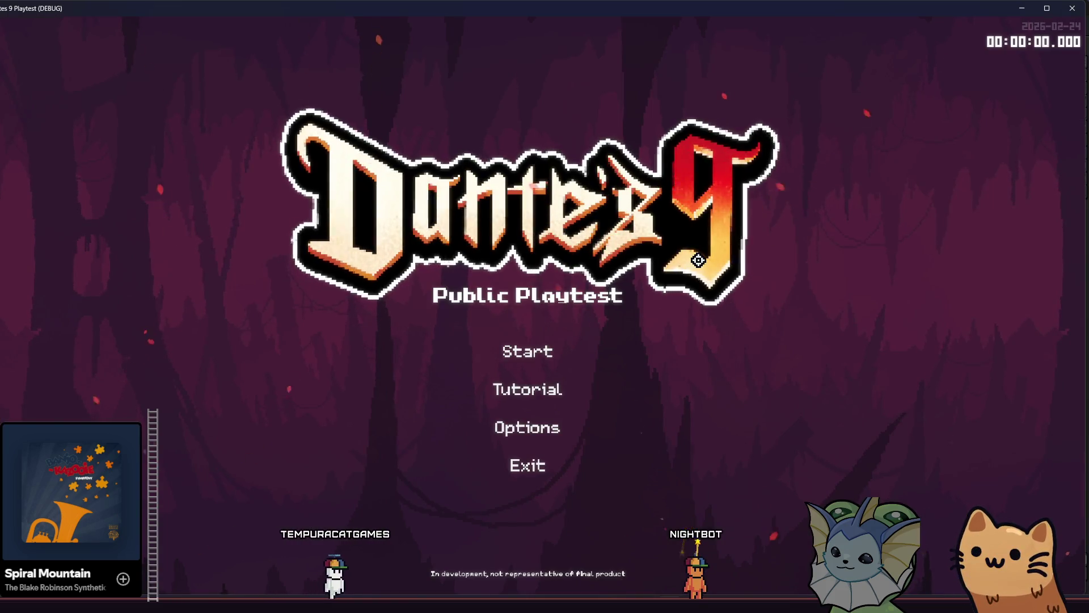
pyautogui.click(517, 360)
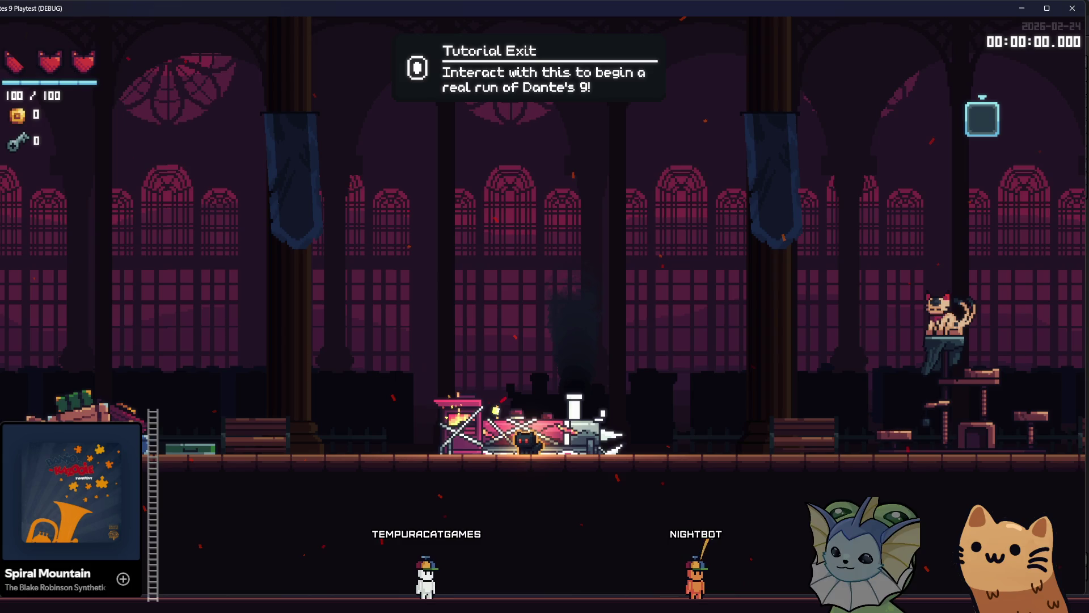
# Leave the tutorial hall and check the debug menu's Player > Add Relic list.
pyautogui.press('e')
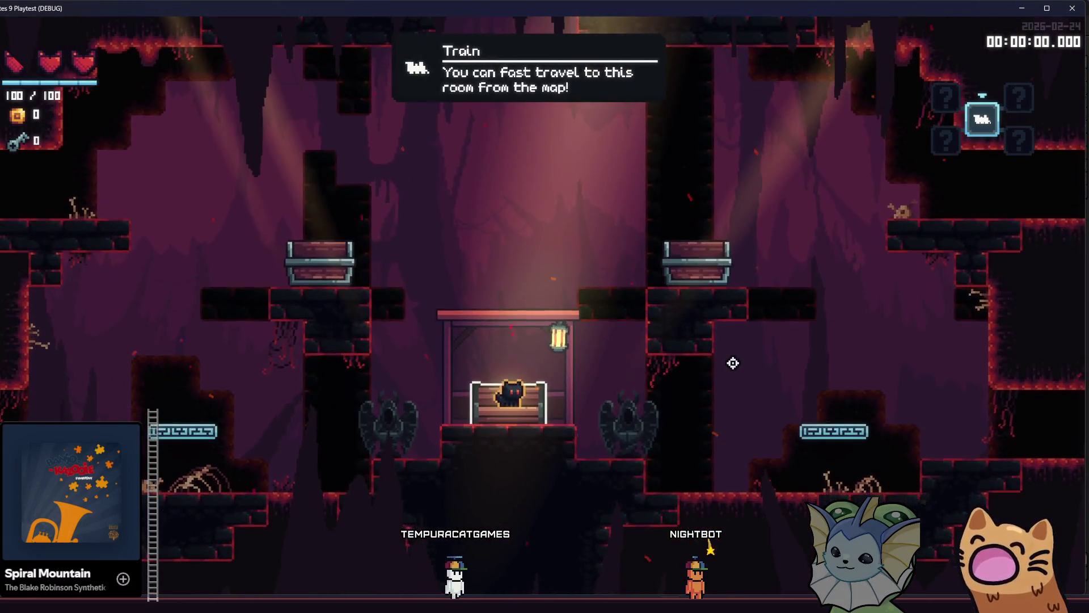
pyautogui.press('F1')
pyautogui.click(70, 207)
pyautogui.click(367, 155)
pyautogui.click(156, 359)
pyautogui.press('F1')
# View the deck card book, quit the game with F8, and relaunch it from Godot.
pyautogui.press('Tab')
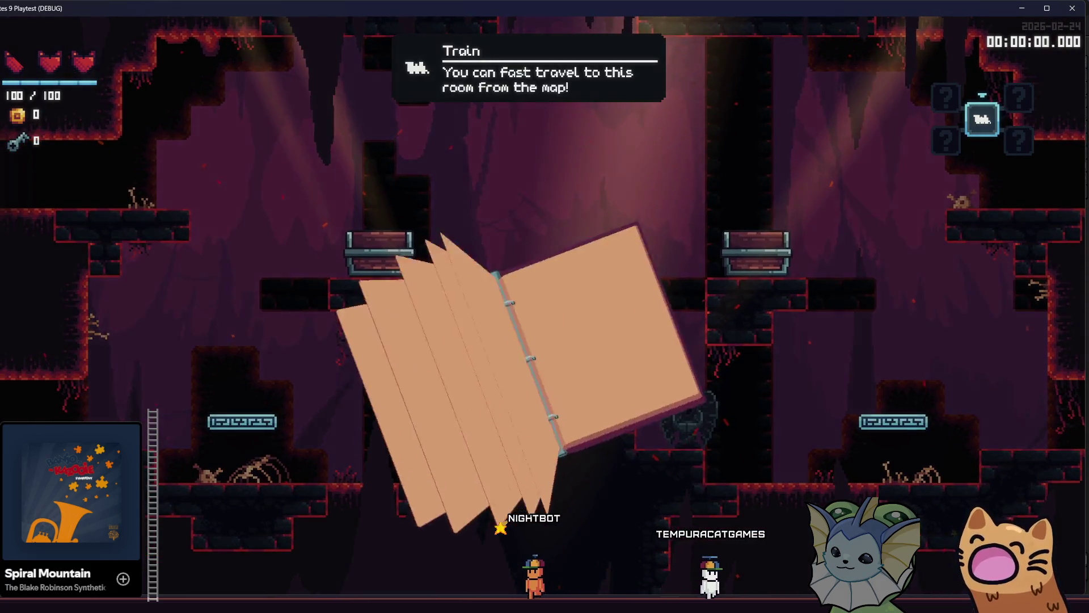
pyautogui.press('Escape')
pyautogui.press('F8')
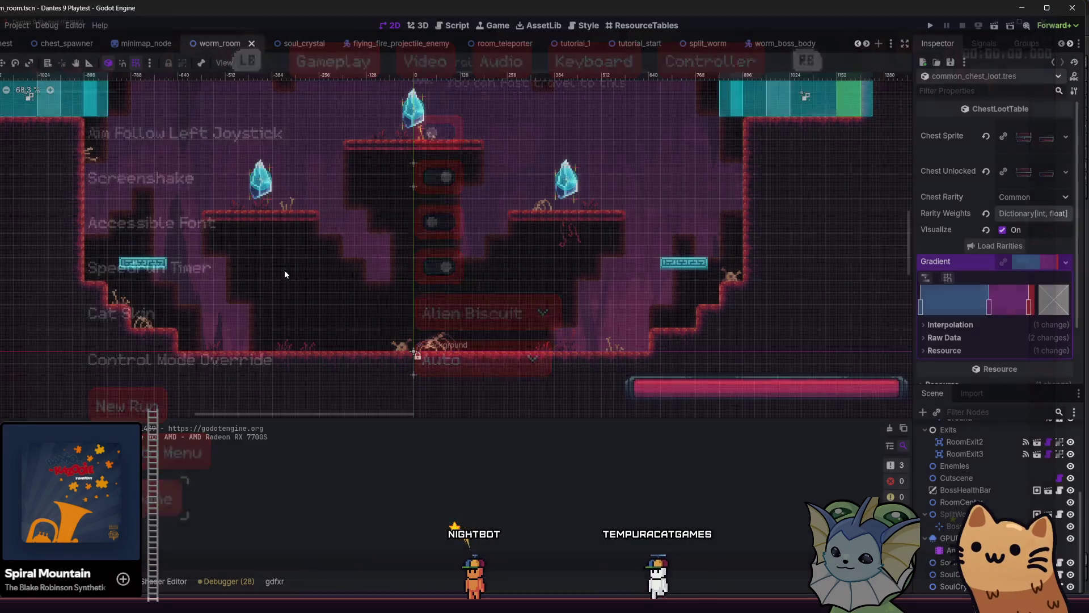
pyautogui.click(931, 26)
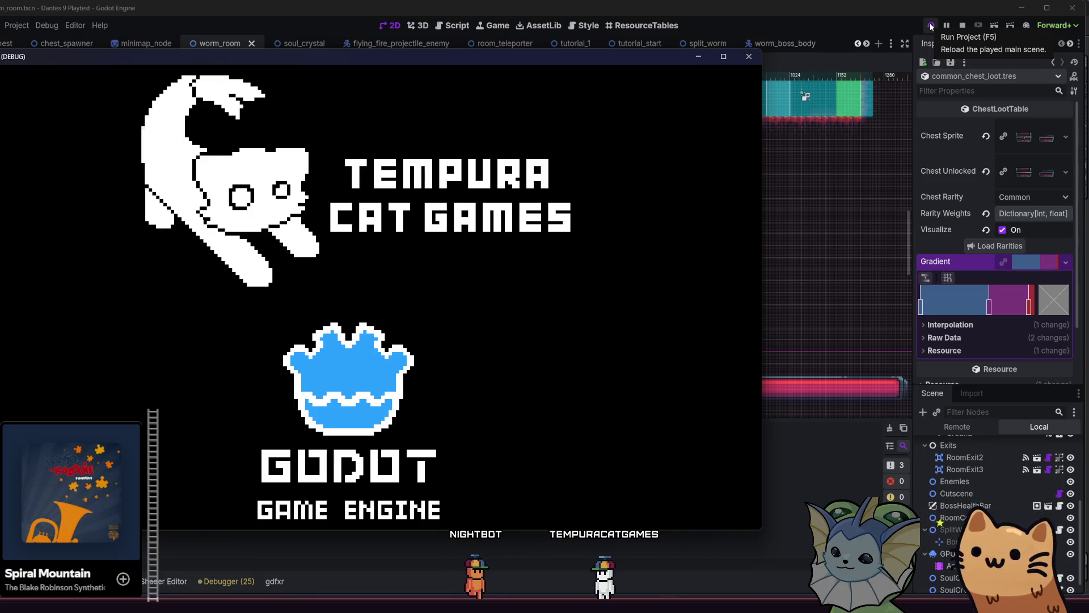
# Make the game window fullscreen and set Music Volume to 0 in Options > Audio.
pyautogui.click(724, 56)
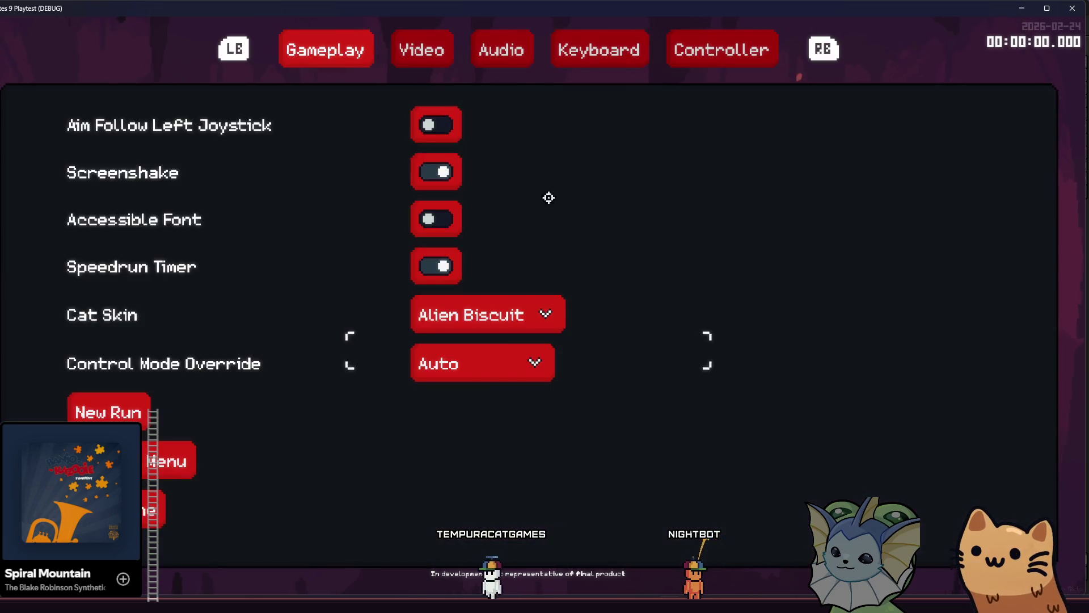
pyautogui.press('Escape')
pyautogui.click(523, 420)
pyautogui.click(491, 63)
pyautogui.moveTo(328, 217); pyautogui.dragTo(282, 217)
pyautogui.press('Escape')
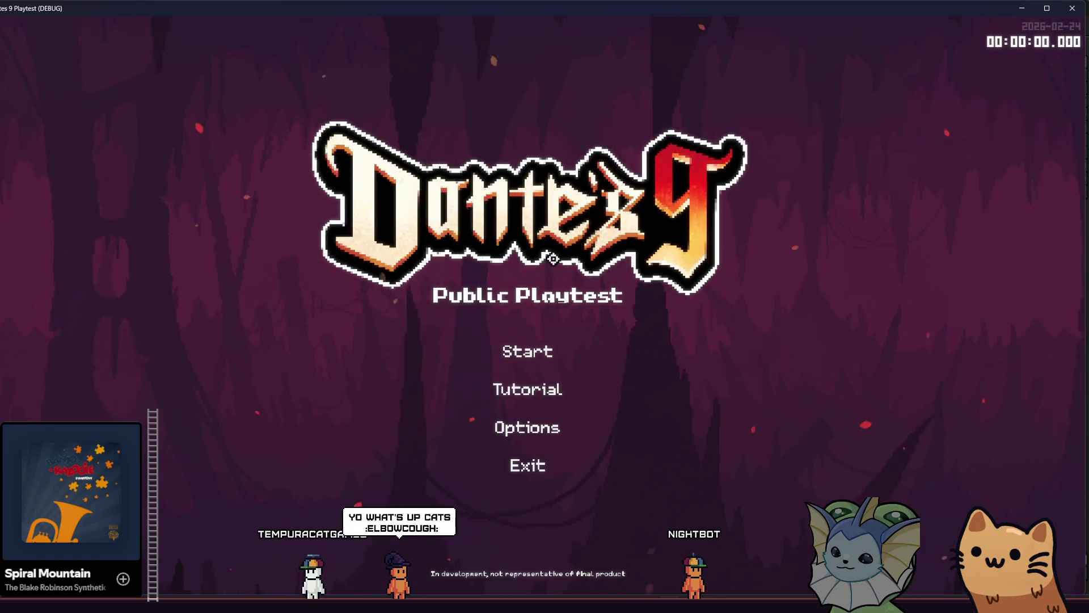
# Start a new run and browse the debug Player > Add Relic list.
pyautogui.click(530, 348)
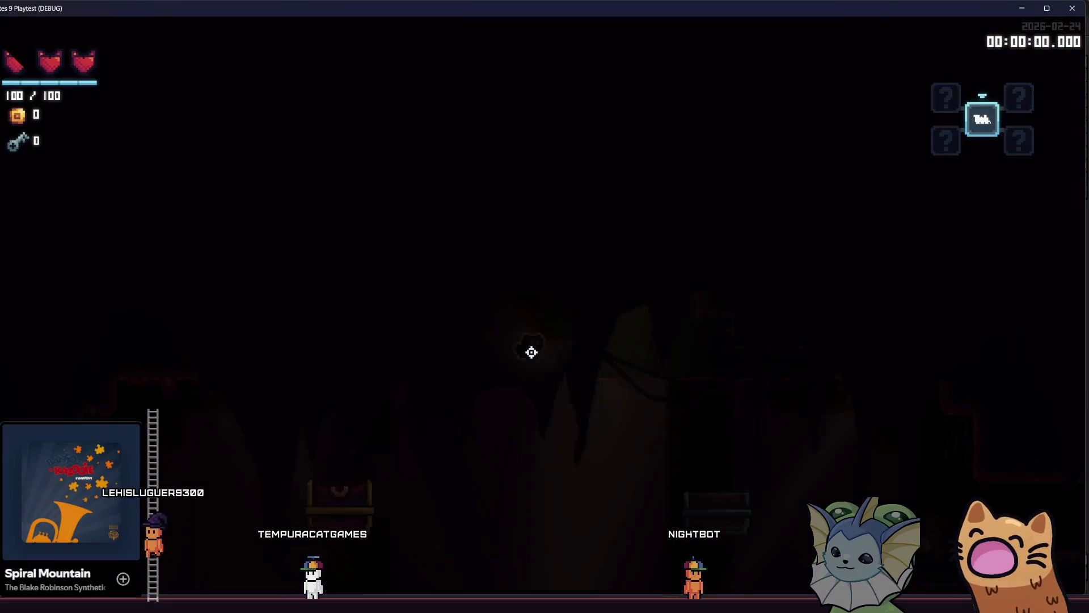
pyautogui.press('F1')
pyautogui.click(90, 193)
pyautogui.click(331, 148)
pyautogui.scroll(-5, 577, 181)
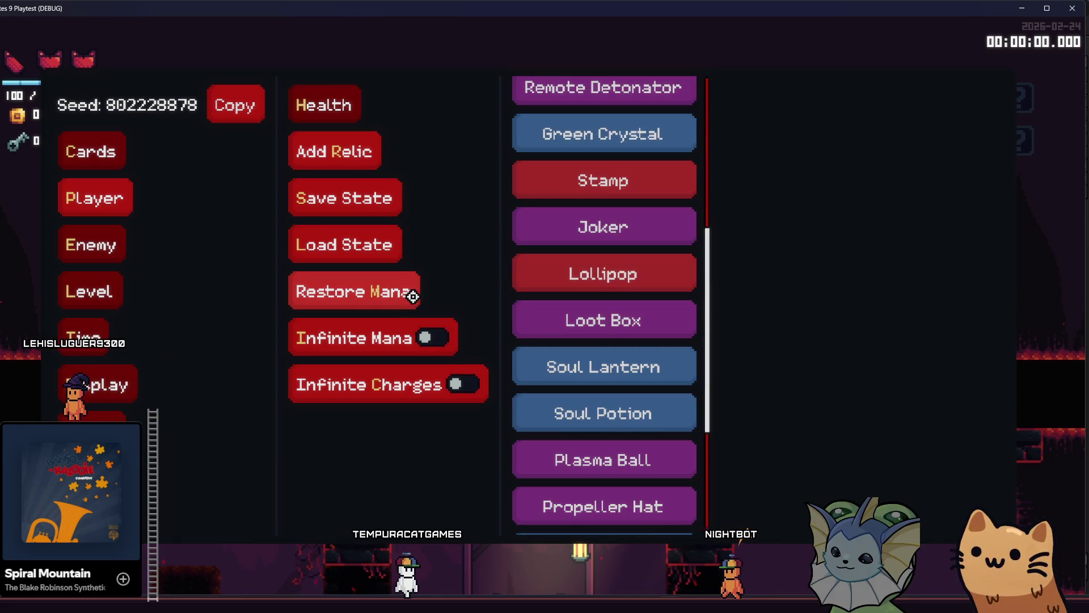
pyautogui.scroll(-5, 591, 296)
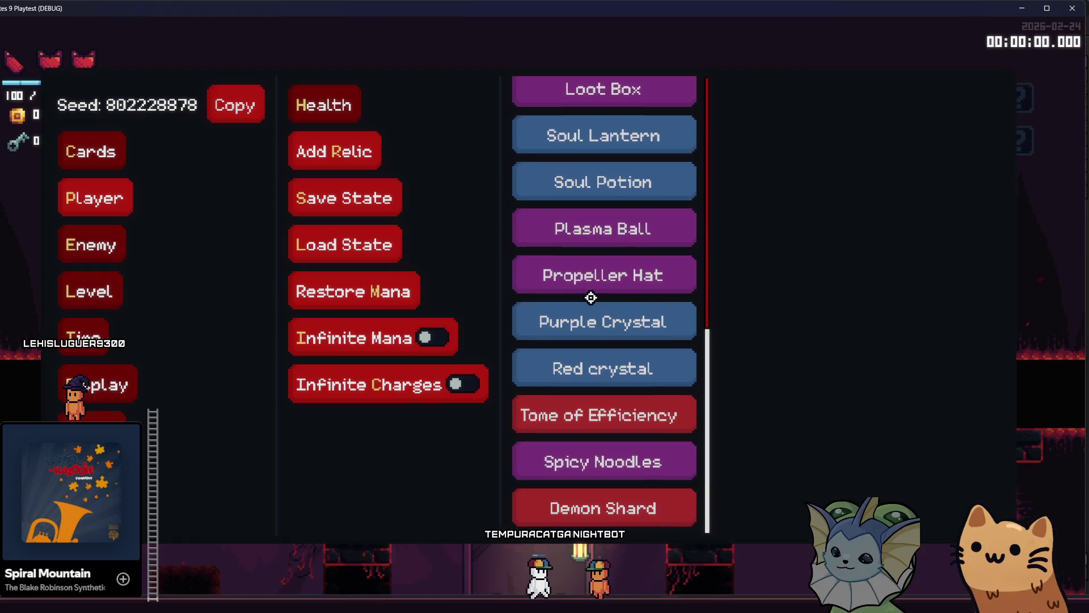
pyautogui.scroll(8, 591, 298)
pyautogui.press('Escape')
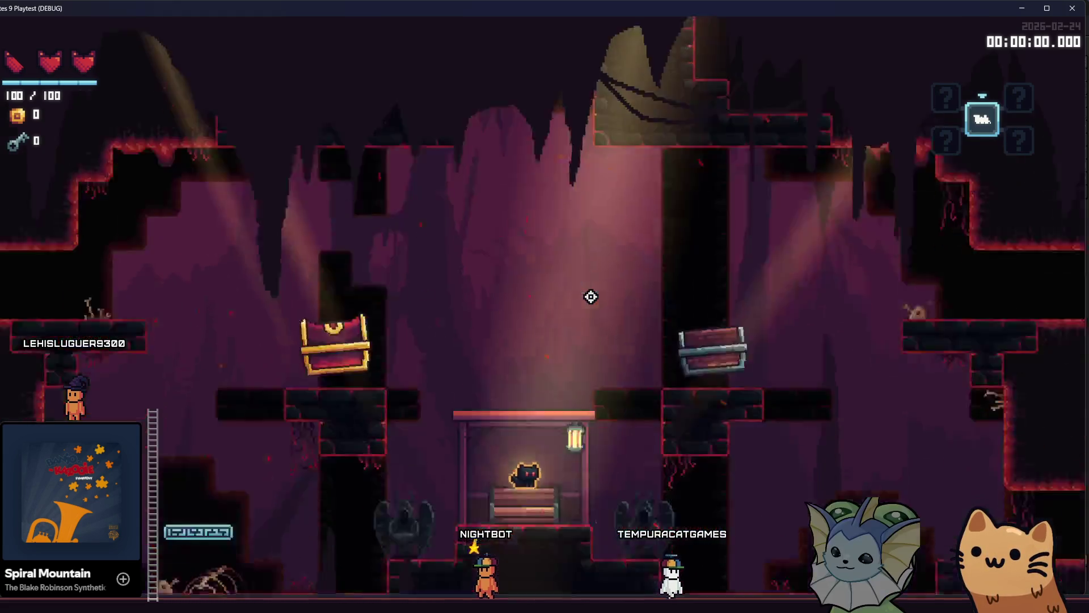
# View the deck card book, quit the run to the title, and exit the game.
pyautogui.press('Tab')
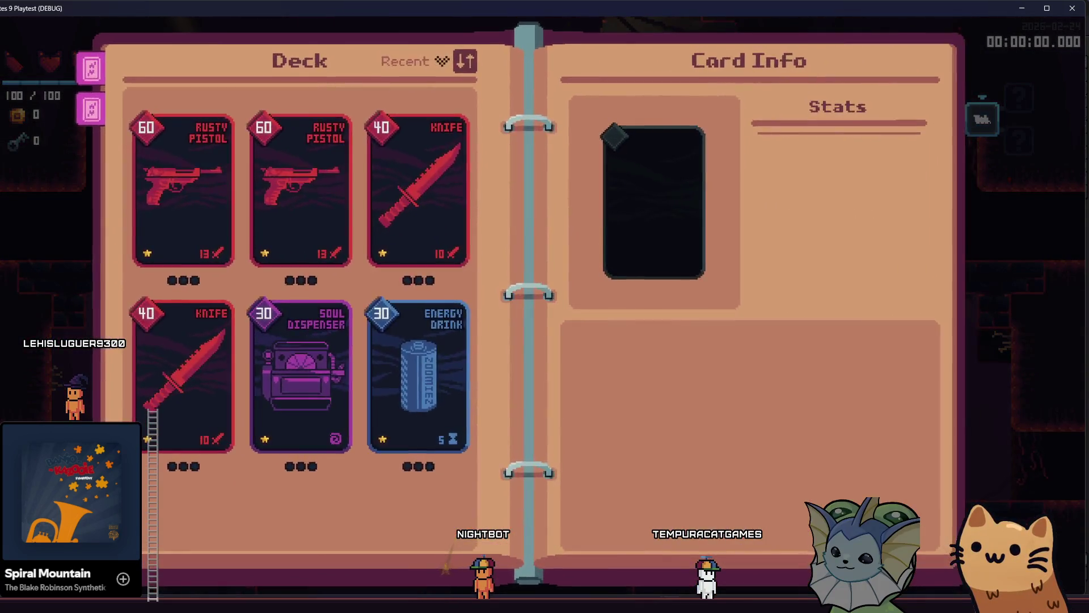
pyautogui.press('Escape')
pyautogui.click(170, 461)
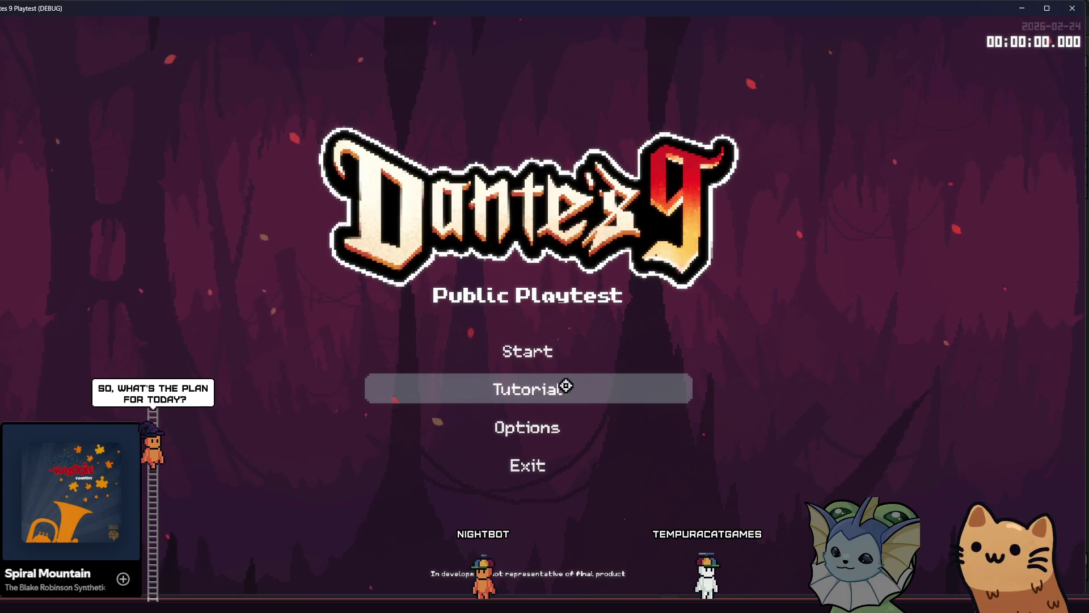
pyautogui.click(512, 463)
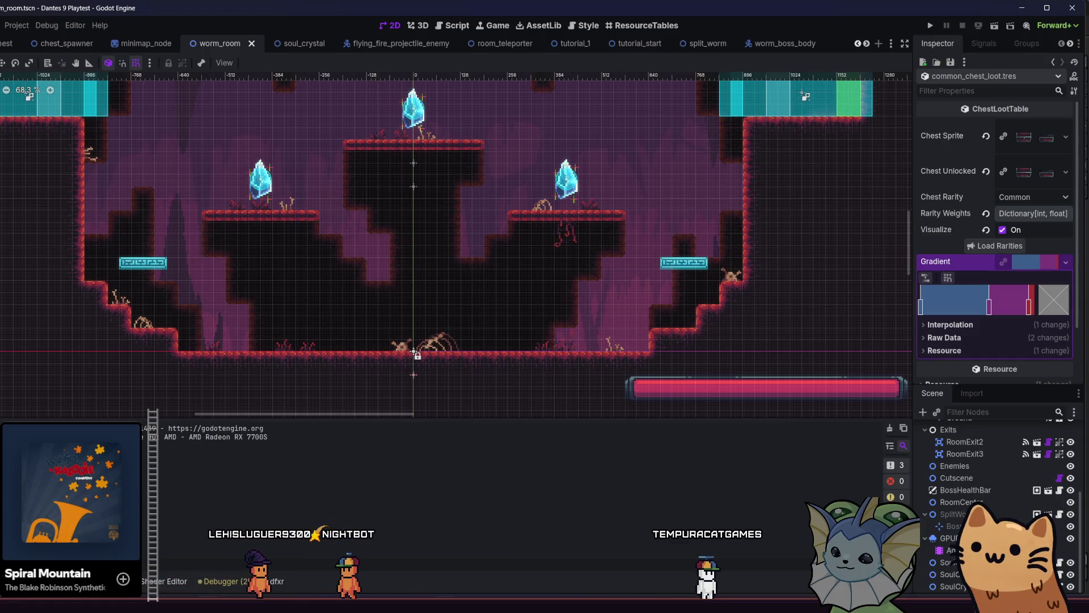
# Switch to Obsidian's Bity todo board and scroll through its cards and items columns.
pyautogui.hotkey('alt', 'Tab')
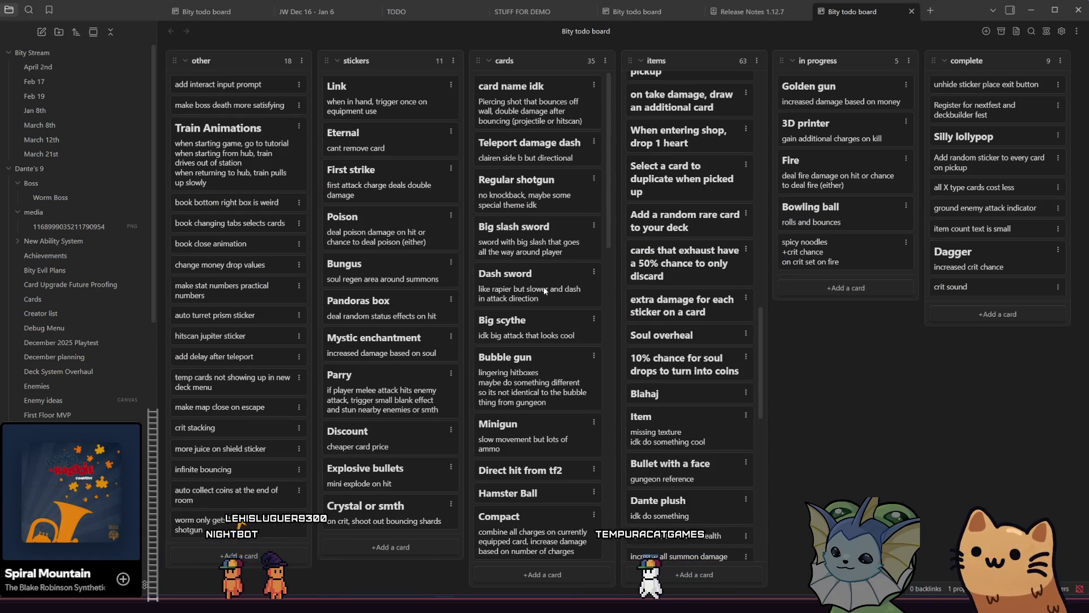
pyautogui.scroll(-5, 544, 289)
pyautogui.scroll(3, 544, 290)
pyautogui.scroll(3, 543, 289)
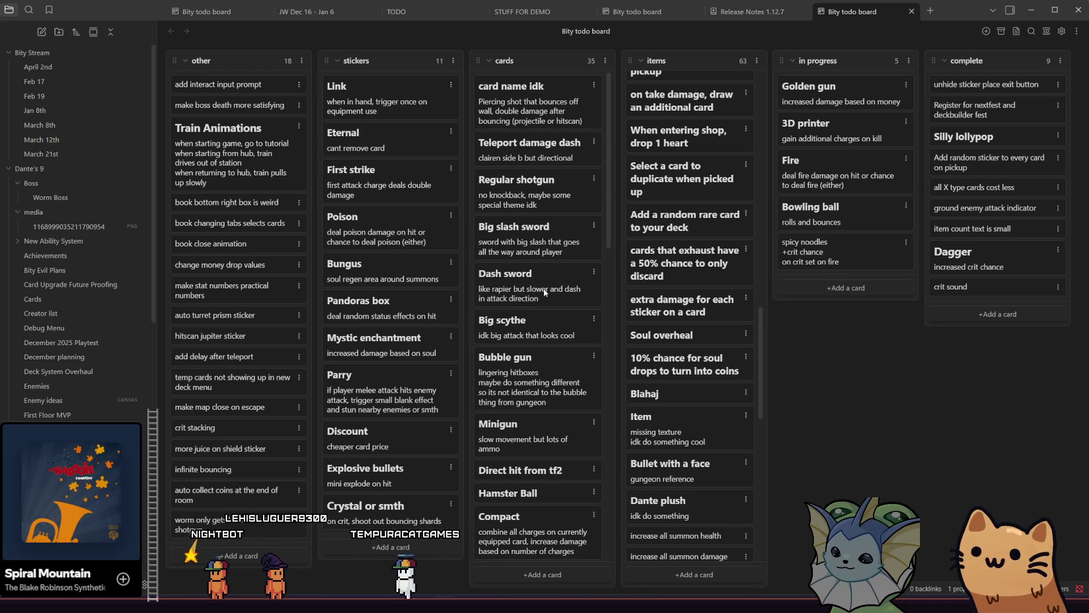
pyautogui.scroll(15, 693, 241)
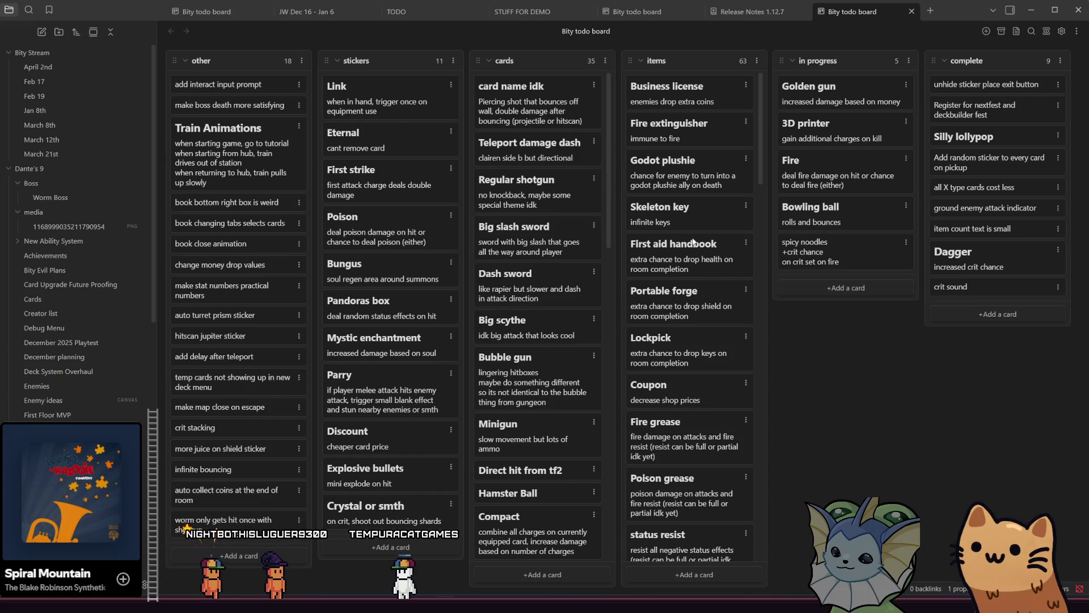
pyautogui.scroll(-6, 696, 247)
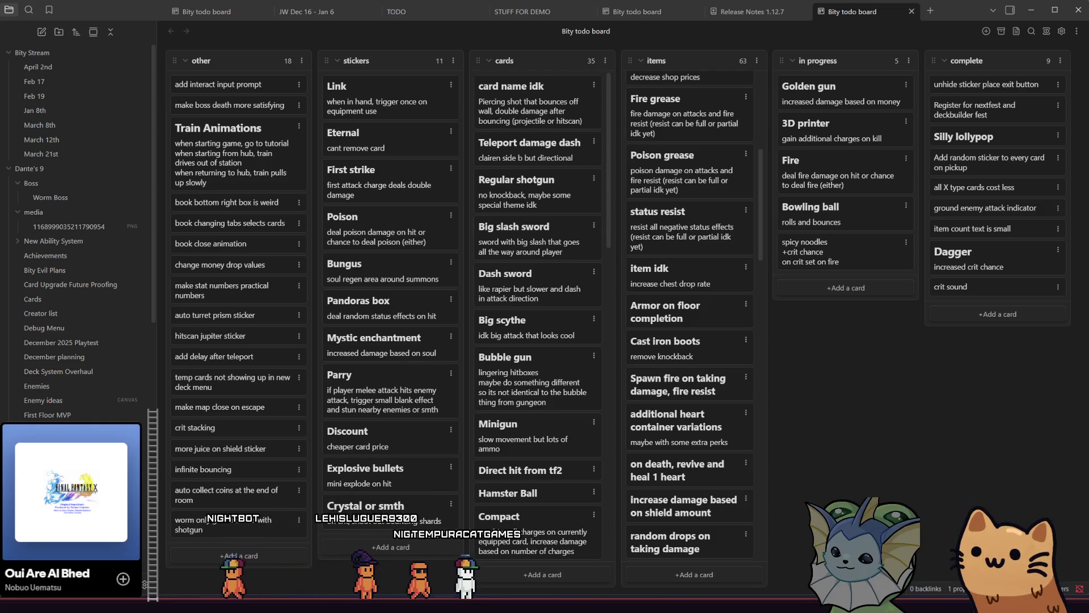
pyautogui.scroll(5, 687, 394)
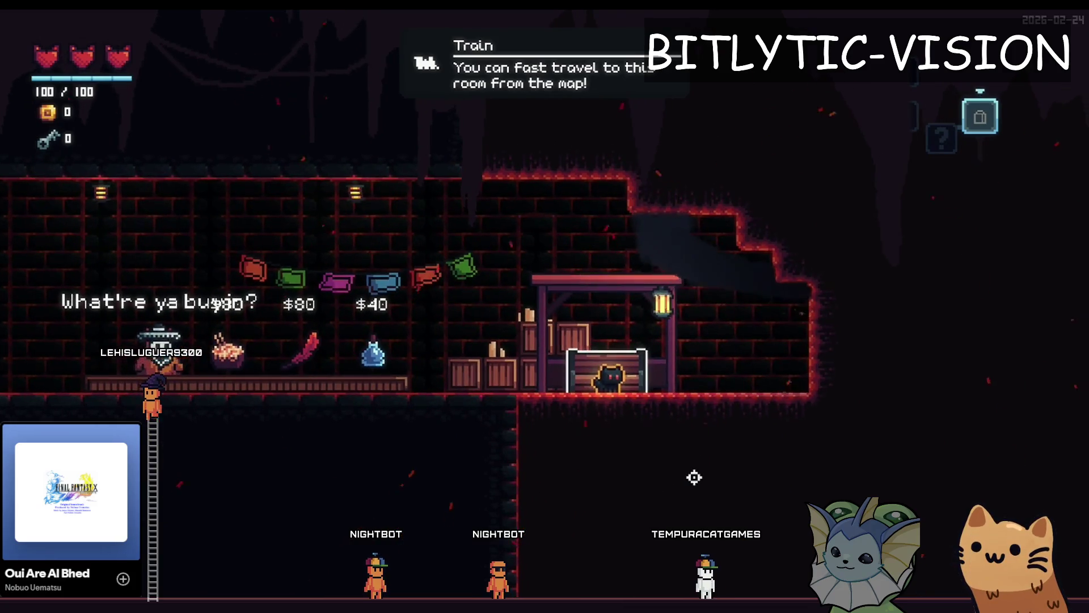
# Teleport to Room8 from the debug menu, jump right, and check the room map.
pyautogui.press('F1')
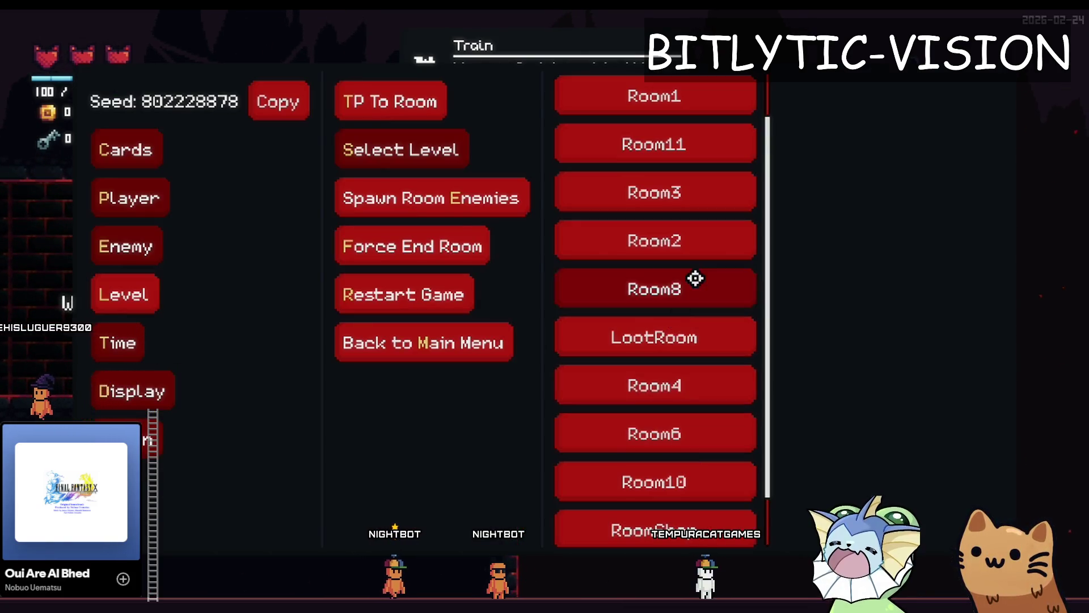
pyautogui.click(695, 281)
pyautogui.press('d')
pyautogui.press('space')
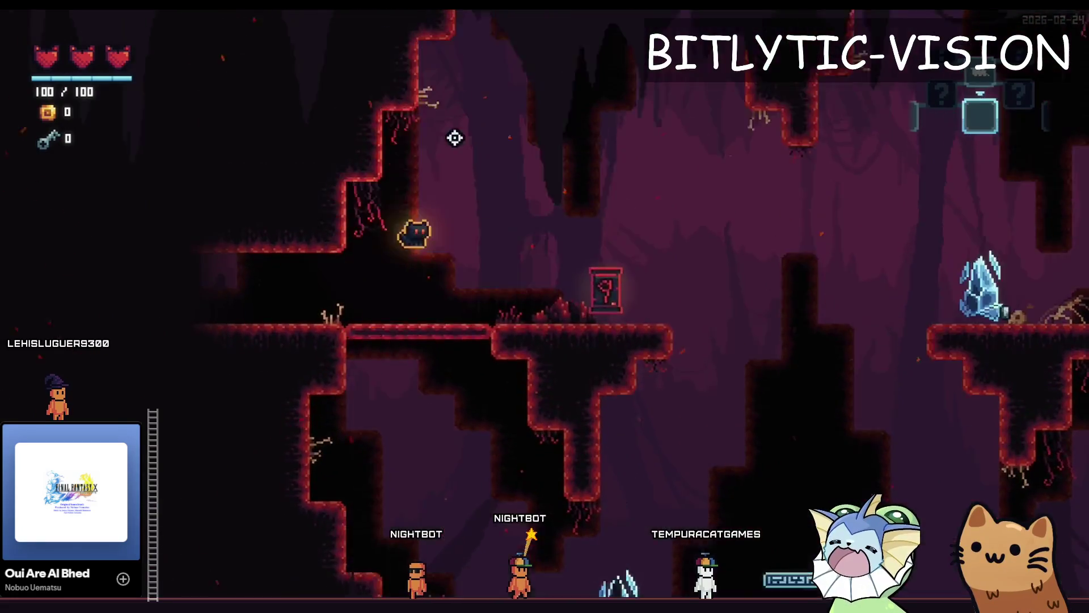
pyautogui.press('Tab')
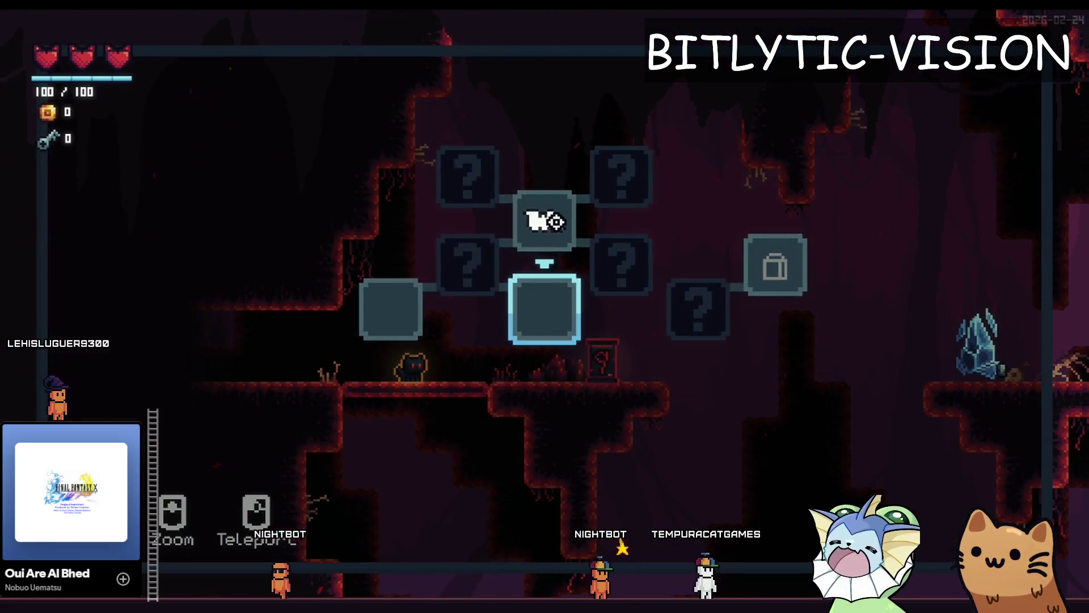
pyautogui.press('Tab')
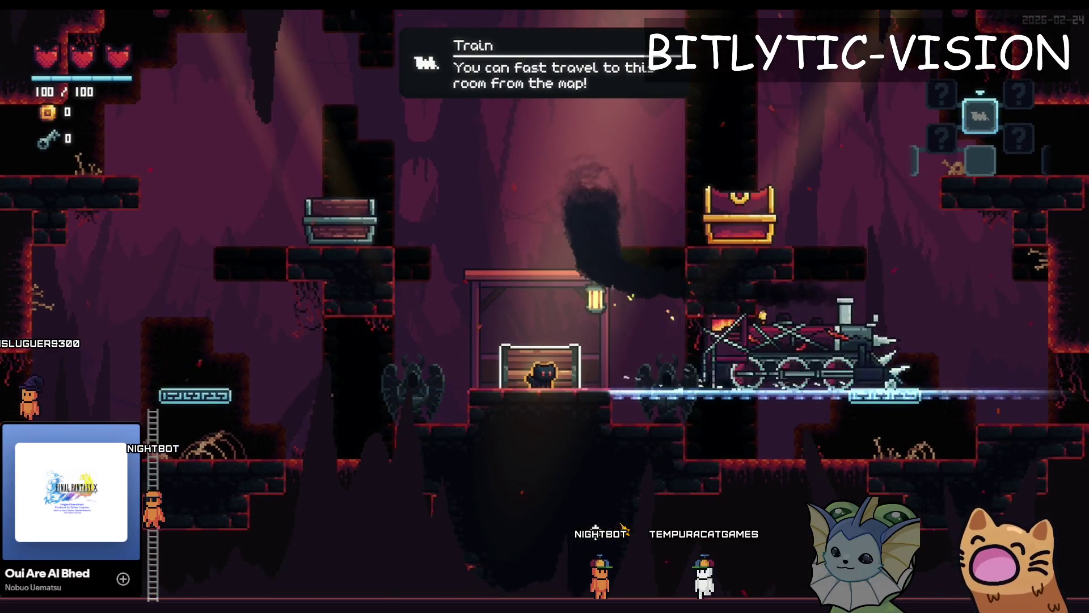
# Jump the cat around the station bench, golden-chest platform and train roof.
pyautogui.press('space')
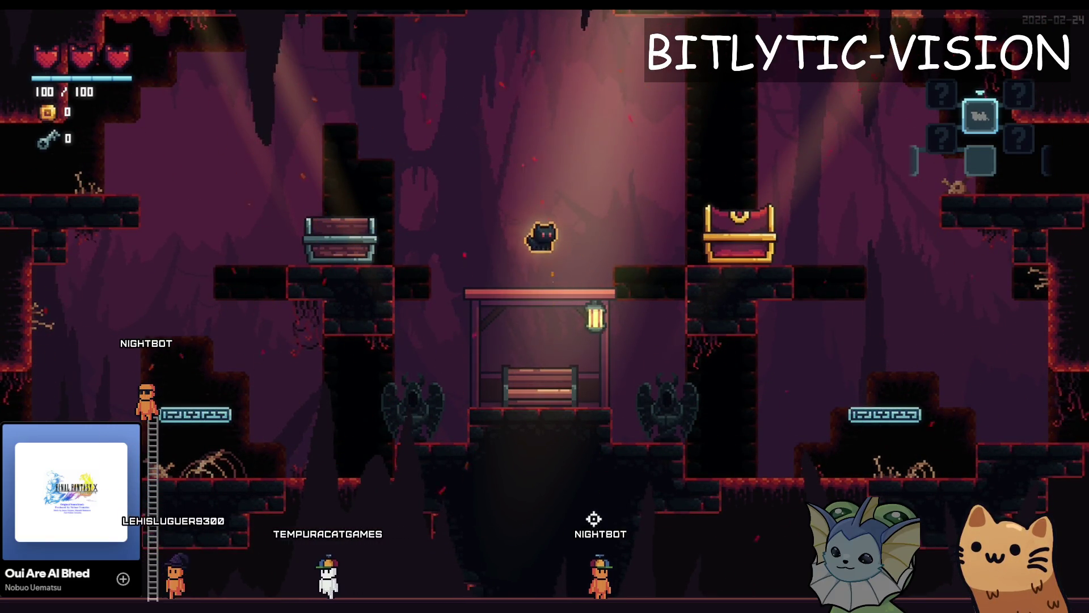
pyautogui.press('Right')
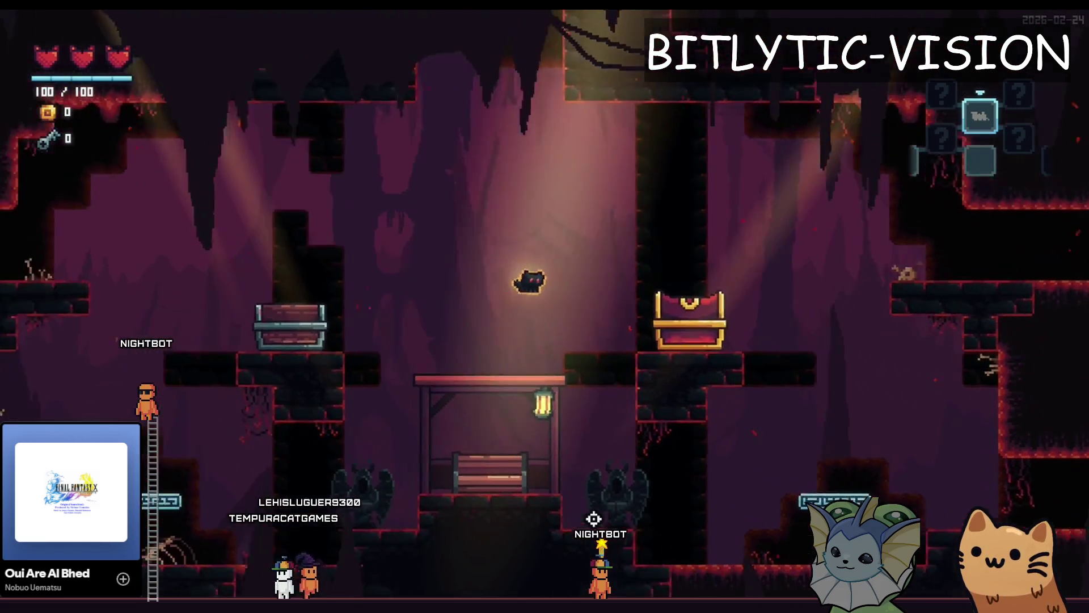
pyautogui.press('space')
pyautogui.press('Left')
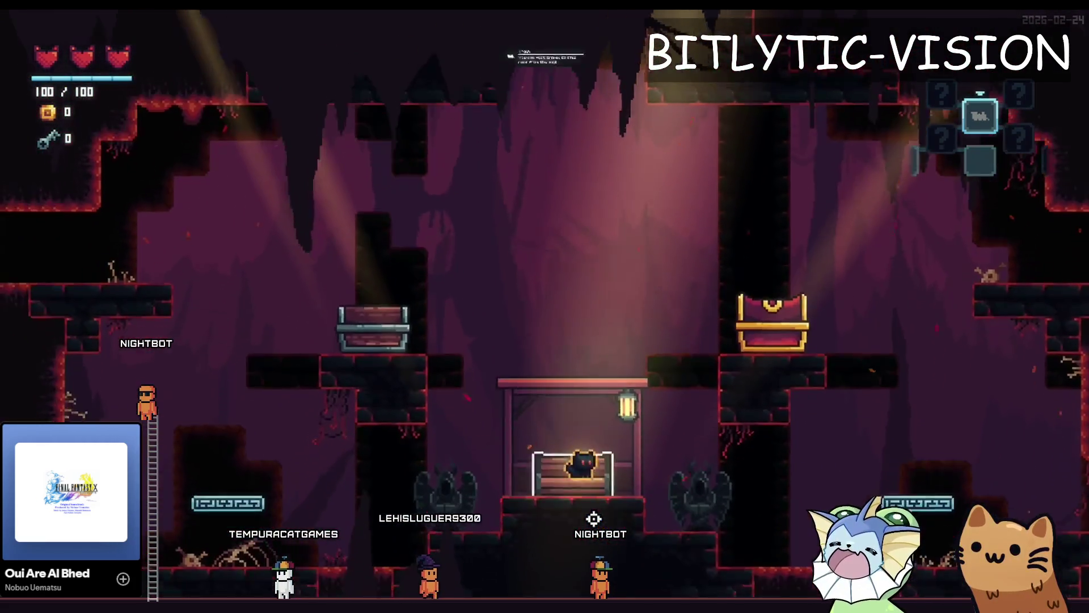
pyautogui.press('space')
pyautogui.press('Left')
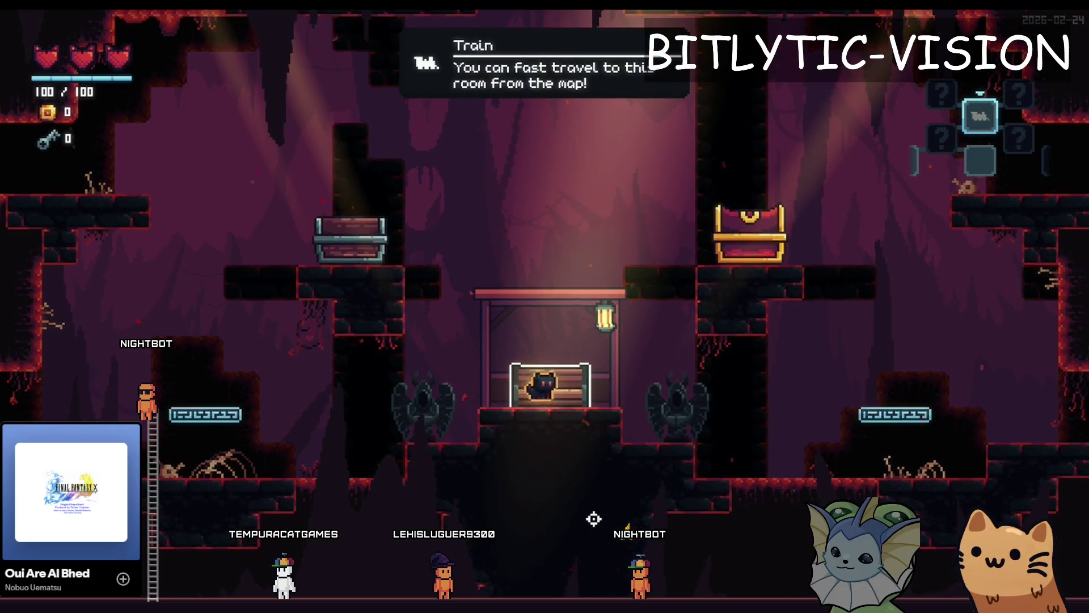
pyautogui.press('space')
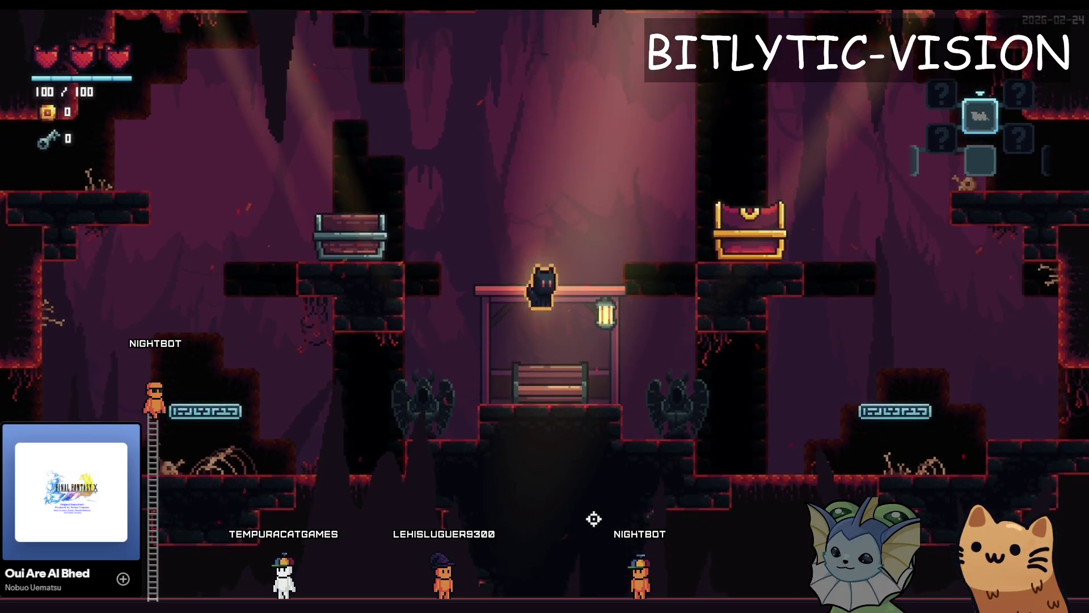
pyautogui.press('space')
pyautogui.press('Left')
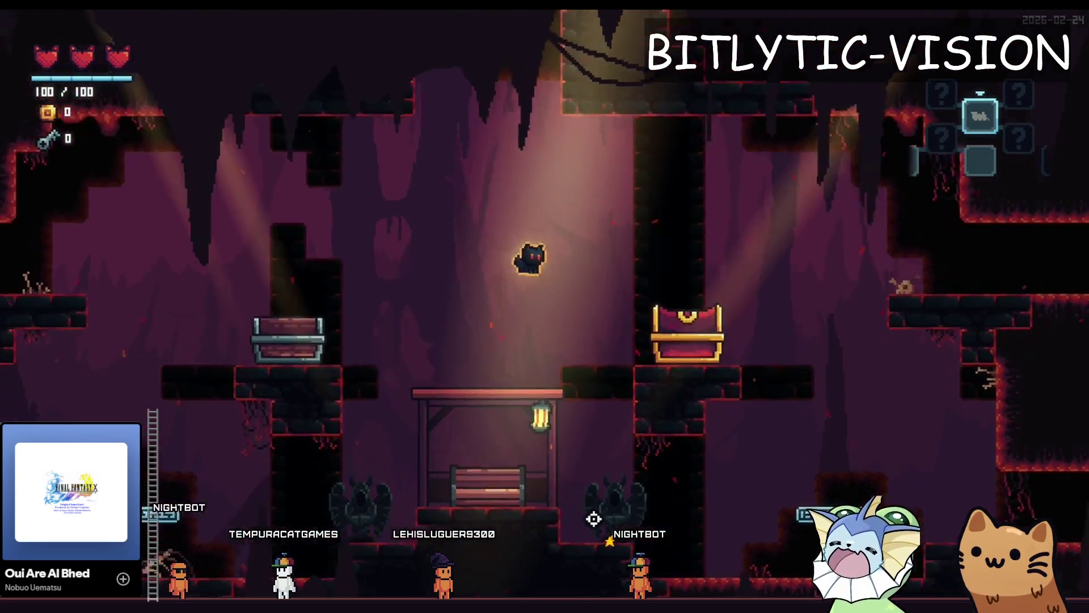
pyautogui.press('space')
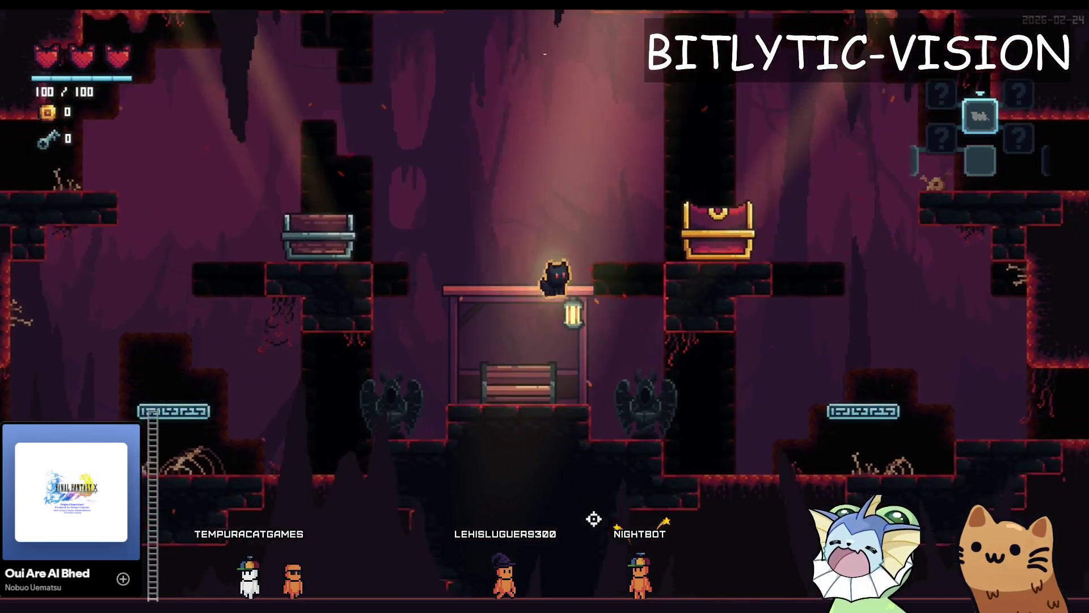
pyautogui.press('Right')
pyautogui.press('Left')
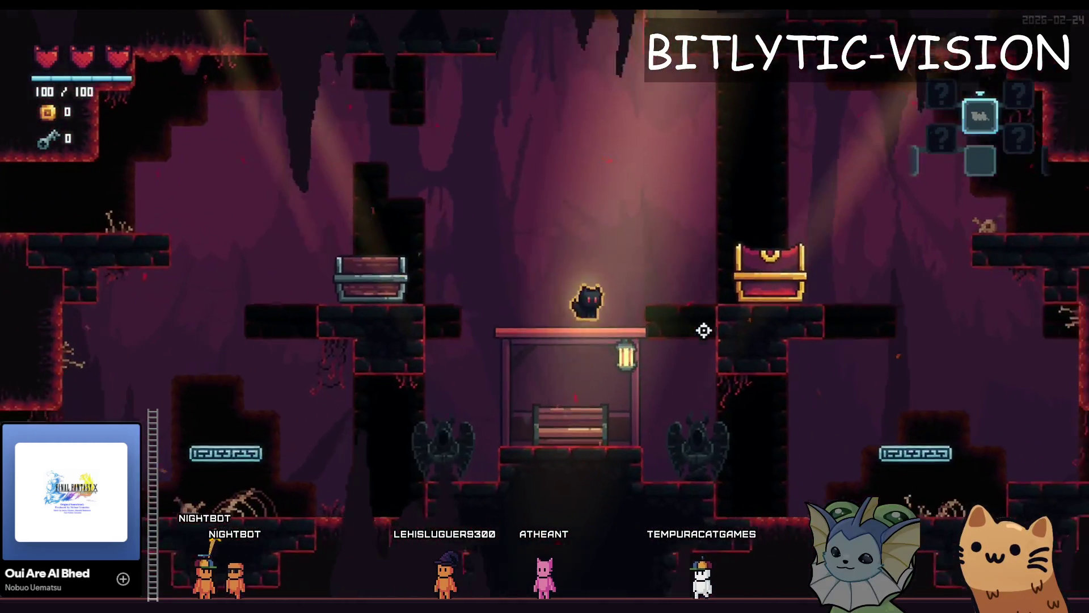
# Teleport to the LootRoom through the debug menu.
pyautogui.press('`')
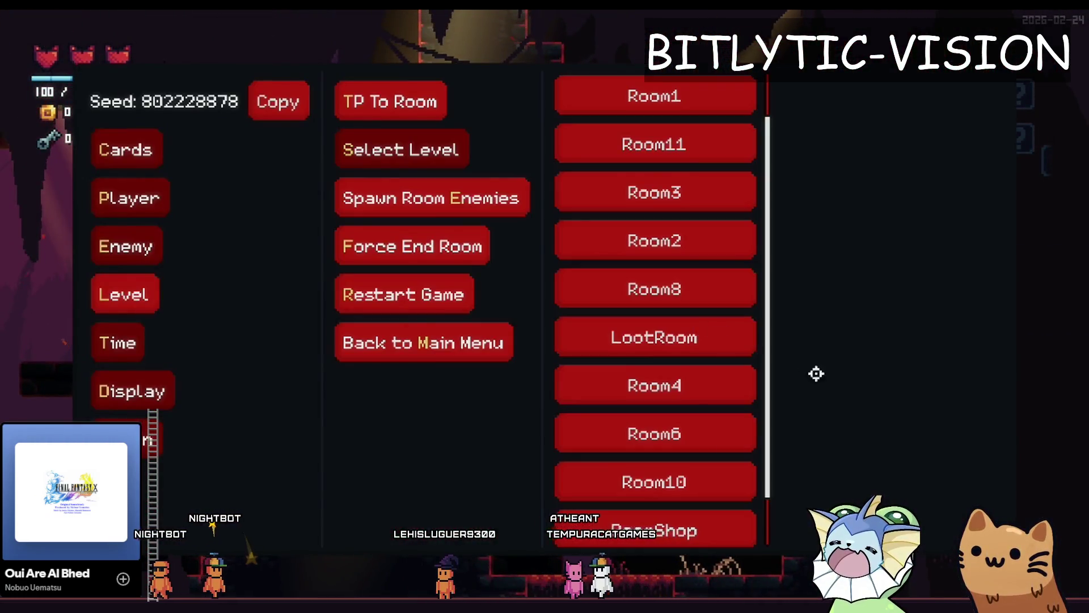
pyautogui.click(654, 338)
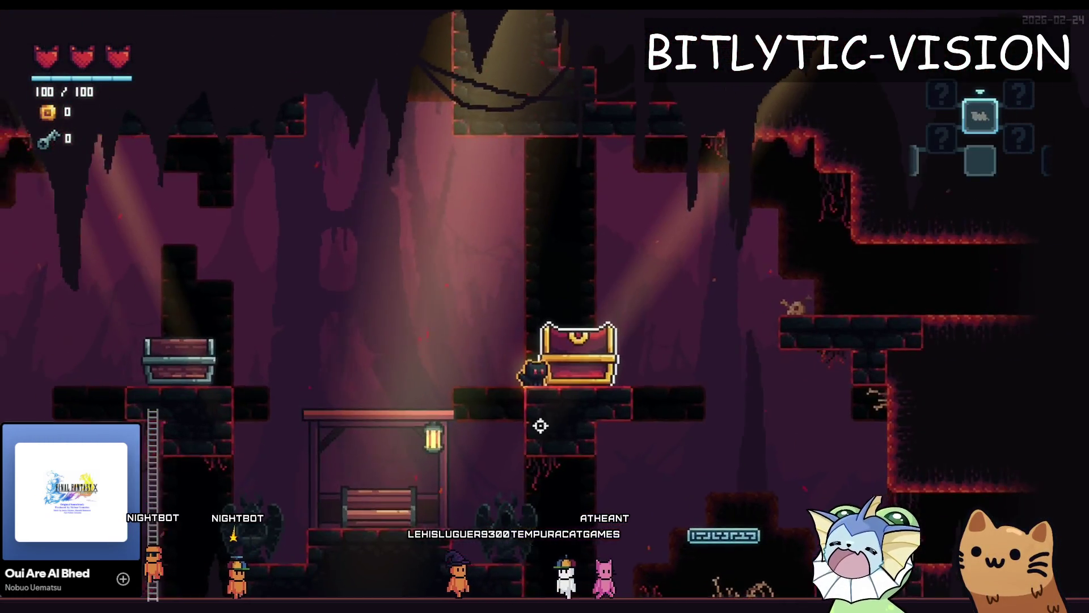
pyautogui.press('`')
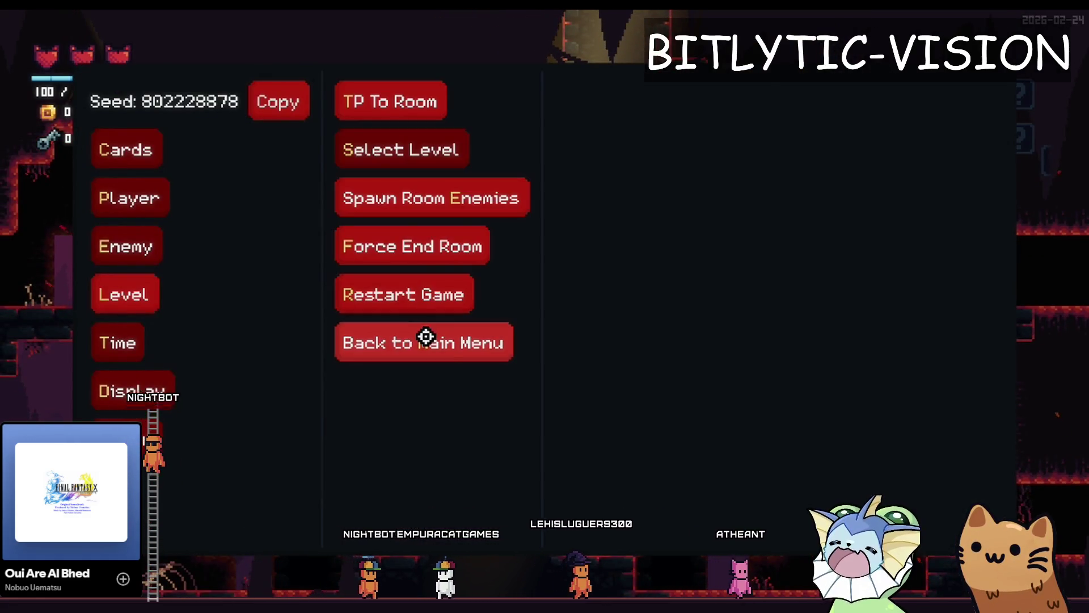
# Return to the title, start a new run, and jump the cat right onto the platform.
pyautogui.click(493, 342)
pyautogui.click(562, 356)
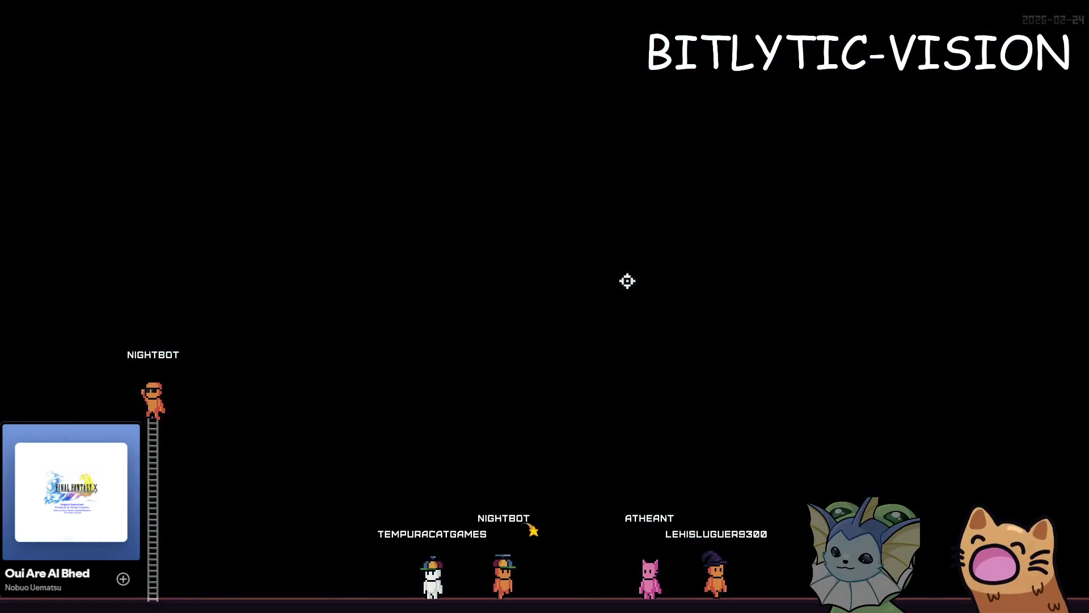
pyautogui.press('d')
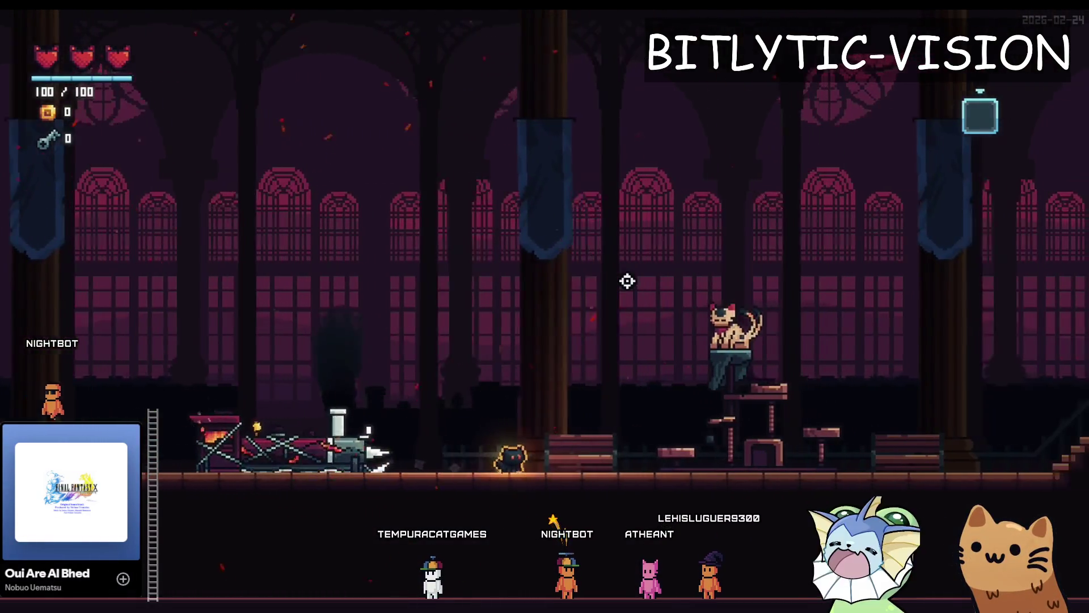
pyautogui.press('space')
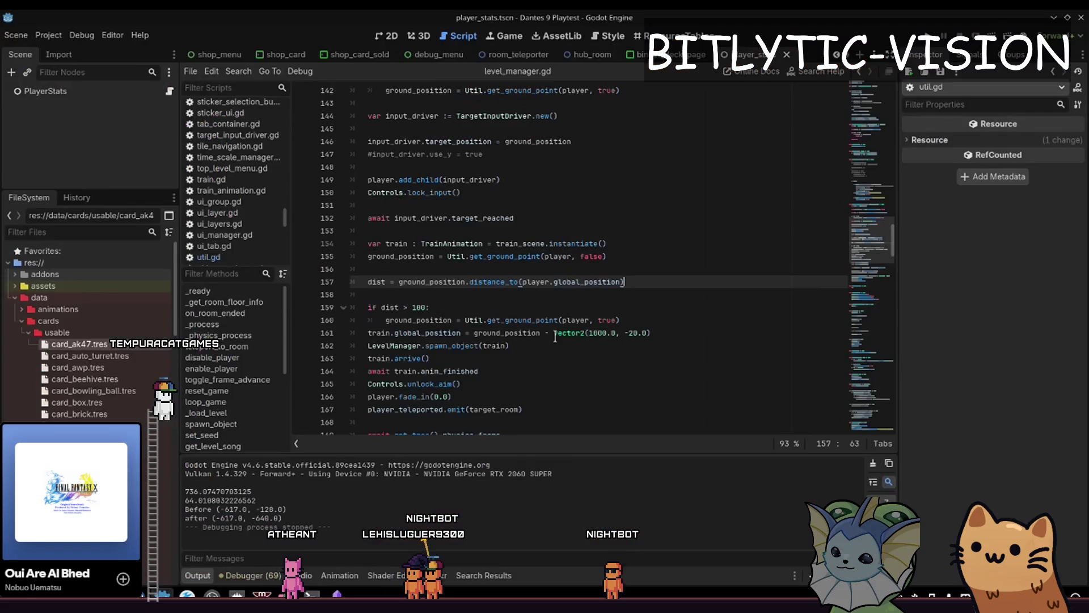
# Navigate level_manager.gd to line 134 and the leave_train code.
pyautogui.hotkey('ctrl', 'alt', 'o')
pyautogui.press('Escape')
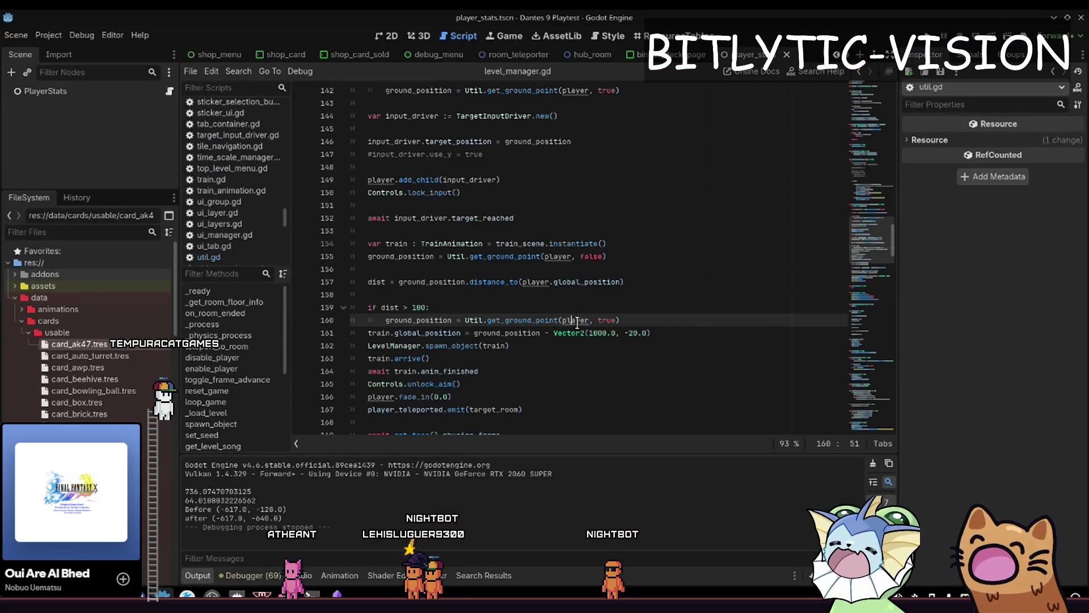
pyautogui.press('pageup')
pyautogui.press('pagedown')
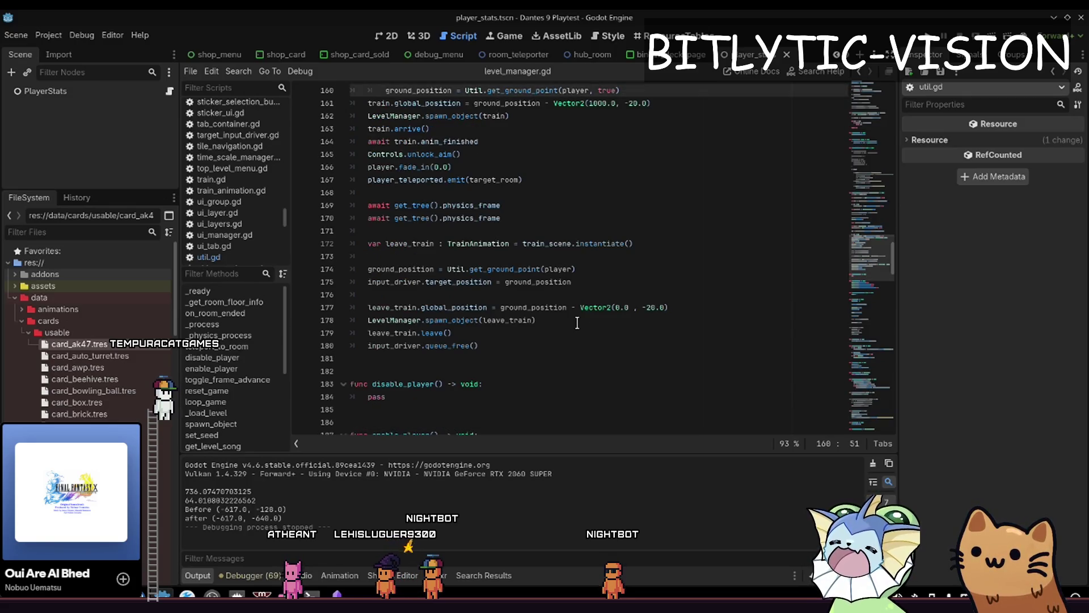
# Search the whole project for console.print and review the 11 matches in 7 files.
pyautogui.hotkey('ctrl', 'shift', 'f')
pyautogui.write('con')
pyautogui.press('Return')
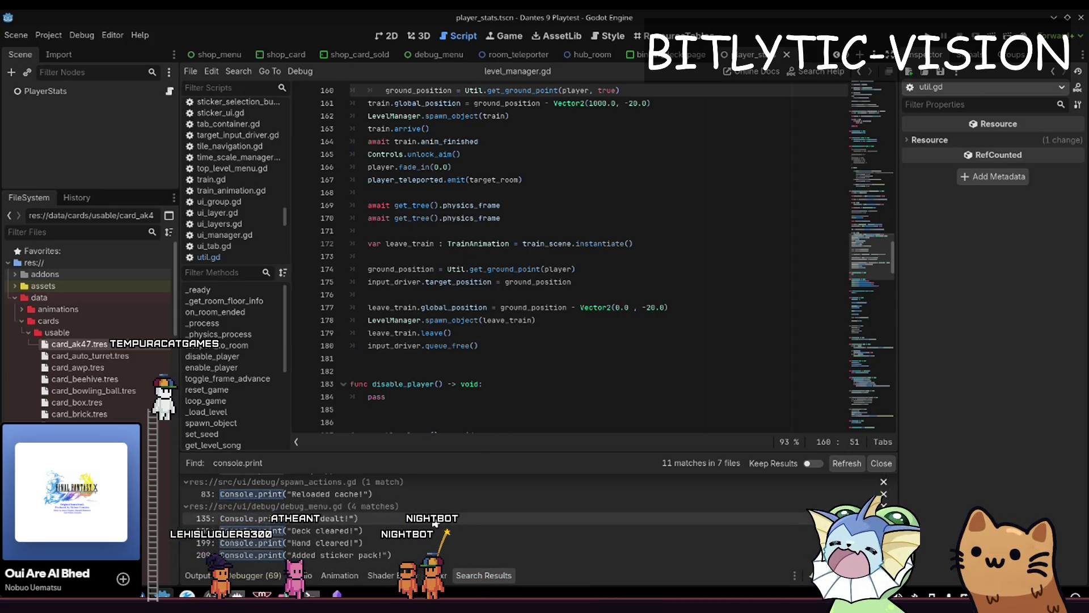
pyautogui.scroll(3, 429, 547)
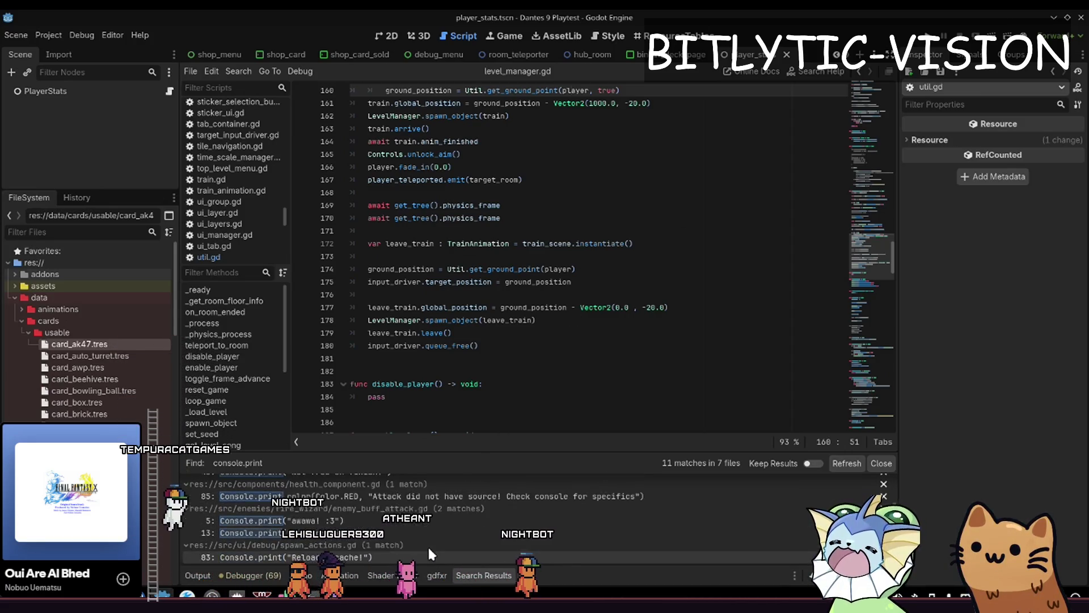
pyautogui.scroll(-3, 413, 510)
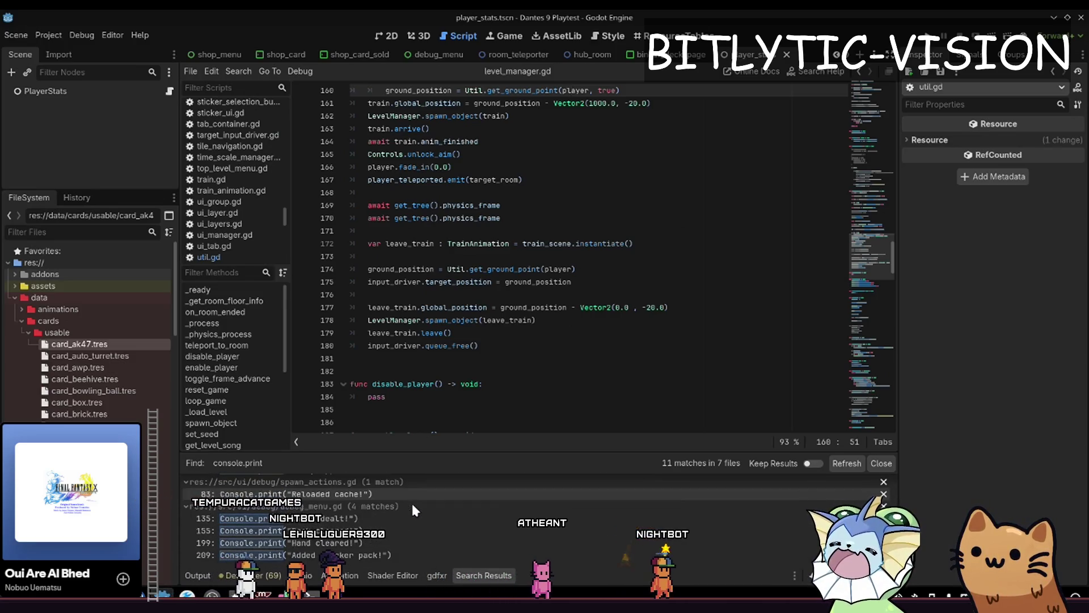
# Place the cursor after the leave_train block, save, and switch to the May 3rd notes.
pyautogui.click(564, 355)
pyautogui.hotkey('ctrl', 's')
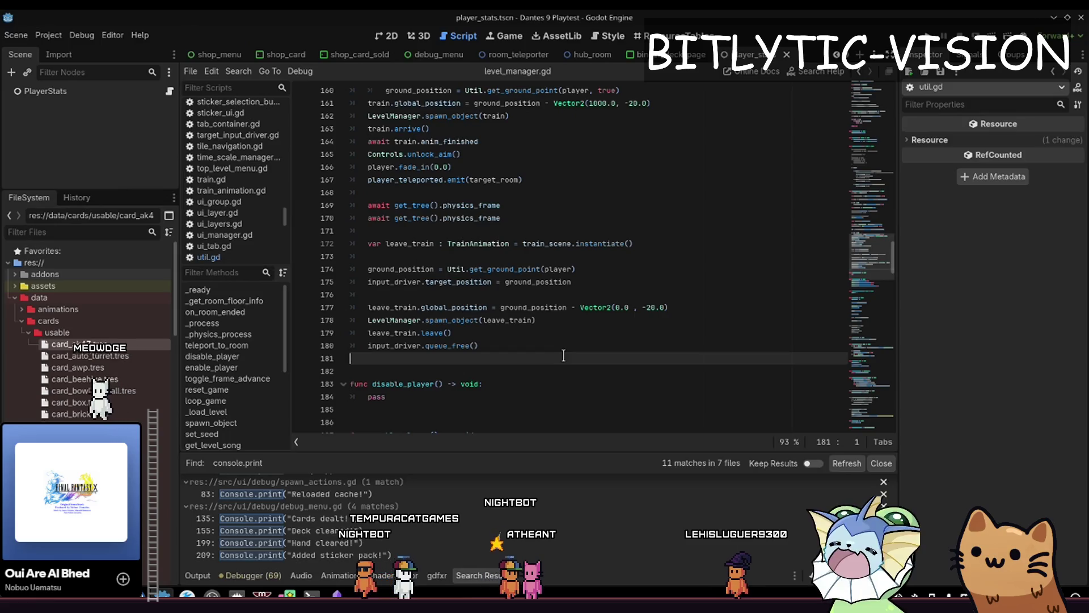
pyautogui.click(337, 595)
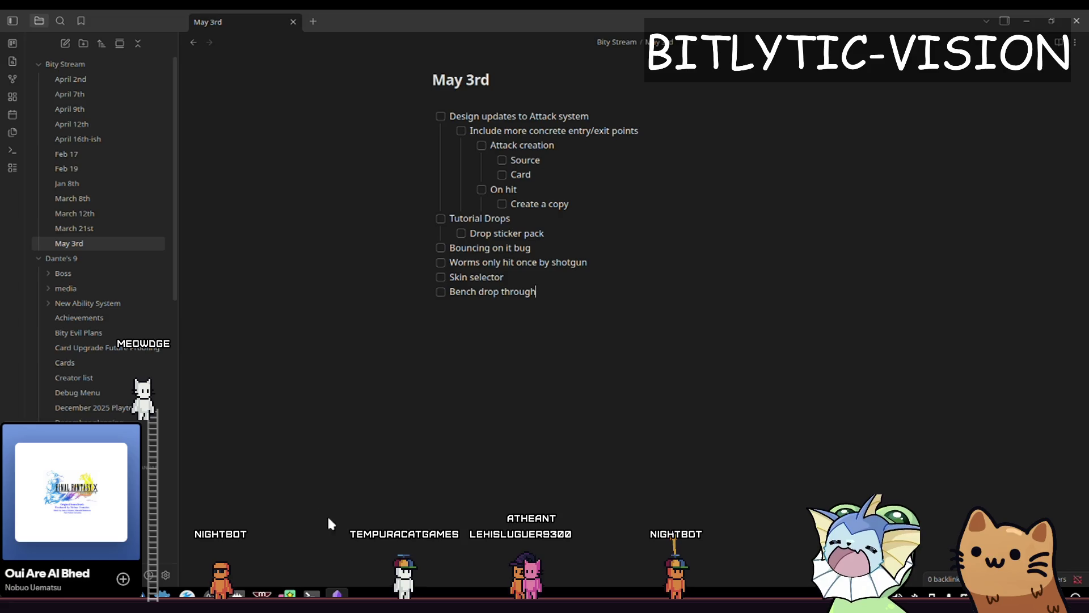
# Add a new unchecked 'Item' line at the end of the May 3rd checklist.
pyautogui.hotkey('alt', 'Tab')
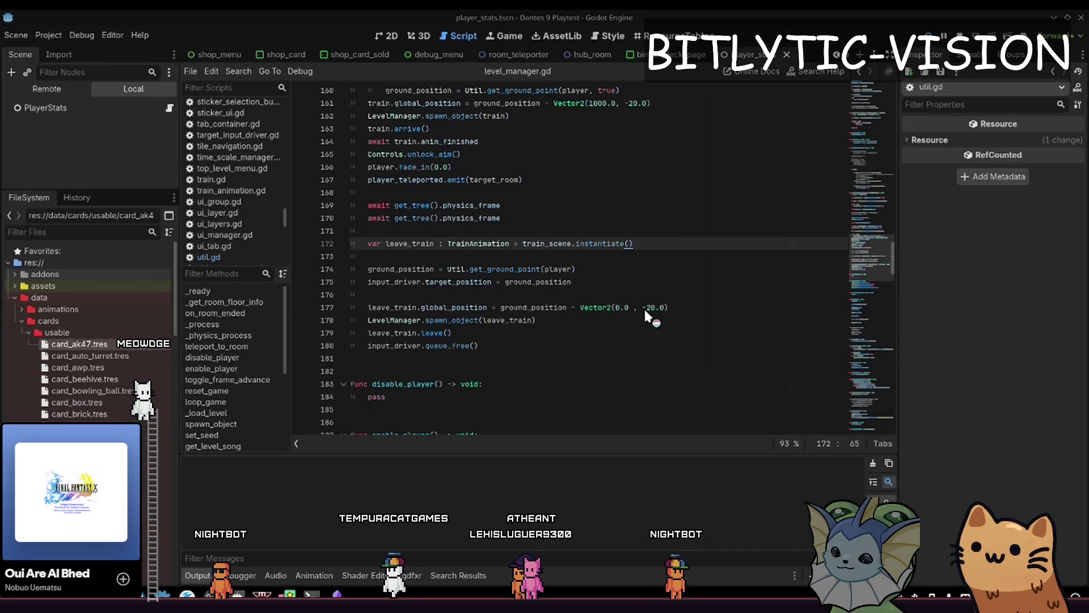
pyautogui.hotkey('alt', 'Tab')
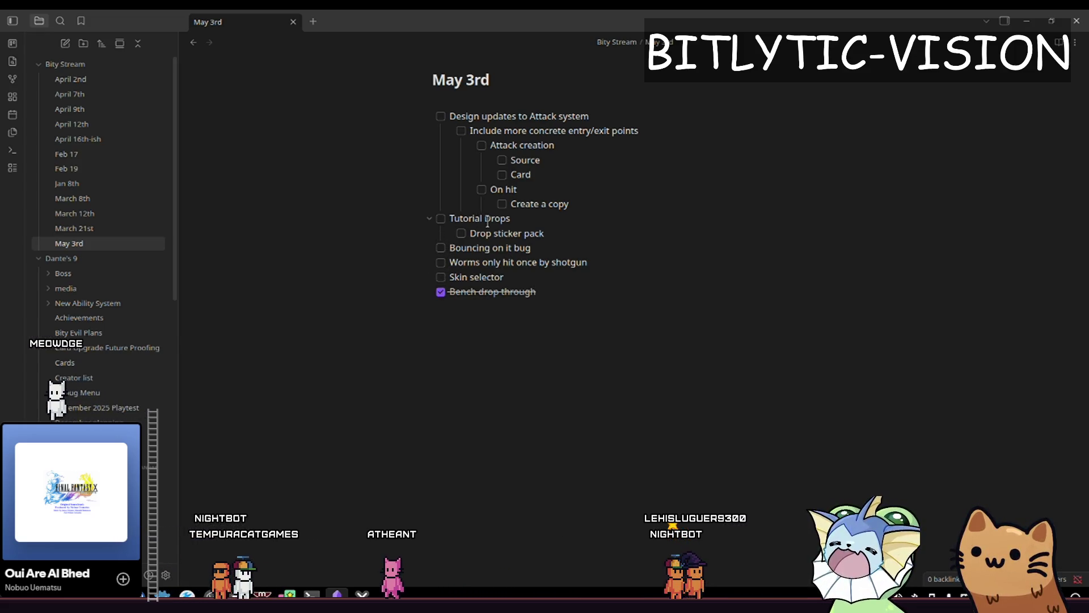
pyautogui.hotkey('alt', 'Tab')
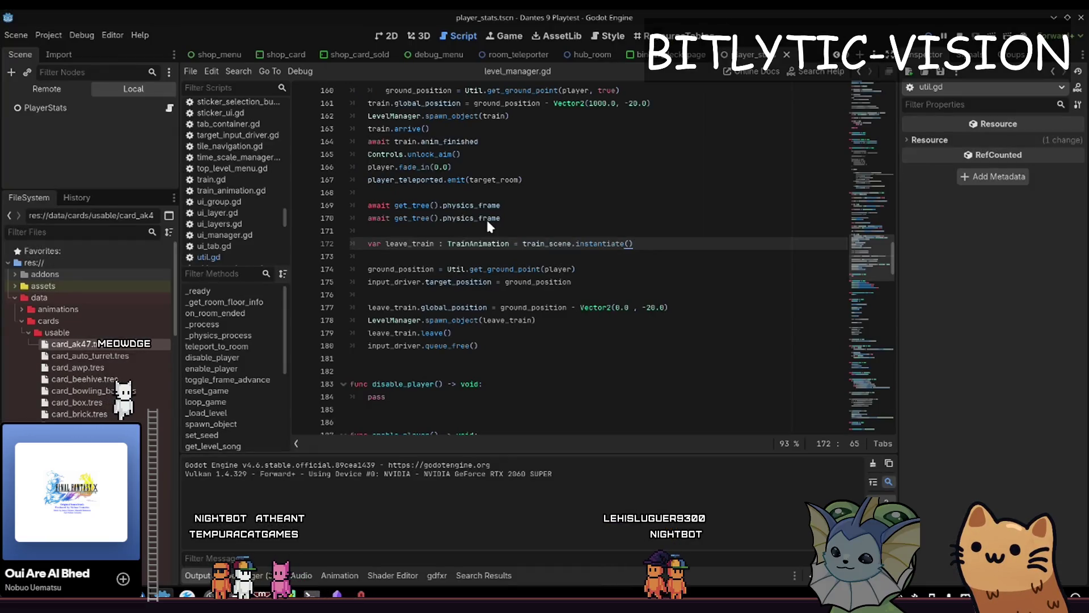
pyautogui.write('tem')
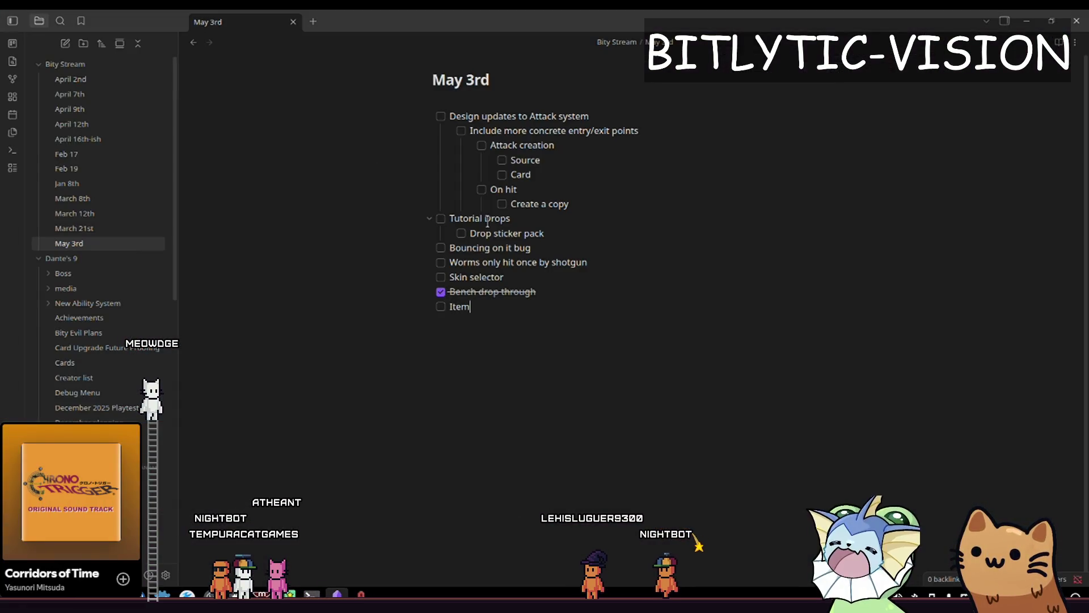
# Back in Godot, run the game with F5 and start it from the title menu.
pyautogui.hotkey('alt', 'Tab')
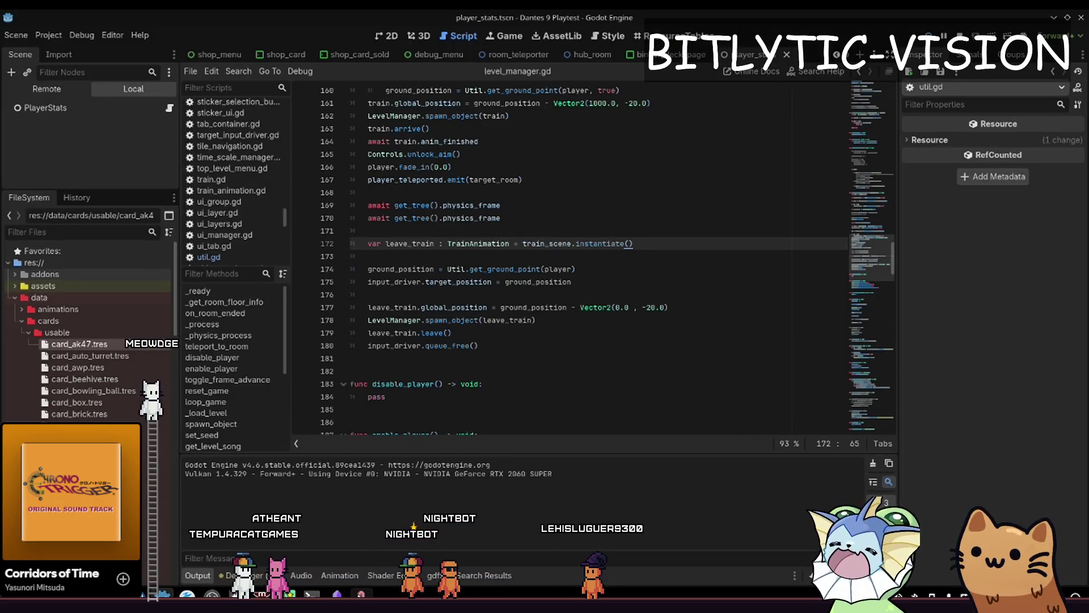
pyautogui.press('F5')
pyautogui.click(566, 346)
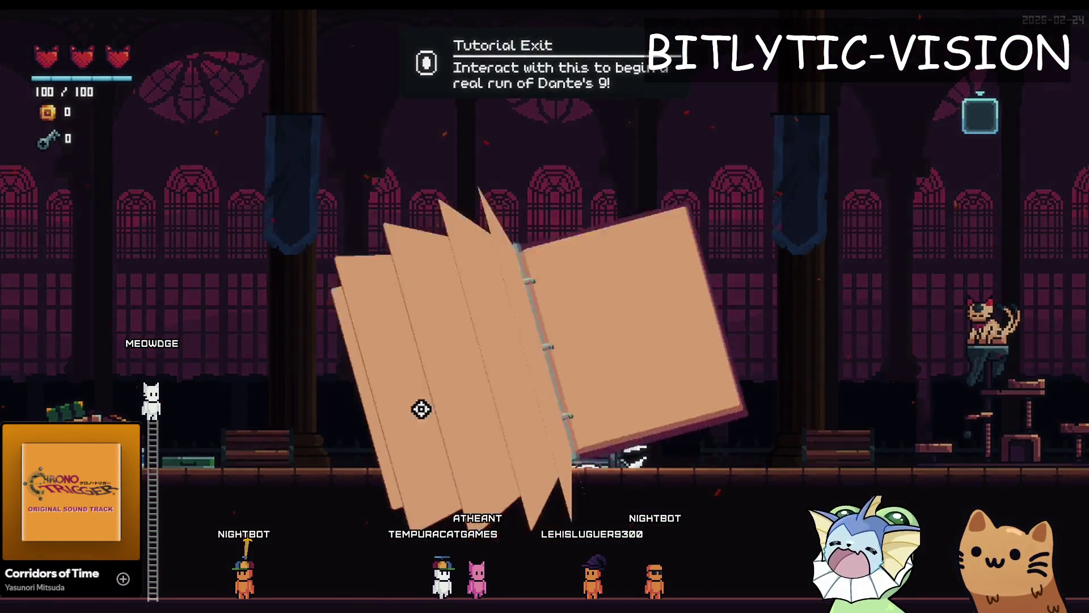
# Start a new run from the pause menu and move the cat right into the next room.
pyautogui.press('Escape')
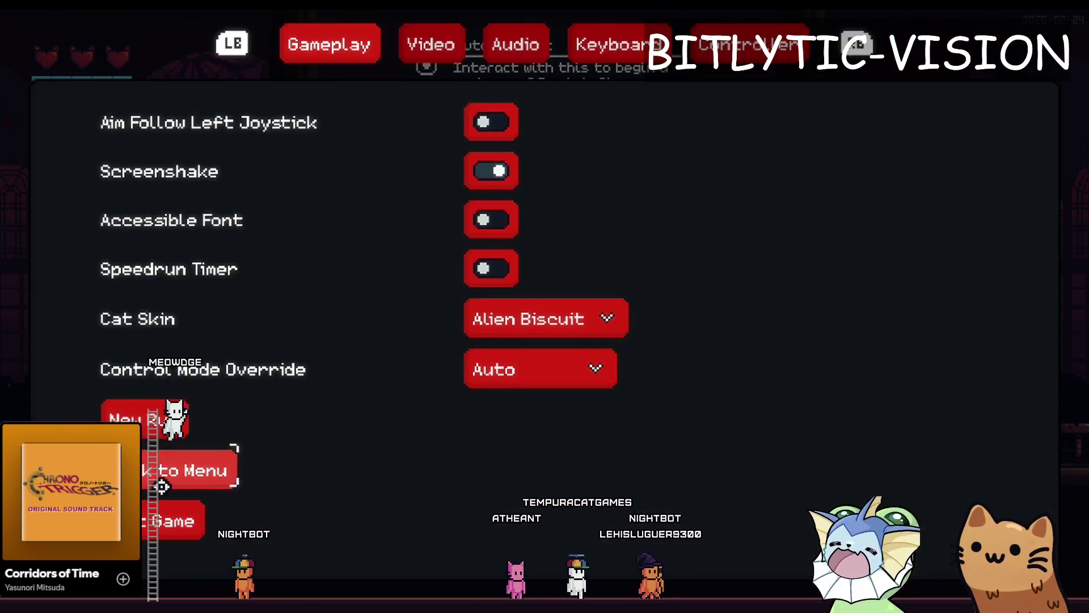
pyautogui.click(193, 470)
pyautogui.click(520, 393)
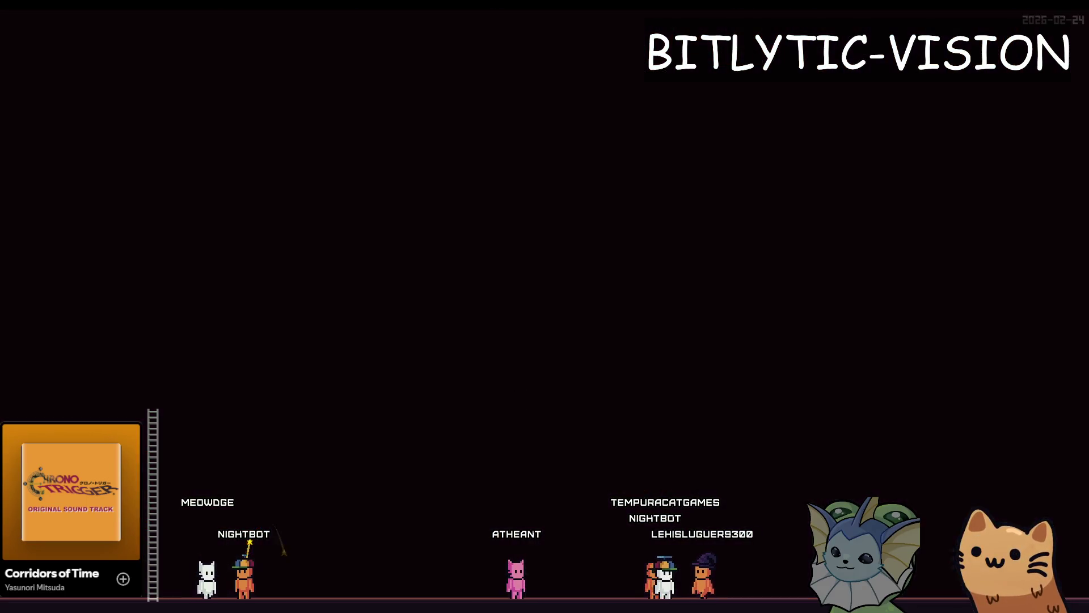
pyautogui.press('d')
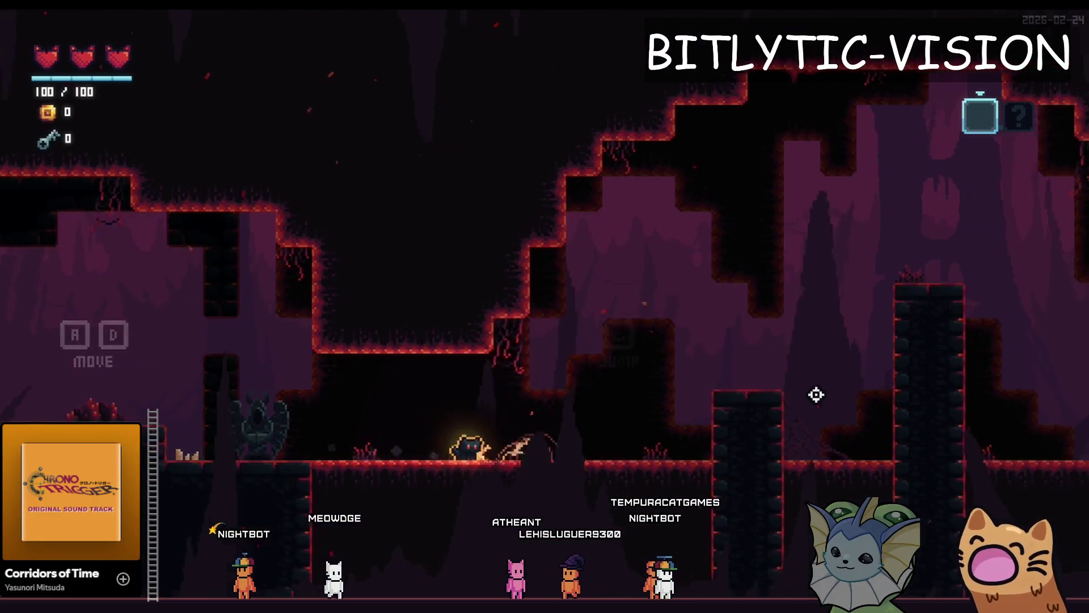
pyautogui.press('space')
pyautogui.press('F1')
pyautogui.press('F1')
pyautogui.press('d')
pyautogui.press('space')
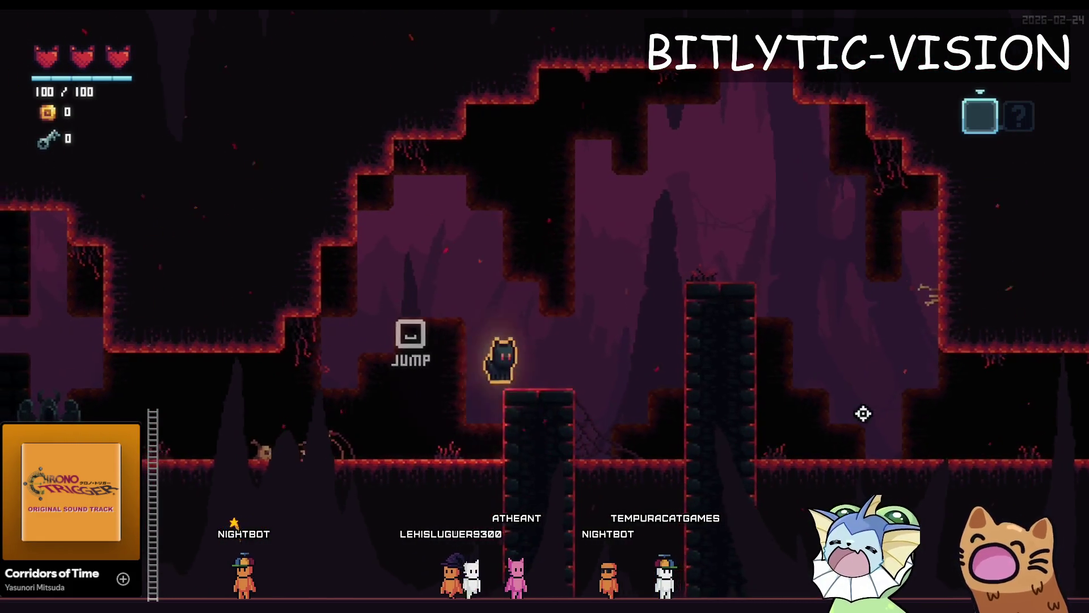
pyautogui.press('d')
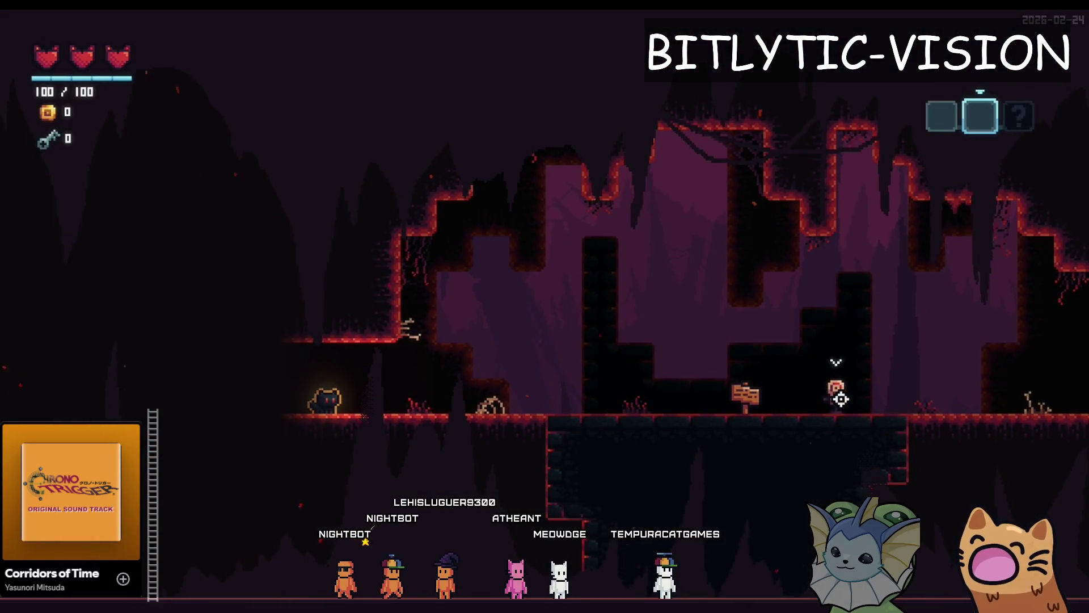
# Load ExampleRoom from the debug menu, hit the ledge enemy, and collect coins by the card pack.
pyautogui.press('F1')
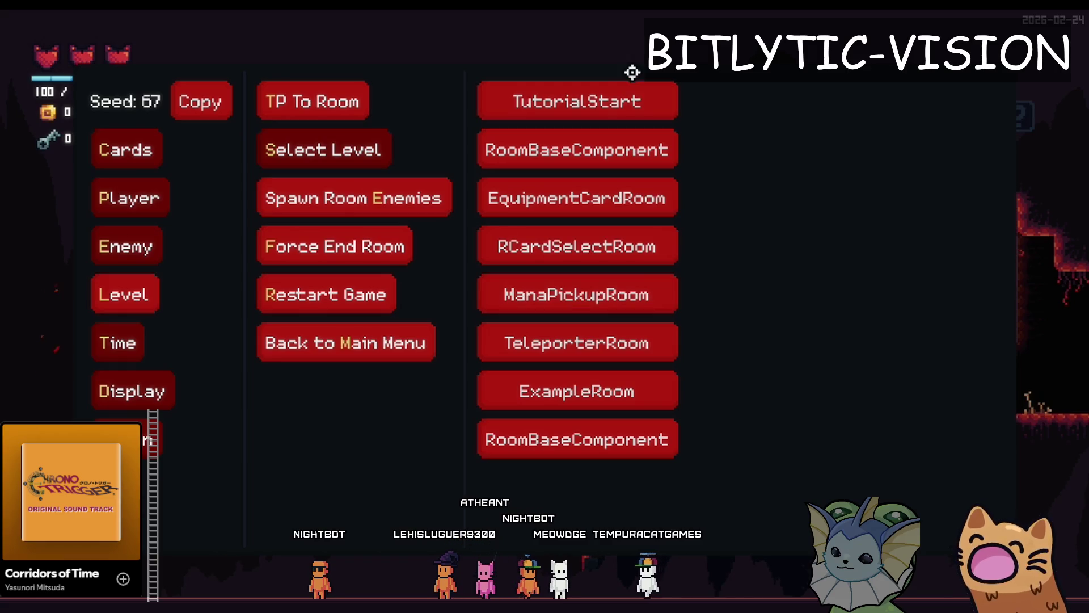
pyautogui.click(568, 398)
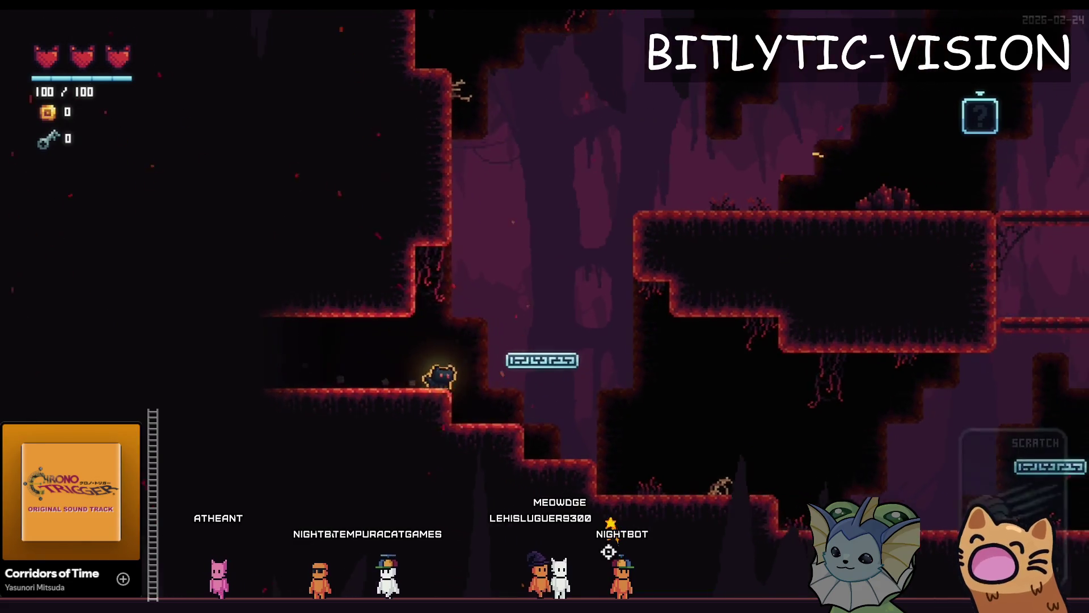
pyautogui.press('d')
pyautogui.press('space')
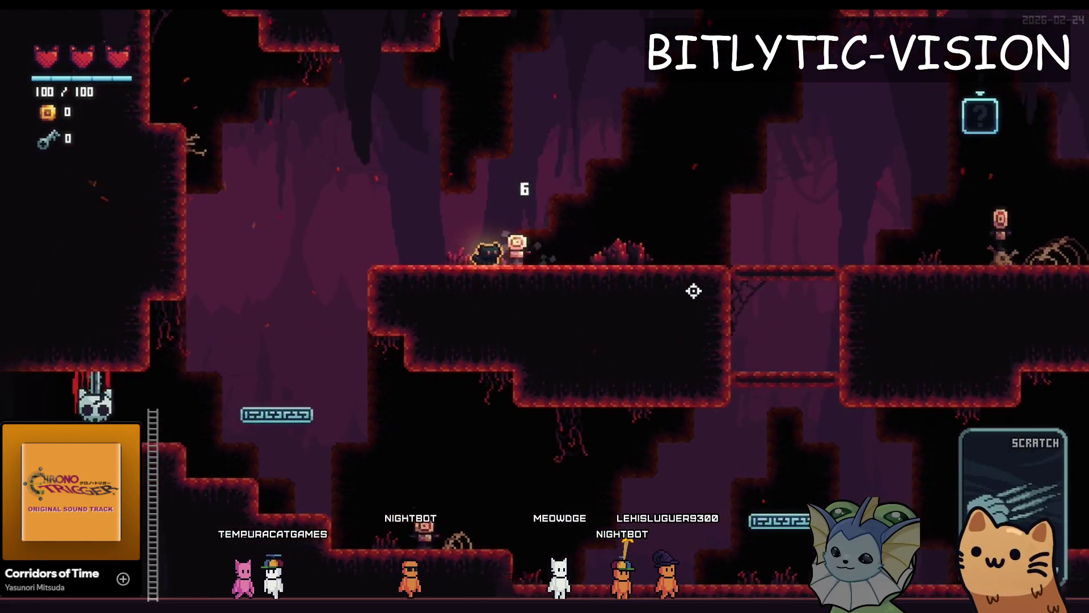
pyautogui.press('a')
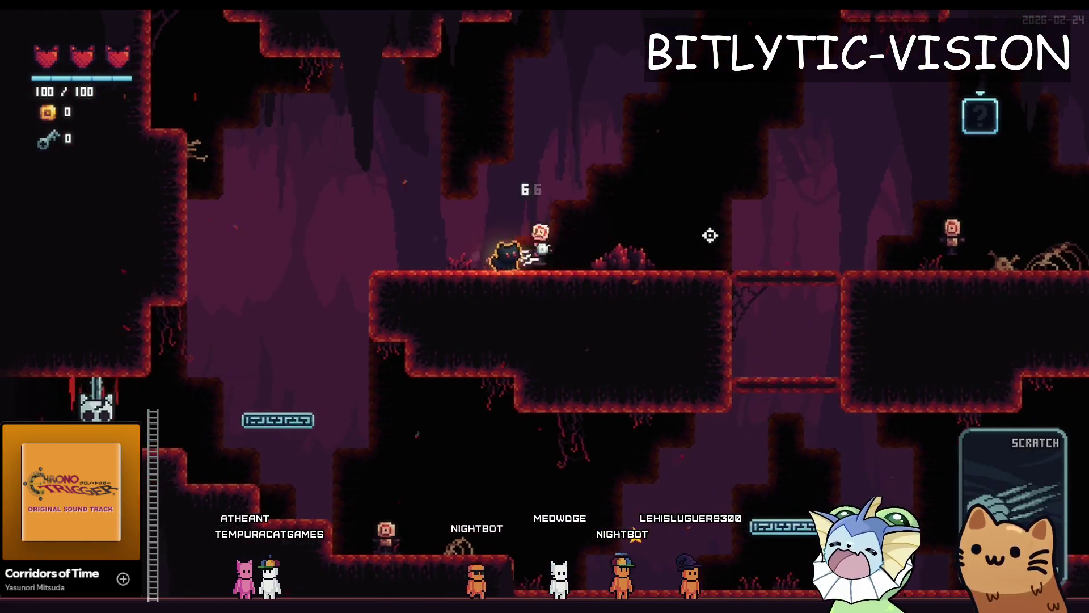
pyautogui.press('d')
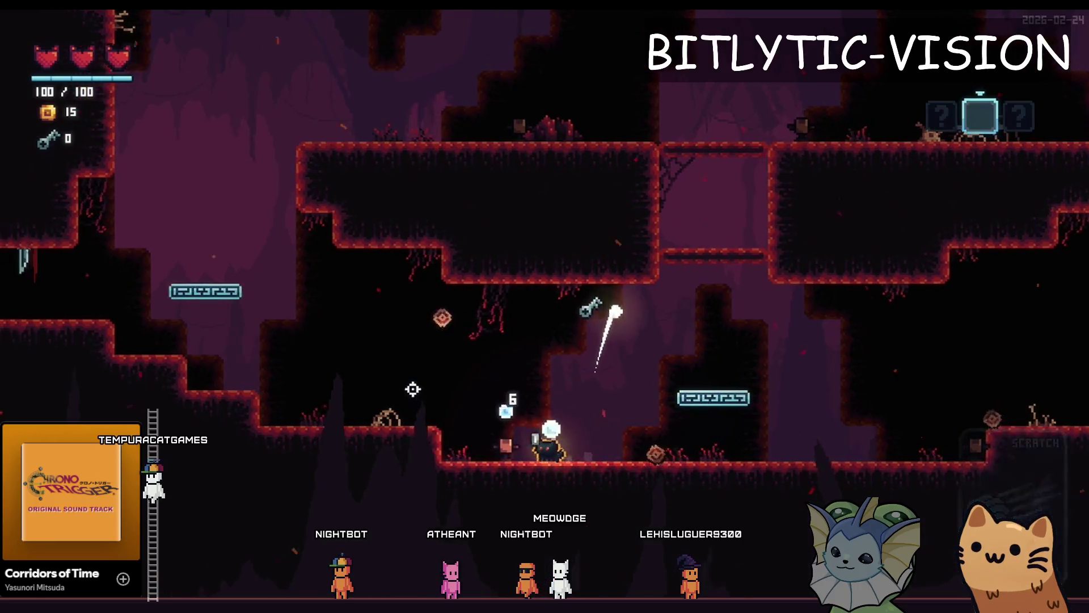
pyautogui.press('a')
pyautogui.press('d')
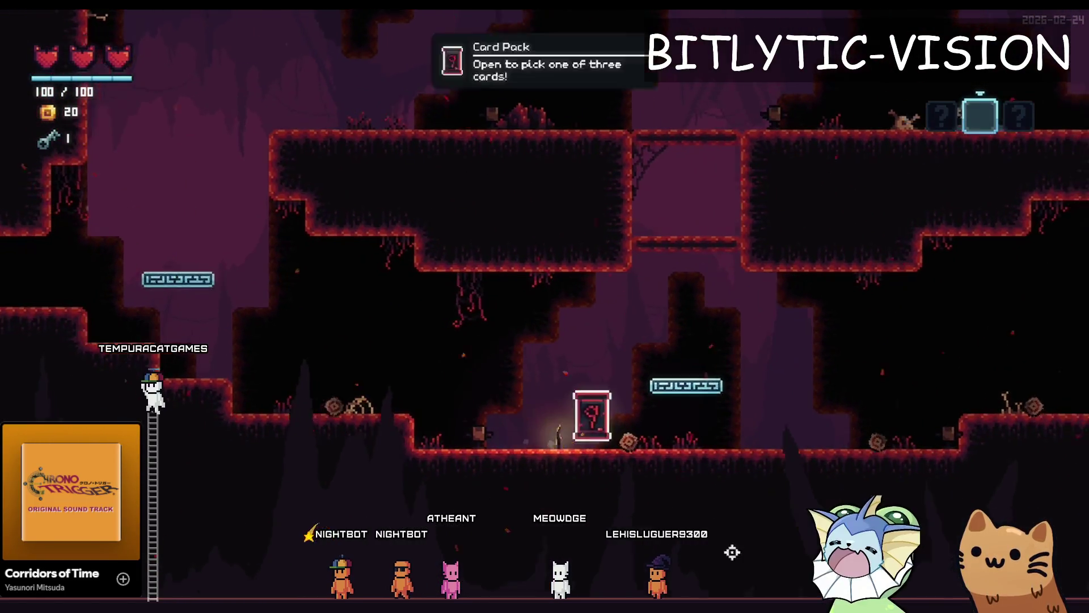
pyautogui.press('a')
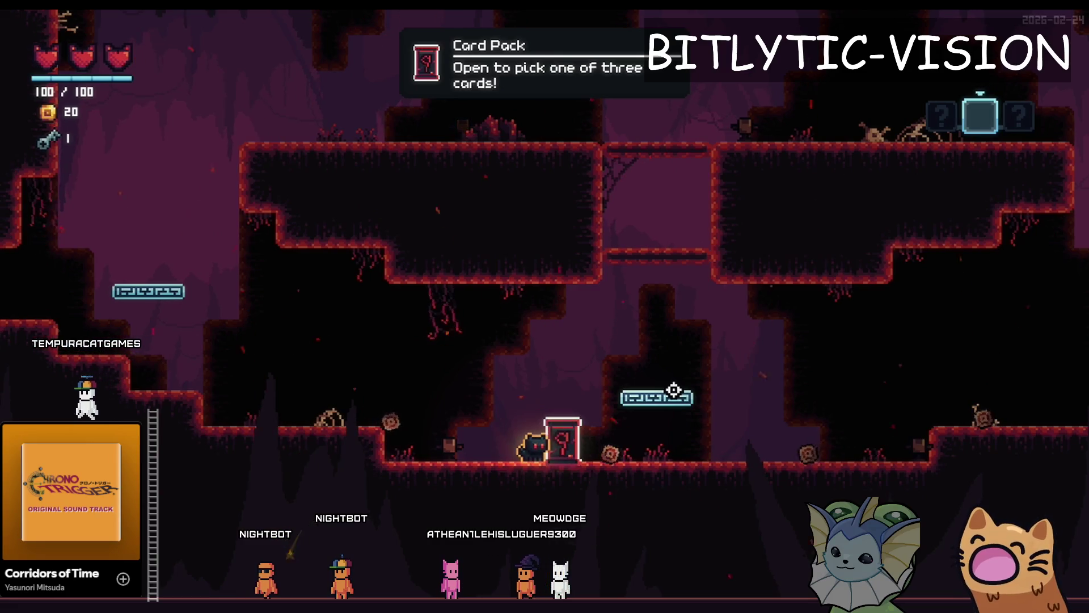
# Jump up through the shaft platforms for the key, then drop down through the cave.
pyautogui.press('a')
pyautogui.press('space')
pyautogui.press('d')
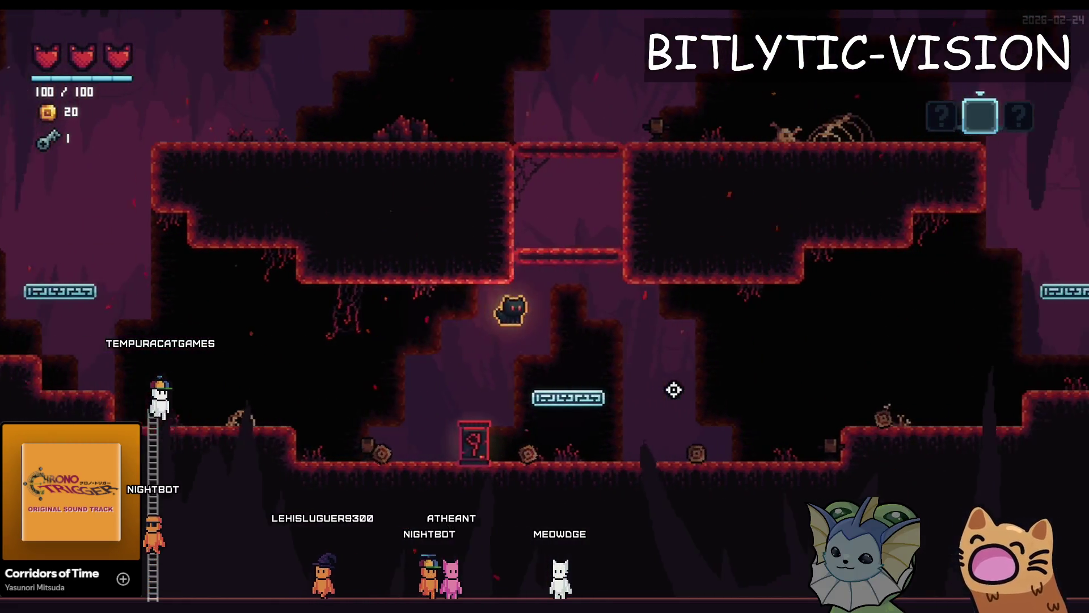
pyautogui.press('space')
pyautogui.press('d')
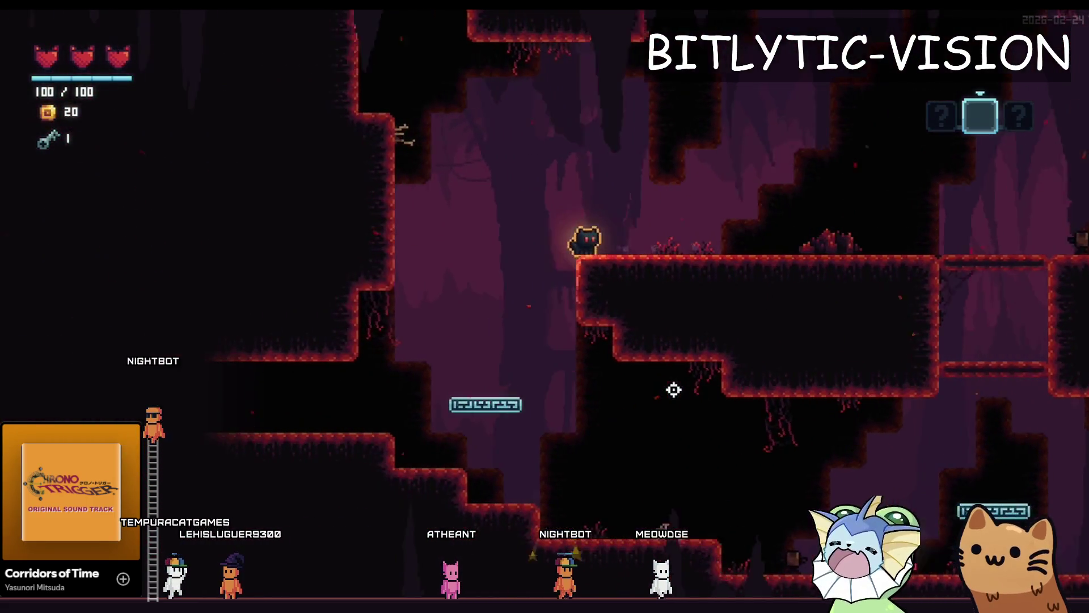
pyautogui.press('a')
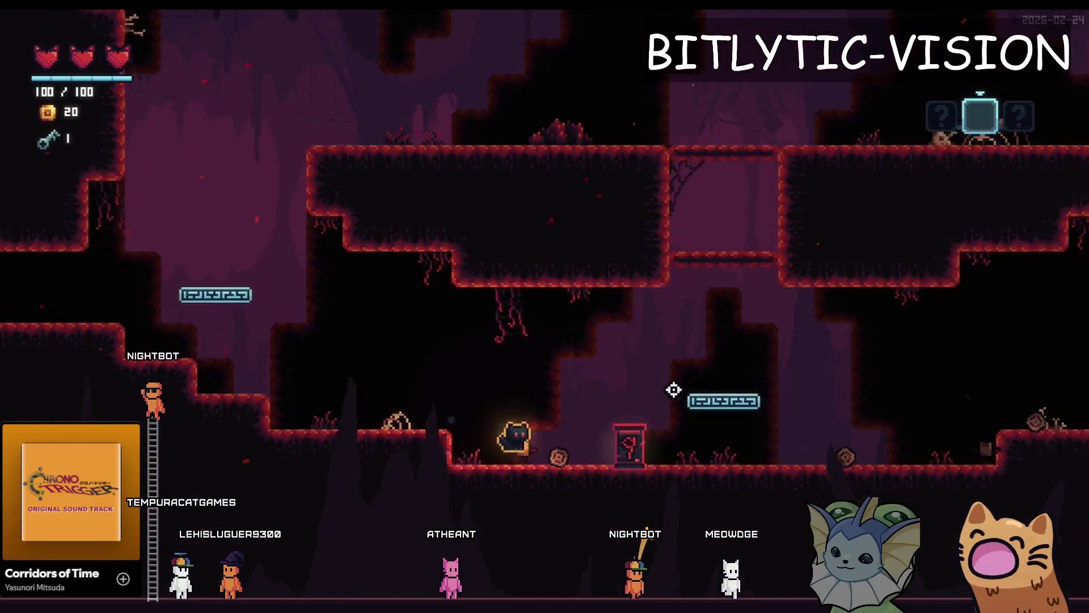
pyautogui.press('space')
pyautogui.press('space')
pyautogui.press('a')
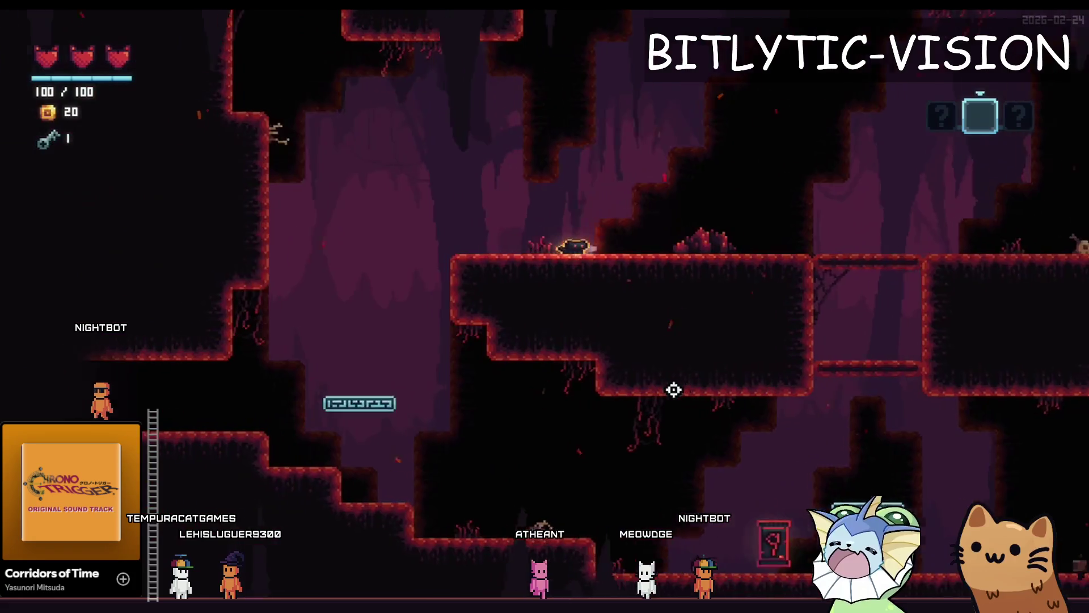
pyautogui.press('space')
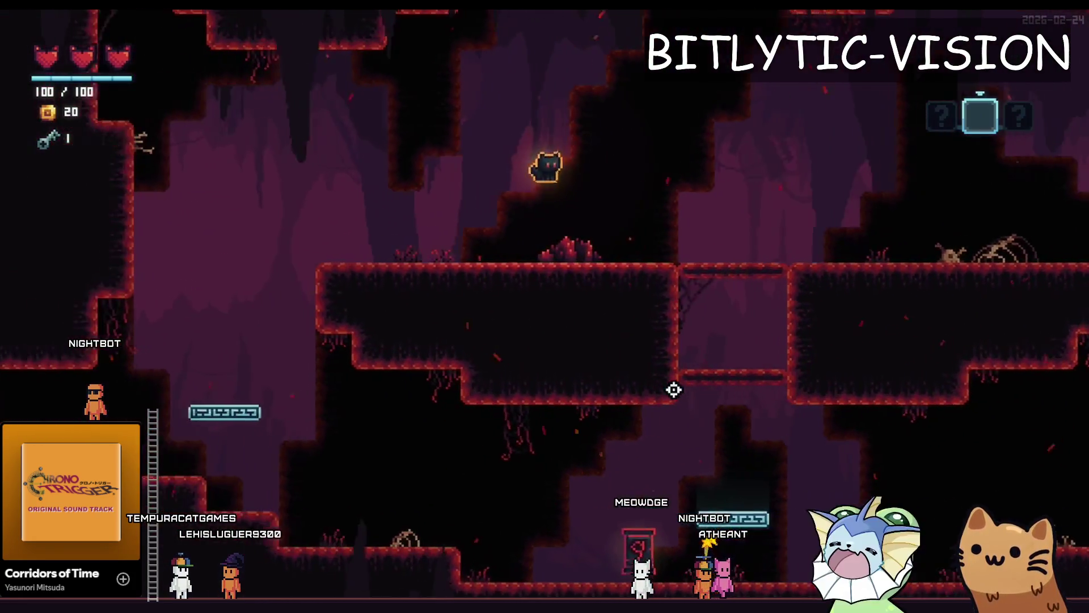
pyautogui.press('a')
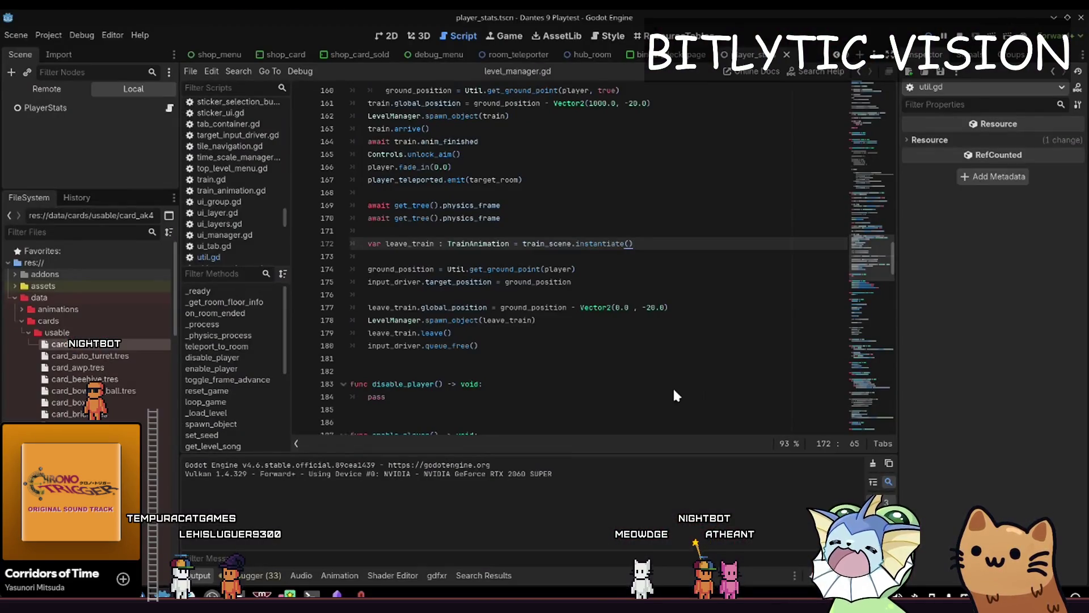
pyautogui.hotkey('shift', 'alt', 'o')
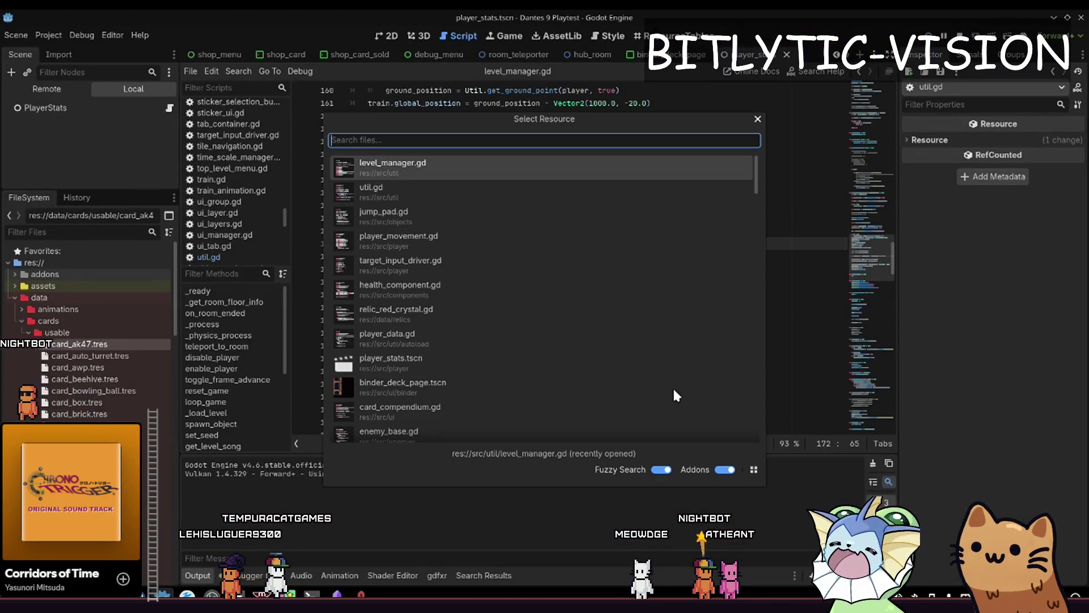
# Open base_room_template.tscn and resize the scene tree and file browser docks.
pyautogui.write('room_base_comp')
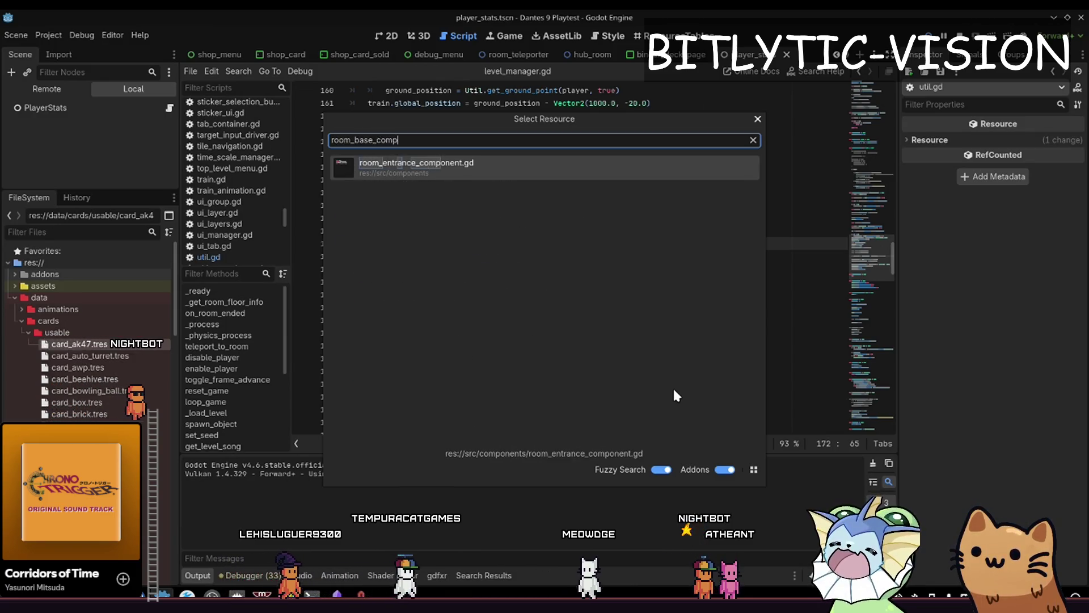
pyautogui.hotkey('ctrl', 'z')
pyautogui.write('base_room_temp')
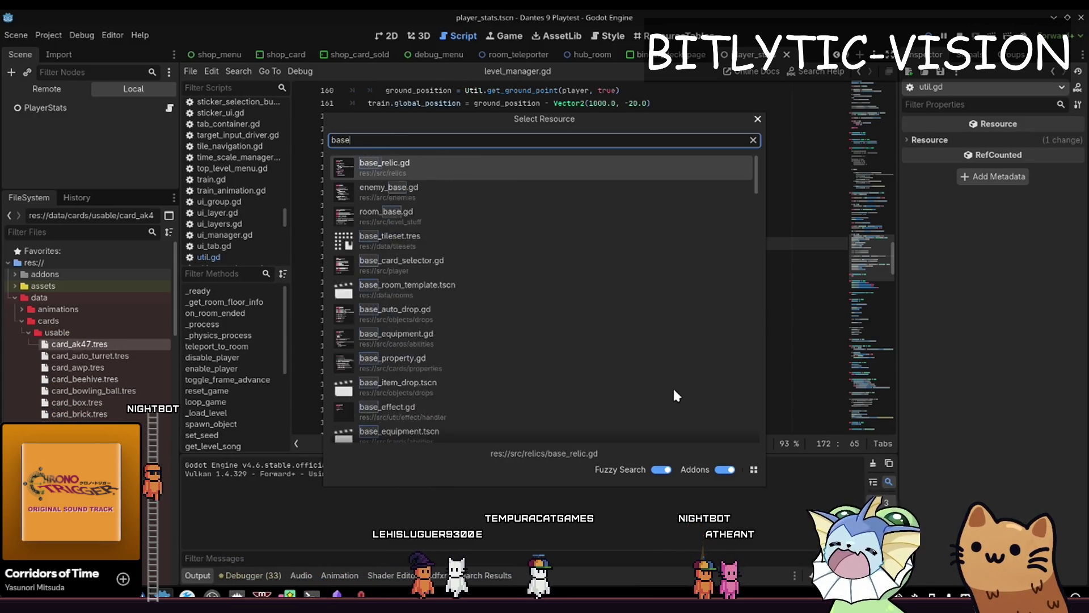
pyautogui.press('Return')
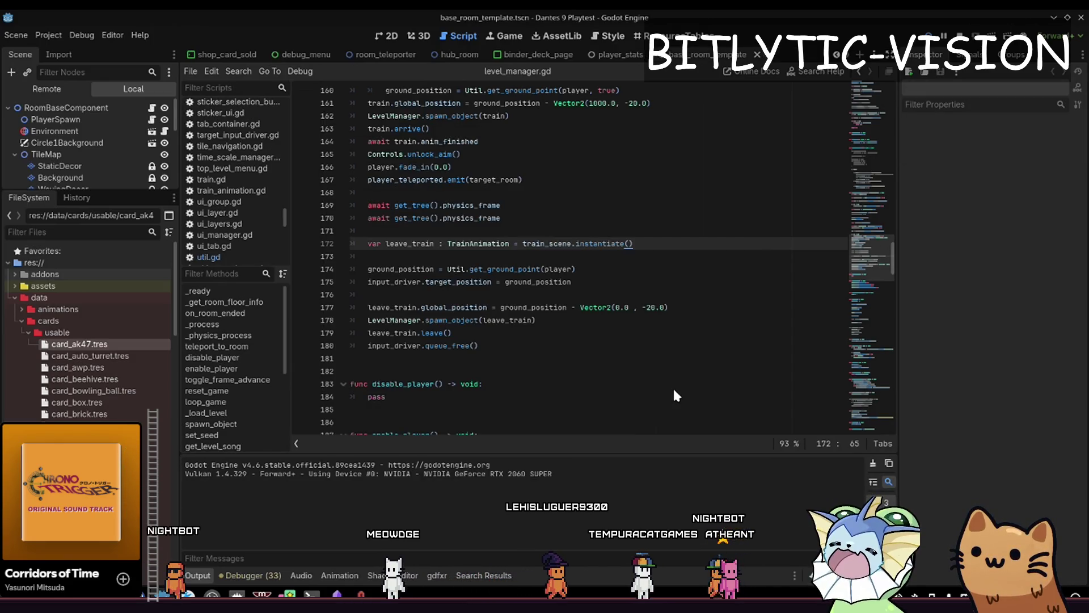
pyautogui.moveTo(133, 189); pyautogui.dragTo(152, 587)
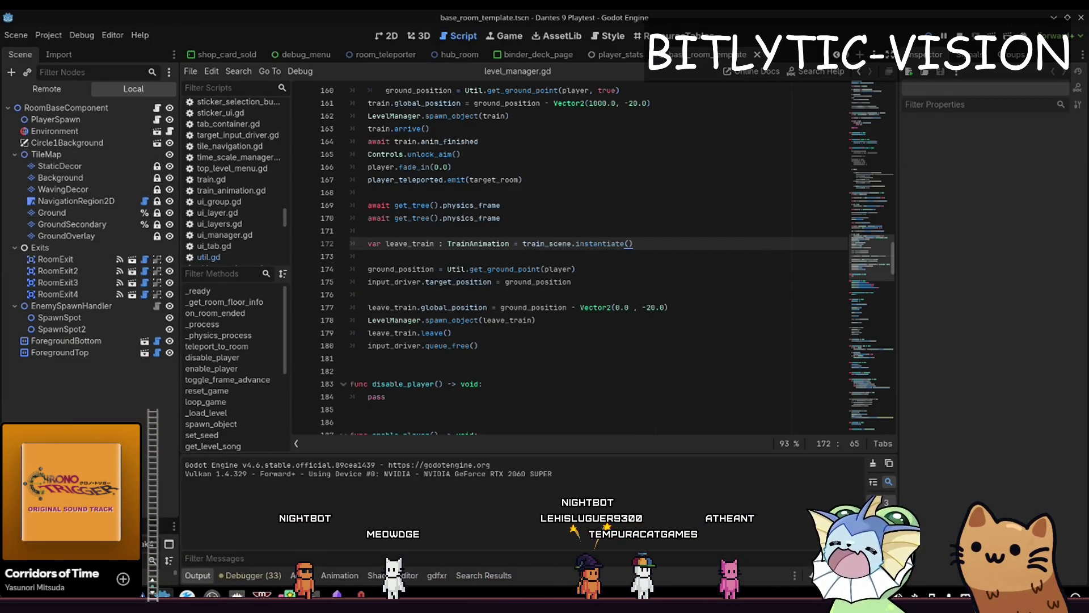
pyautogui.moveTo(170, 519); pyautogui.dragTo(170, 451)
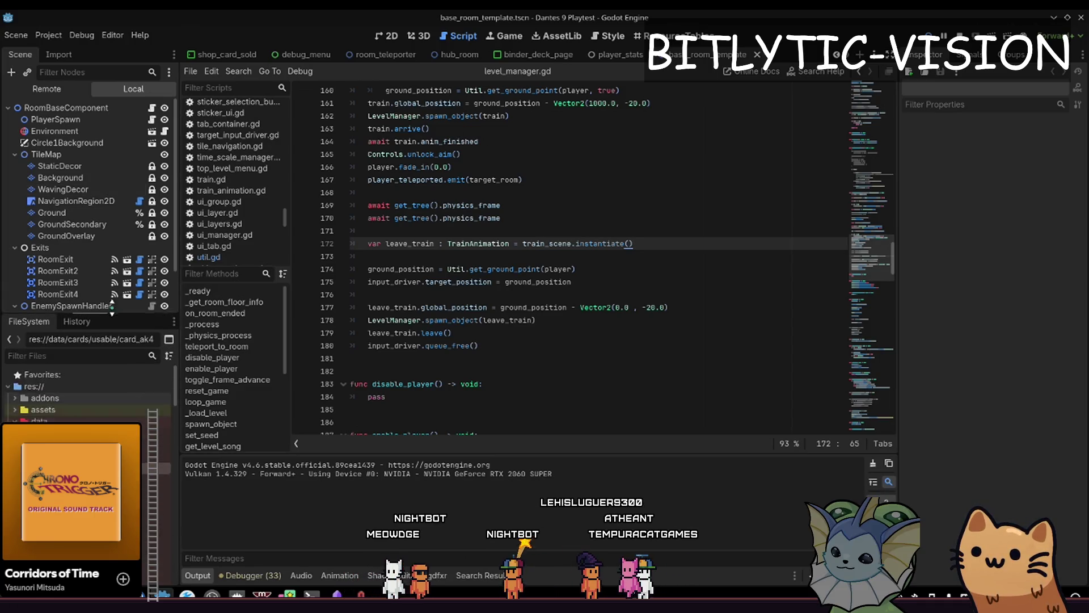
# Open room_loot_spawner.gd in the script editor via quick file search.
pyautogui.hotkey('shift', 'alt', 'o')
pyautogui.write('room_loot_spaw')
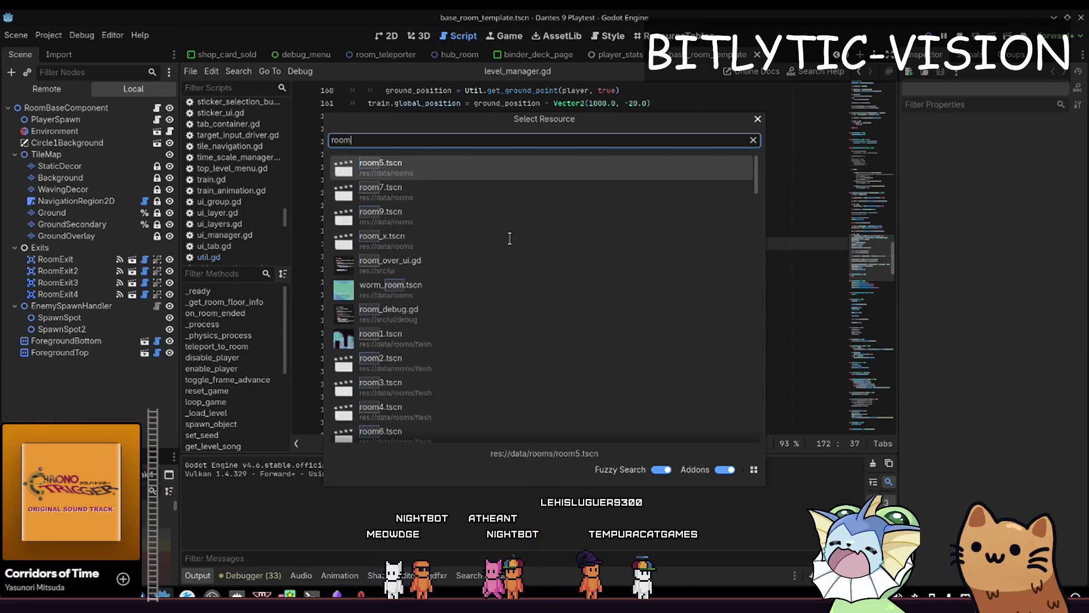
pyautogui.press('Return')
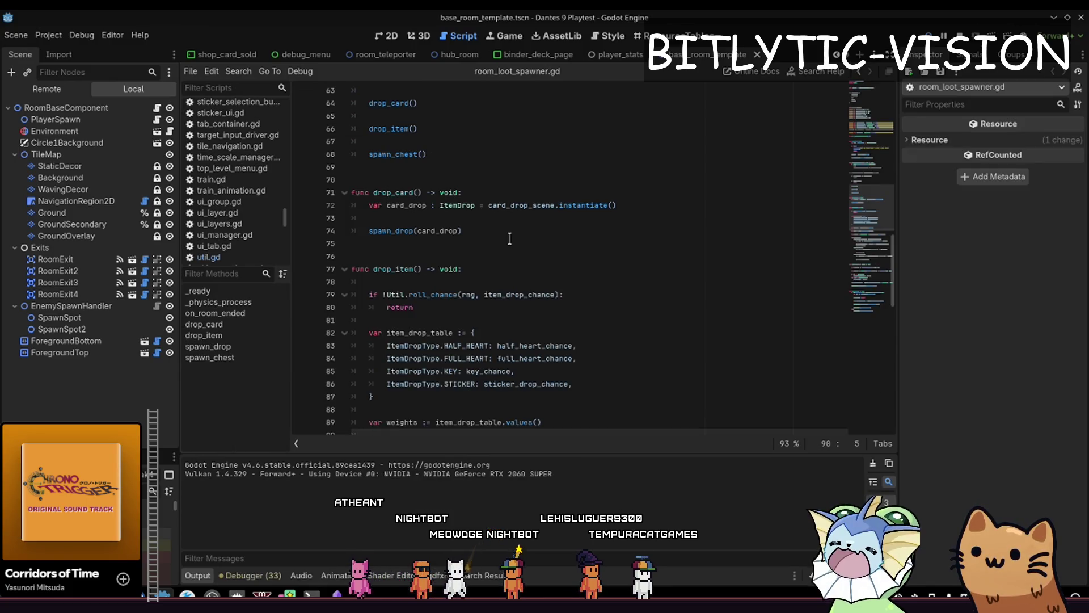
pyautogui.press('Up')
pyautogui.press('Up')
pyautogui.press('Up')
# Playtest onto the rune stone, stop, place the cursor at line 42's end, and relaunch.
pyautogui.press('F5')
pyautogui.press('d')
pyautogui.press('e')
pyautogui.press('F8')
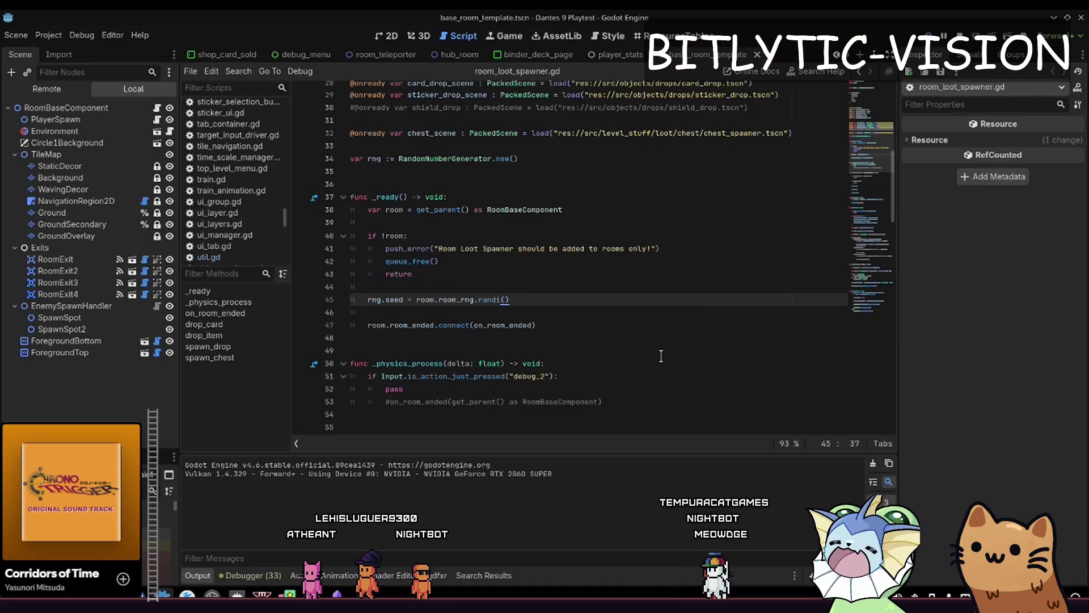
pyautogui.click(698, 261)
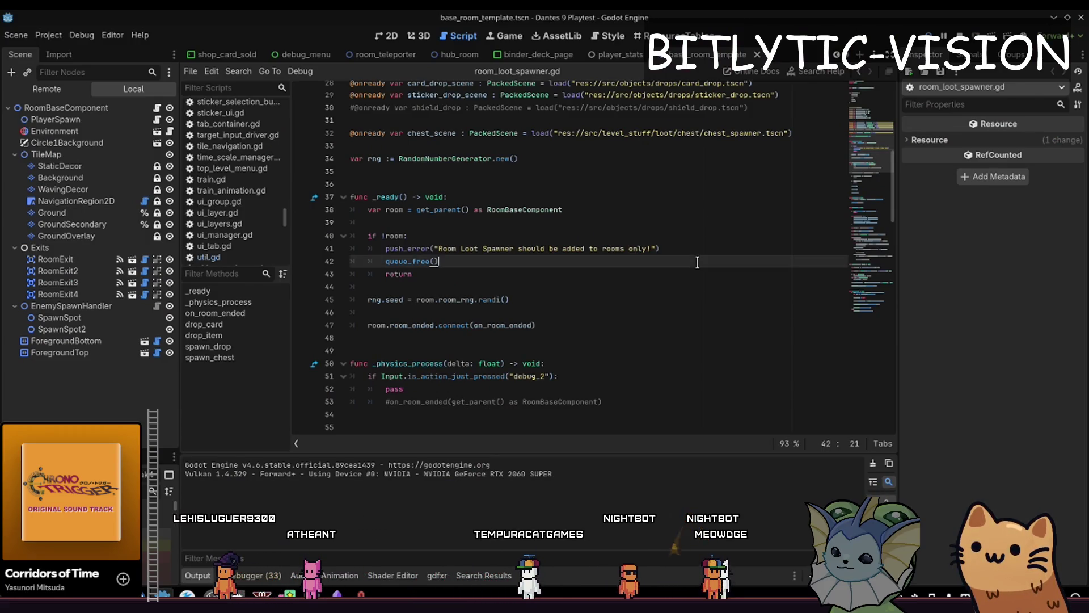
pyautogui.press('F5')
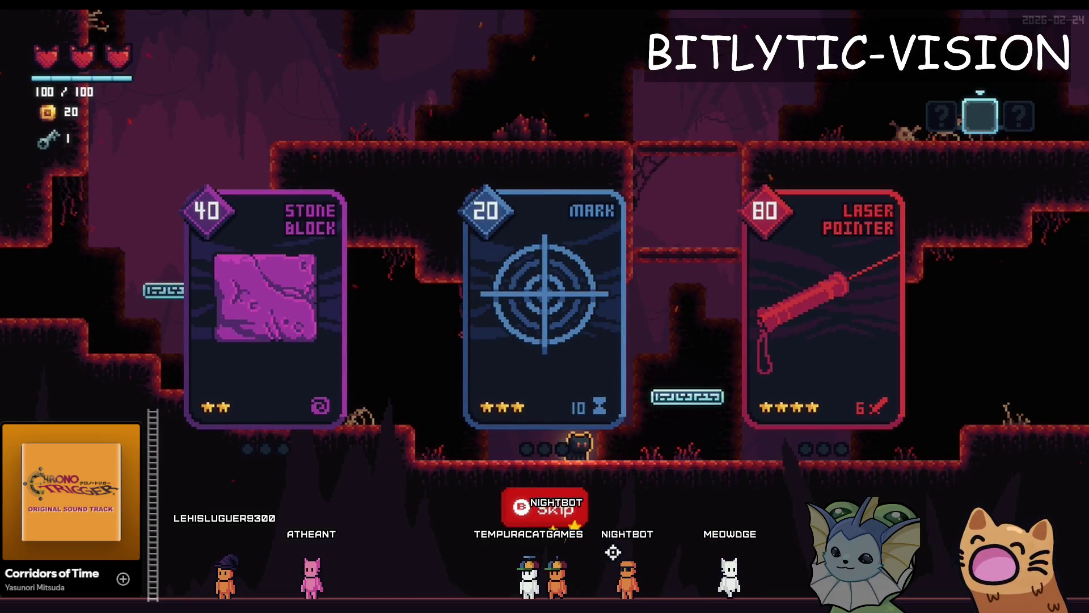
# Alt-Tab to the Bity todo board and back, panning the worm_room 2D view right and down.
pyautogui.hotkey('alt', 'Tab')
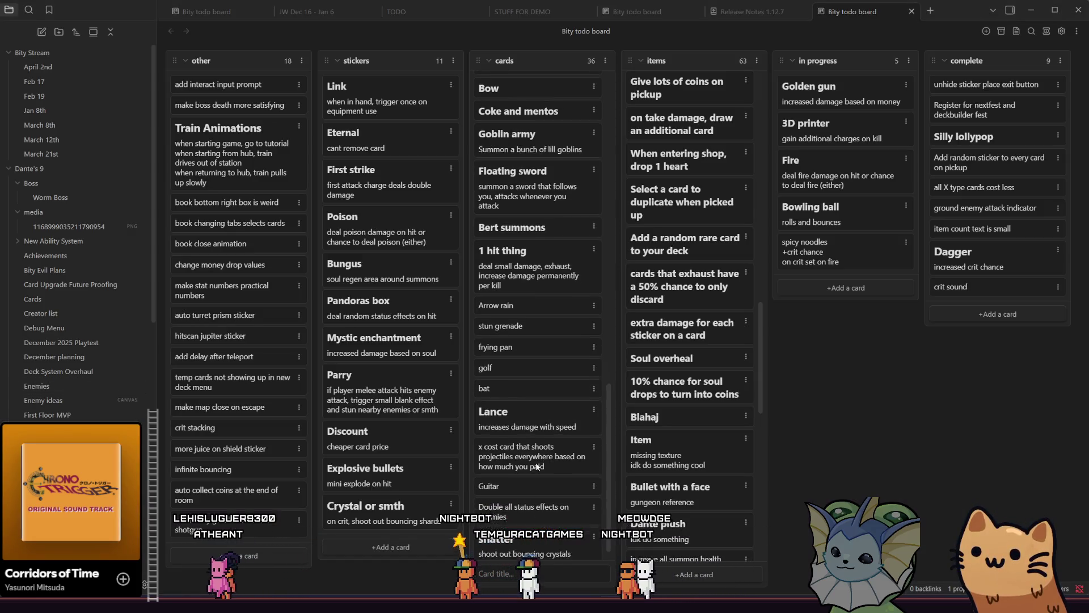
pyautogui.hotkey('alt', 'Tab')
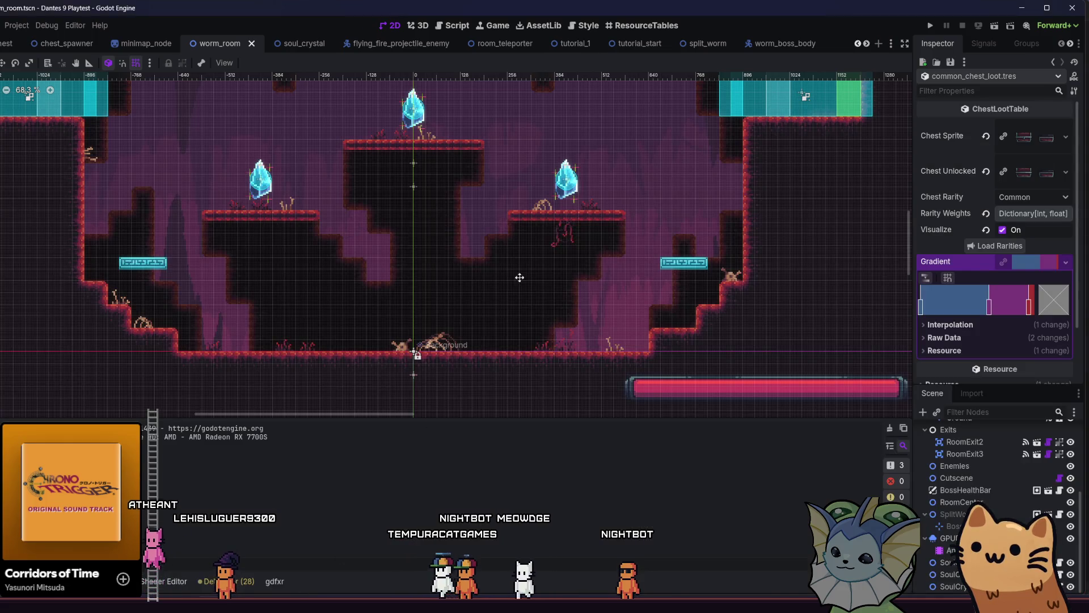
pyautogui.moveTo(516, 278); pyautogui.dragTo(576, 300)
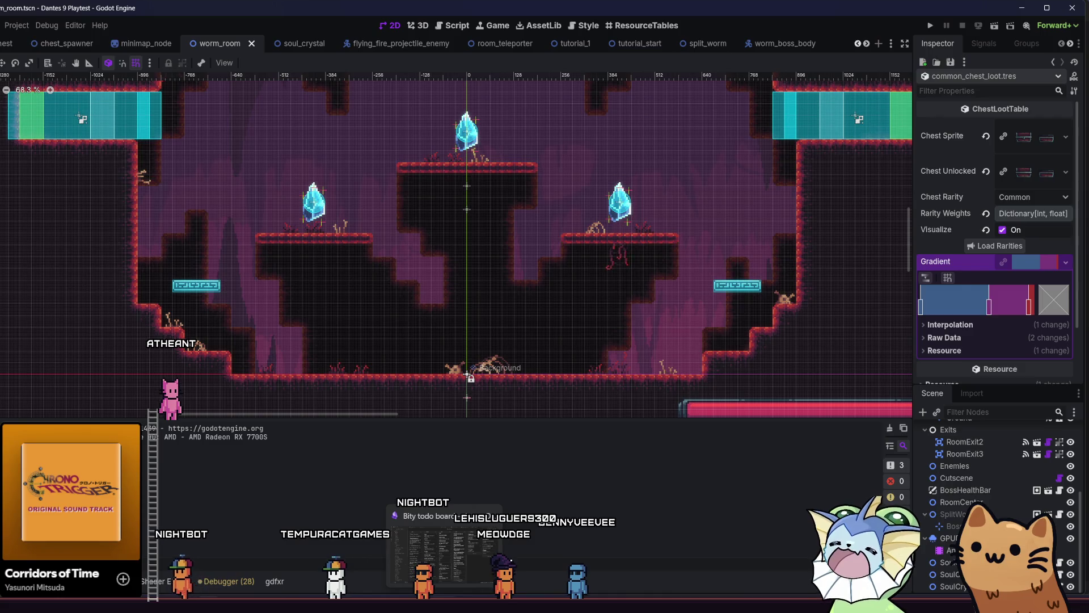
pyautogui.hotkey('alt', 'Tab')
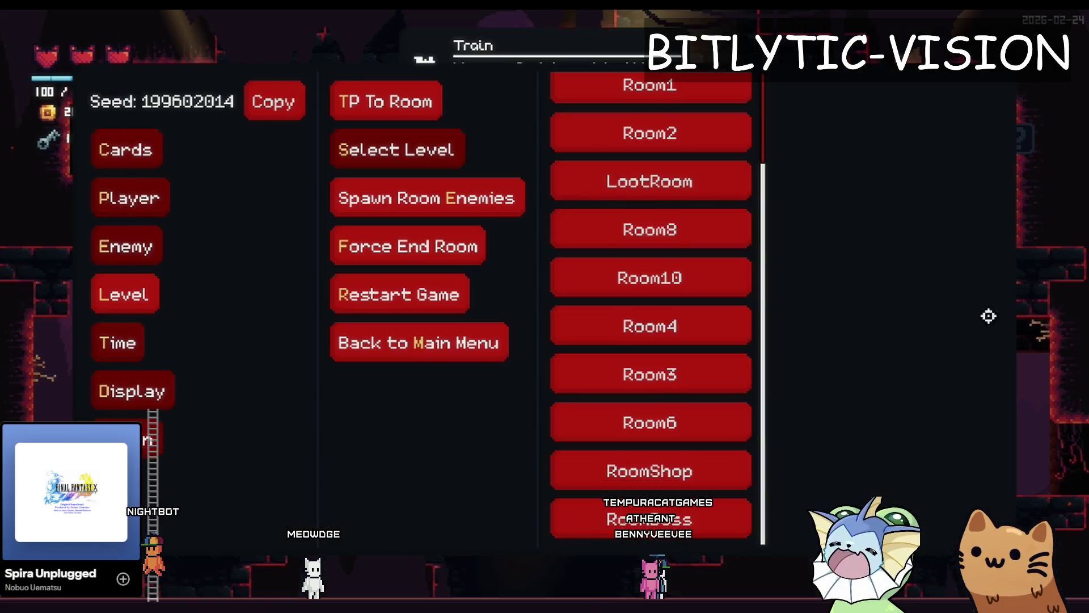
# Back out of the debug room list and capture a screenshot region of the game.
pyautogui.press('Escape')
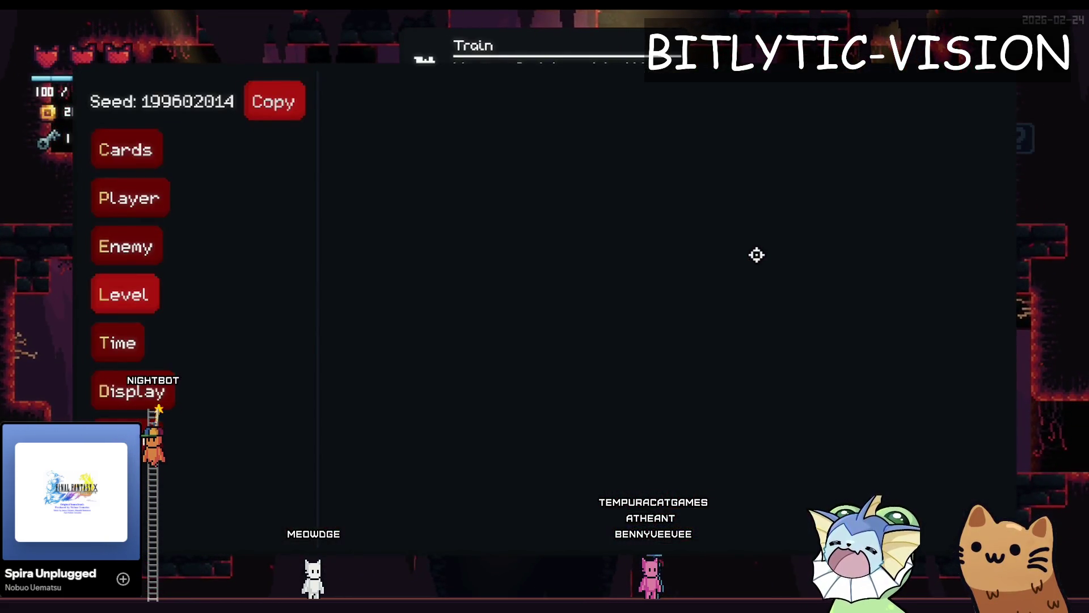
pyautogui.press('Print')
pyautogui.moveTo(331, 72)
pyautogui.mouseDown()
pyautogui.moveTo(993, 503)
pyautogui.moveTo(992, 528)
pyautogui.mouseUp()
# With the freehand pen, sketch red ledge lines and the lower chamber's left and right walls.
pyautogui.click(602, 57)
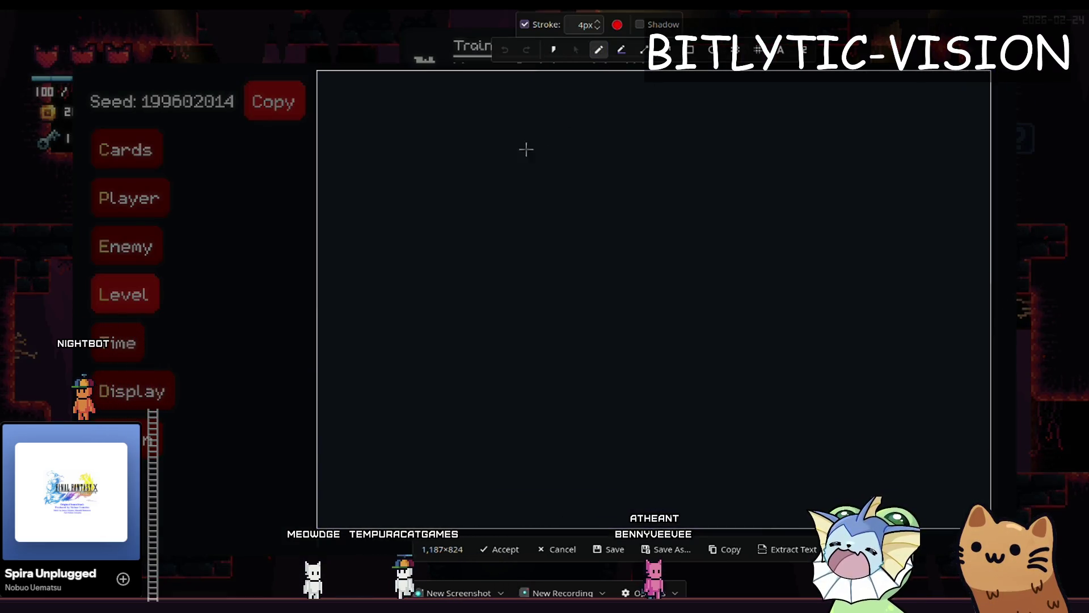
pyautogui.moveTo(333, 241); pyautogui.dragTo(447, 241)
pyautogui.moveTo(343, 182)
pyautogui.mouseDown()
pyautogui.moveTo(452, 184)
pyautogui.moveTo(477, 99)
pyautogui.moveTo(603, 69)
pyautogui.moveTo(655, 143)
pyautogui.moveTo(760, 55)
pyautogui.moveTo(908, 157)
pyautogui.mouseUp()
pyautogui.moveTo(854, 199); pyautogui.dragTo(913, 197)
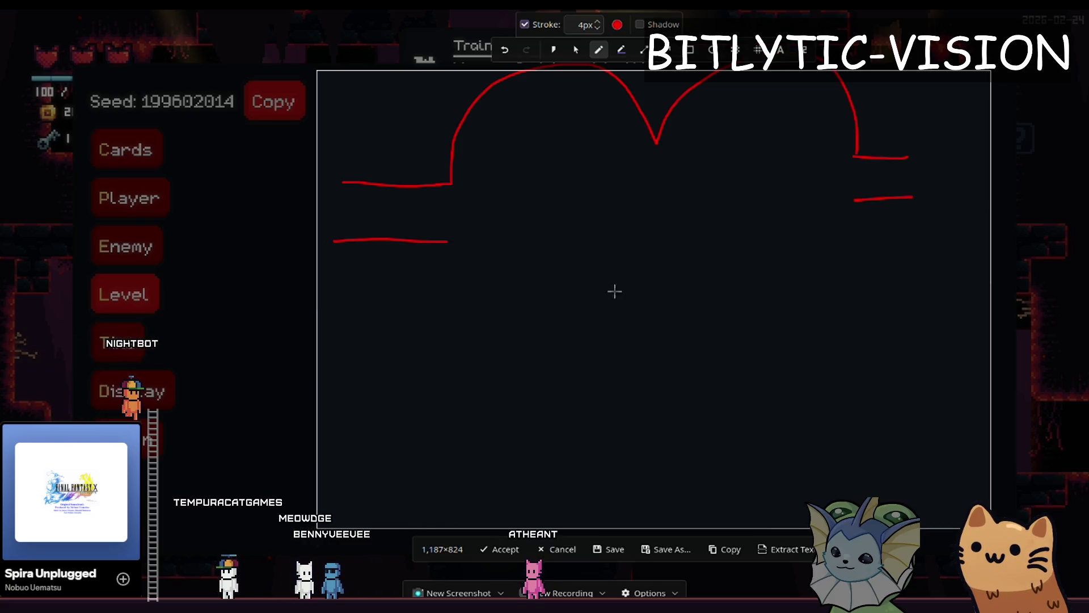
pyautogui.moveTo(466, 244); pyautogui.dragTo(563, 245)
pyautogui.moveTo(467, 245)
pyautogui.mouseDown()
pyautogui.moveTo(469, 342)
pyautogui.moveTo(552, 386)
pyautogui.moveTo(815, 391)
pyautogui.mouseUp()
pyautogui.moveTo(856, 201); pyautogui.dragTo(851, 282)
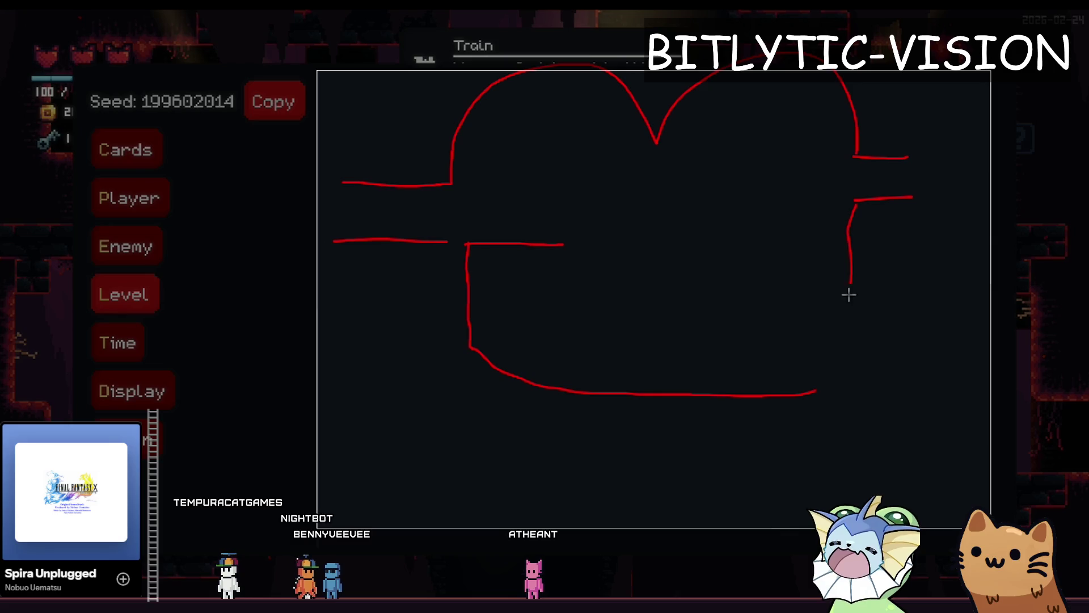
# Close the chamber bottom, undo a stray line, add a platform and zigzags, then dismiss the capture.
pyautogui.moveTo(789, 411); pyautogui.dragTo(760, 402)
pyautogui.moveTo(757, 247); pyautogui.dragTo(846, 251)
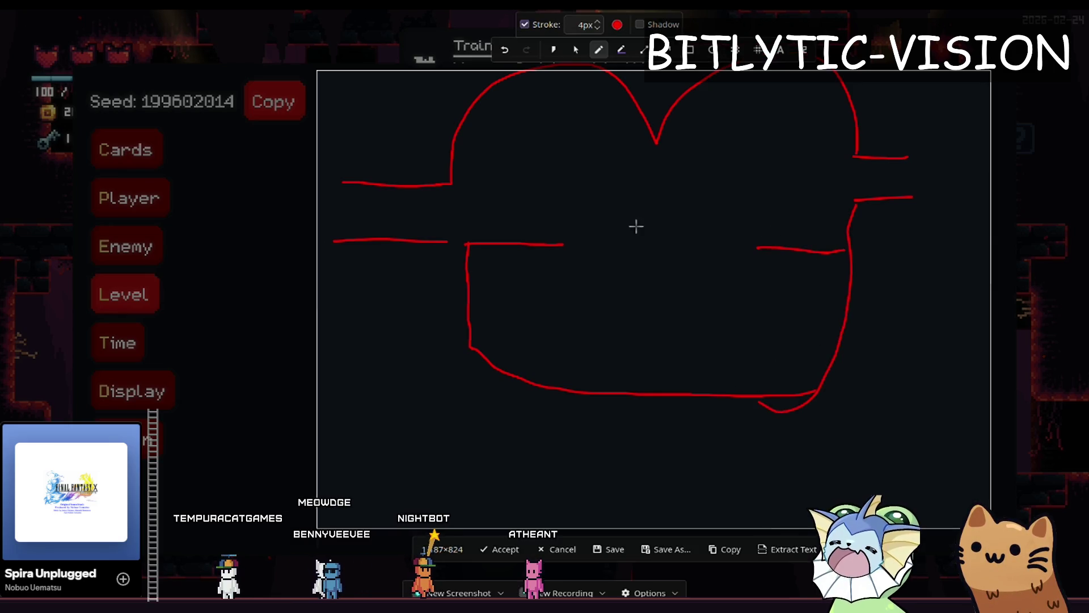
pyautogui.moveTo(627, 241)
pyautogui.mouseDown()
pyautogui.moveTo(649, 260)
pyautogui.moveTo(731, 239)
pyautogui.mouseUp()
pyautogui.hotkey('ctrl', 'z')
pyautogui.moveTo(629, 335)
pyautogui.mouseDown()
pyautogui.moveTo(675, 321)
pyautogui.moveTo(629, 332)
pyautogui.moveTo(660, 292)
pyautogui.mouseUp()
pyautogui.moveTo(732, 242); pyautogui.dragTo(739, 254)
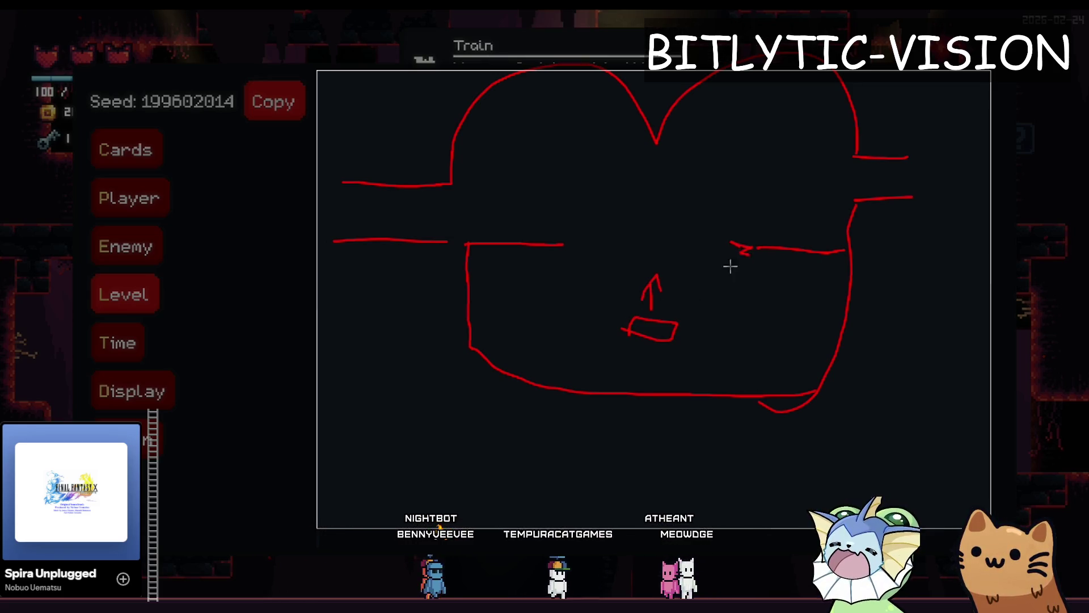
pyautogui.moveTo(567, 246)
pyautogui.mouseDown()
pyautogui.moveTo(591, 331)
pyautogui.moveTo(584, 270)
pyautogui.moveTo(587, 327)
pyautogui.mouseUp()
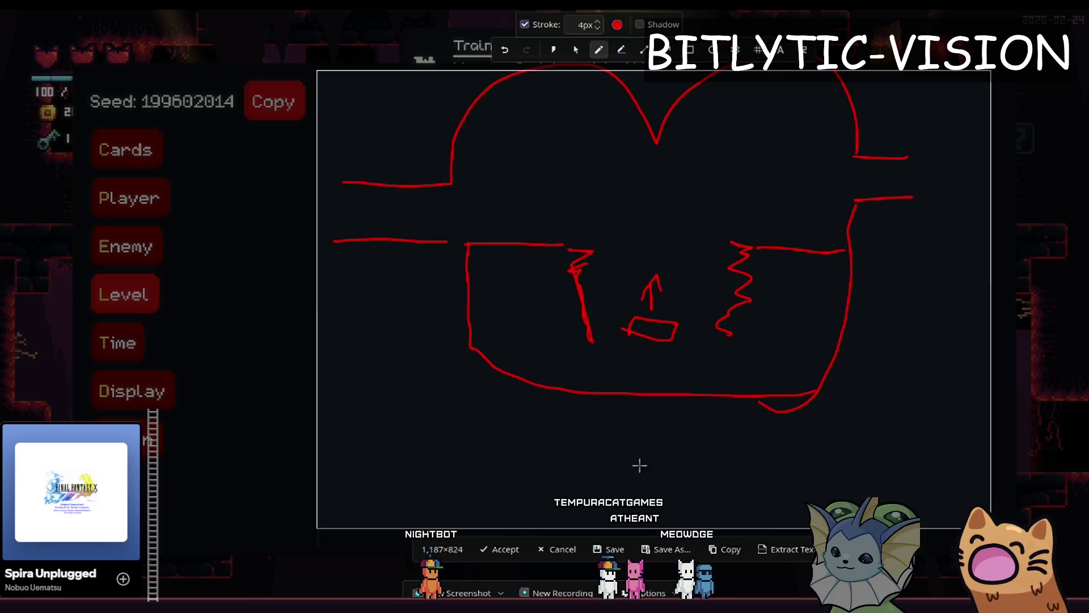
pyautogui.press('Escape')
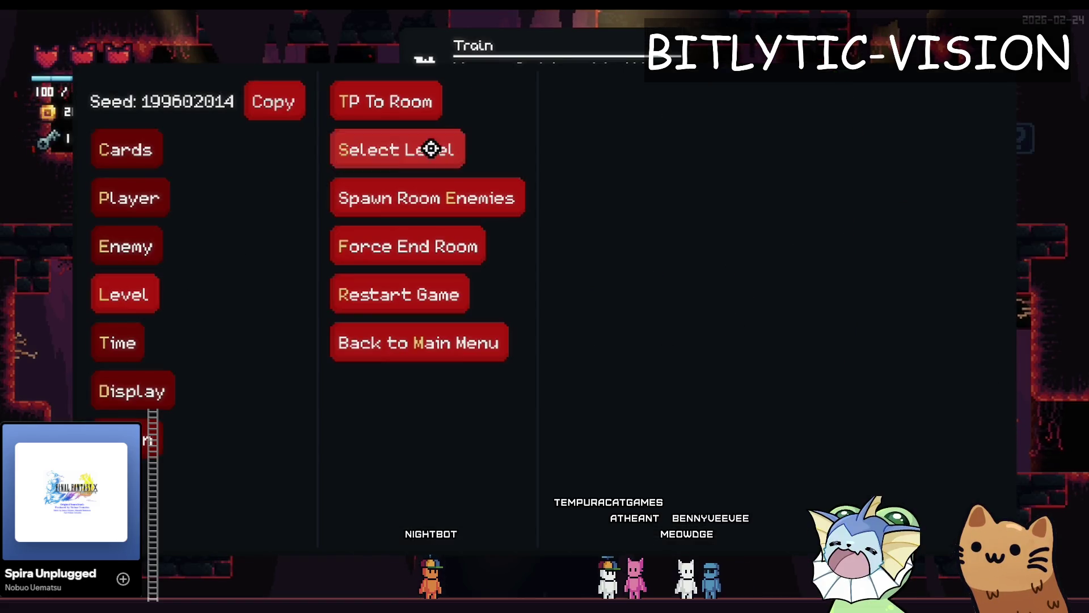
# Teleport to Room8 from the debug menu's Level > TP To Room list.
pyautogui.click(433, 148)
pyautogui.click(384, 97)
pyautogui.click(647, 233)
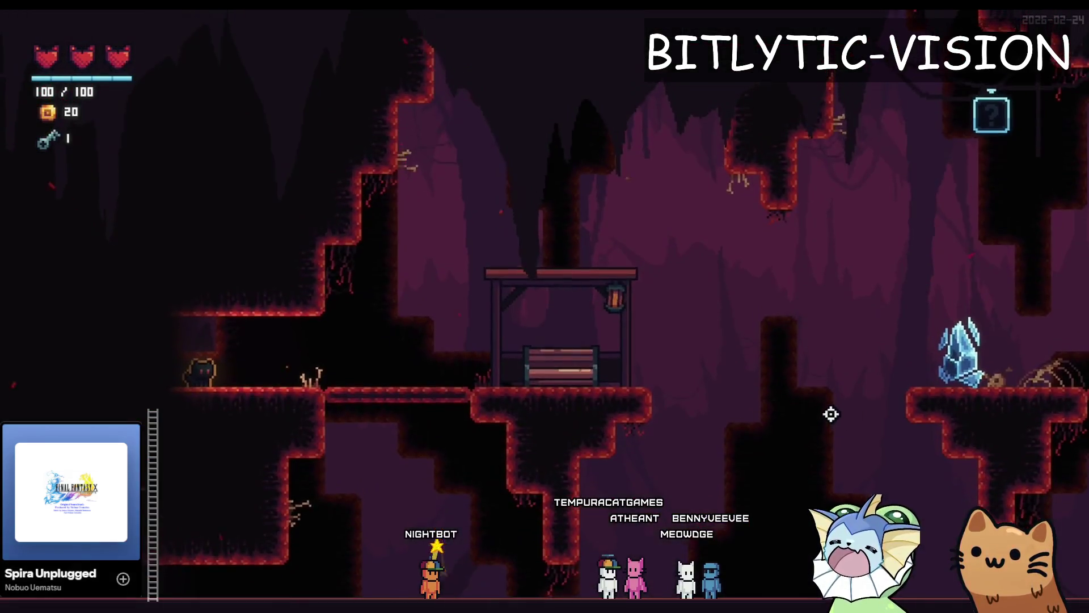
# Explore Room8's bench platforms, skull post and cyan pad, then run right toward the crystal.
pyautogui.press('d')
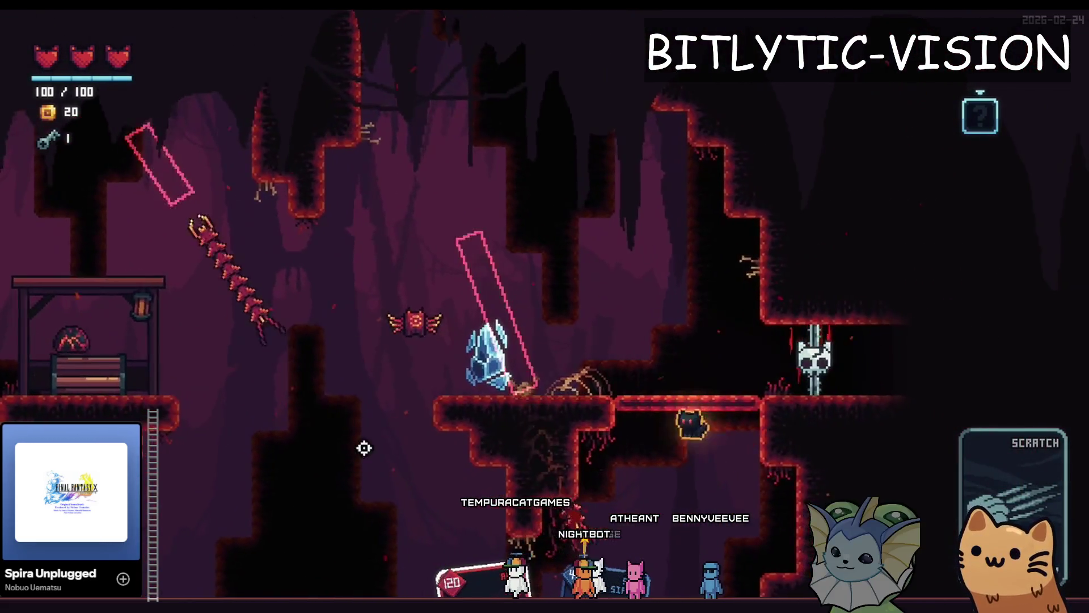
pyautogui.press('a')
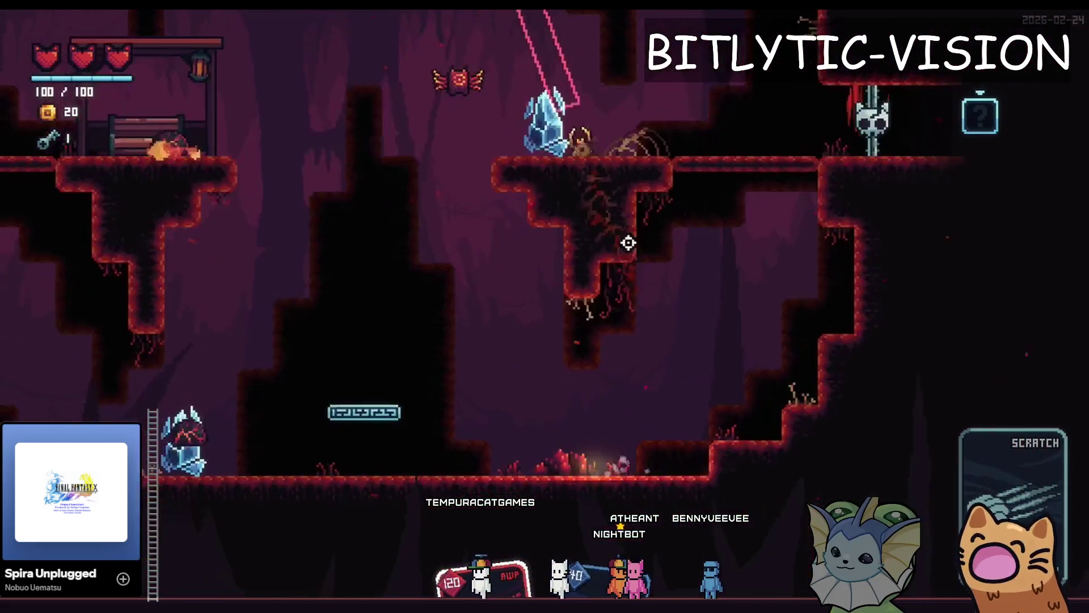
pyautogui.press('space')
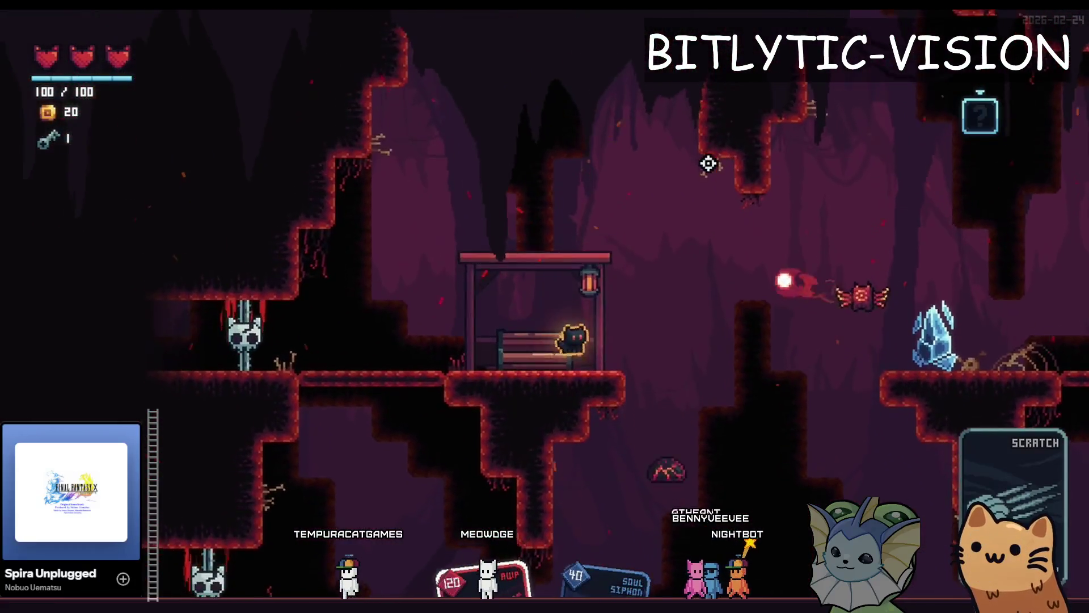
pyautogui.press('space')
pyautogui.press('d')
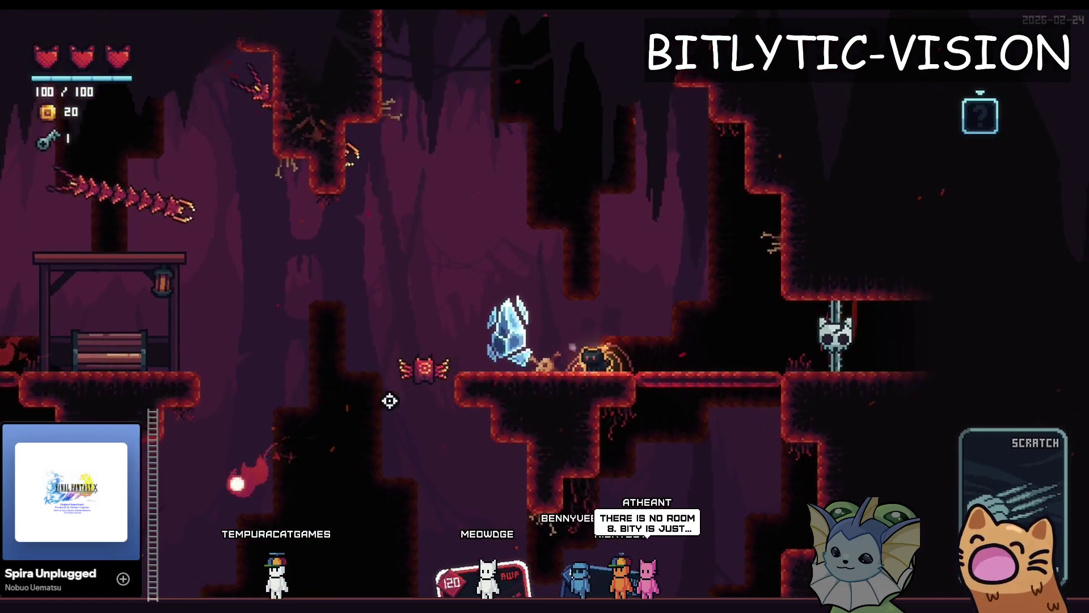
pyautogui.press('d')
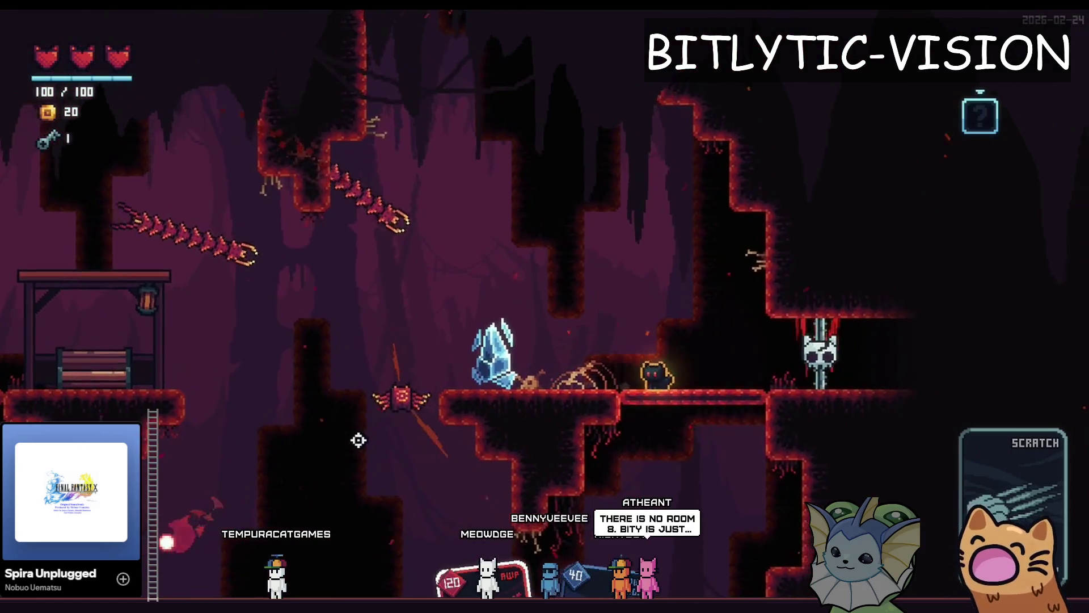
pyautogui.press('a')
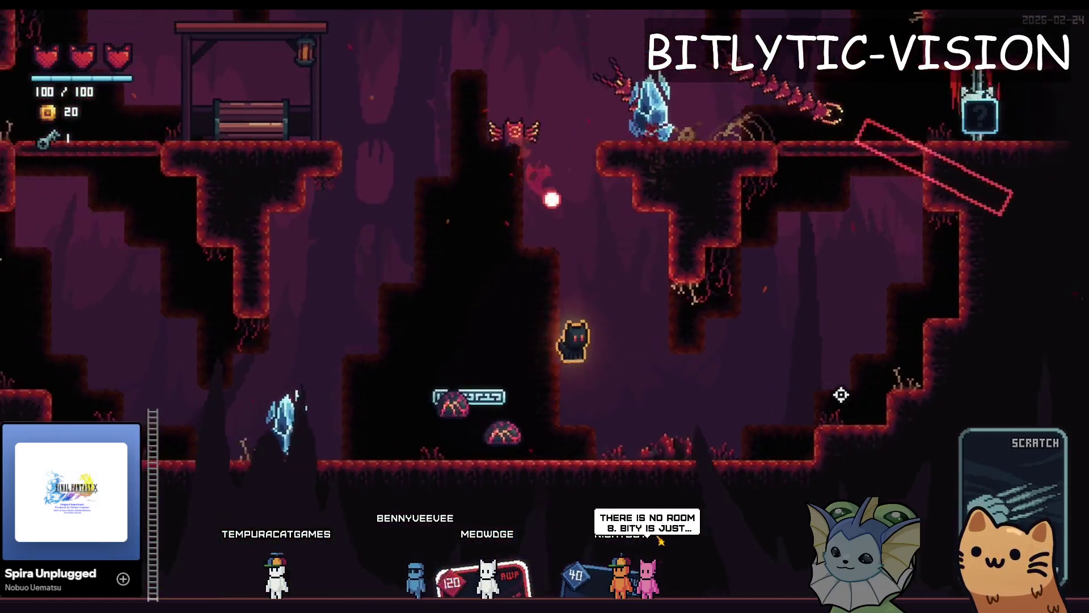
pyautogui.press('space')
pyautogui.press('a')
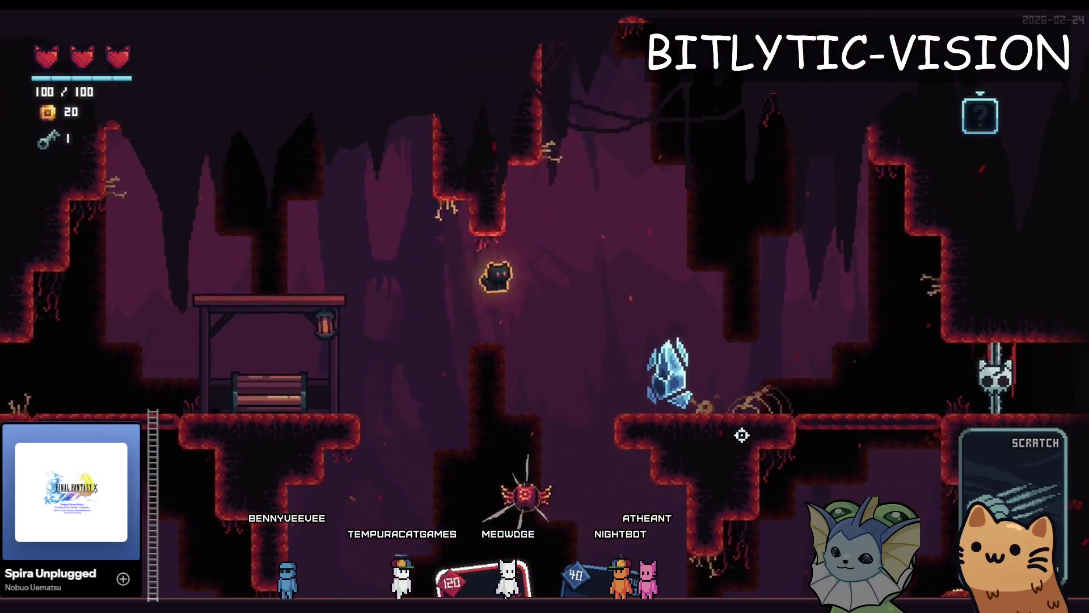
pyautogui.press('a')
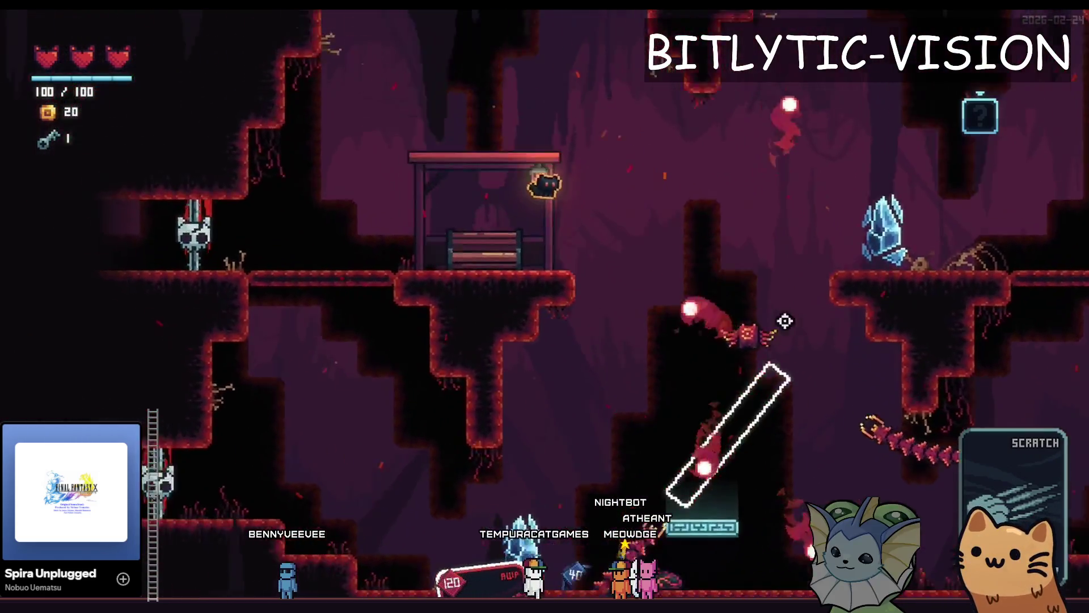
pyautogui.press('a')
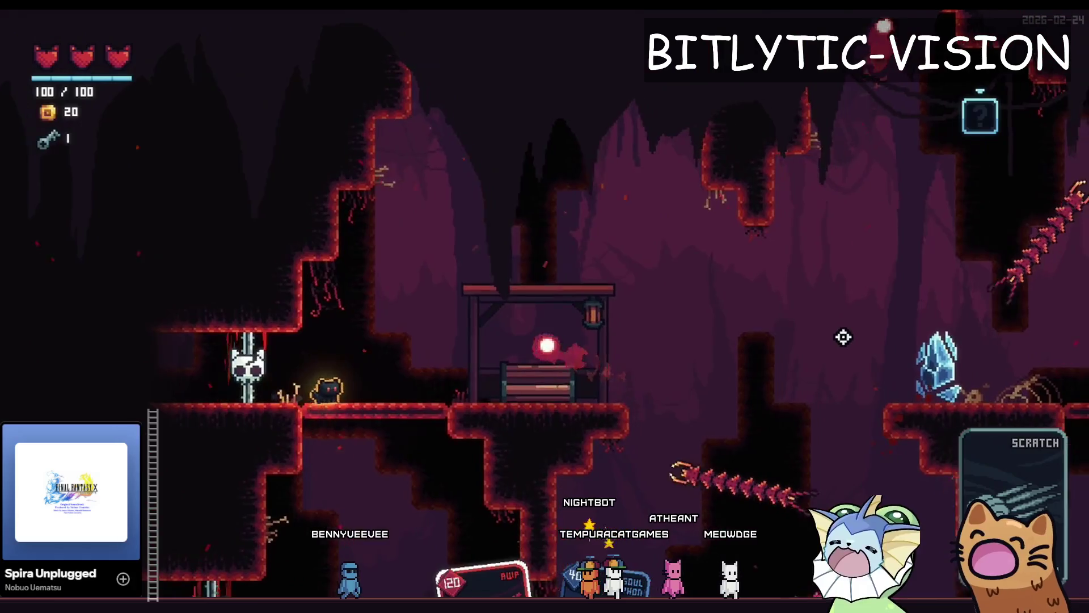
pyautogui.press('d')
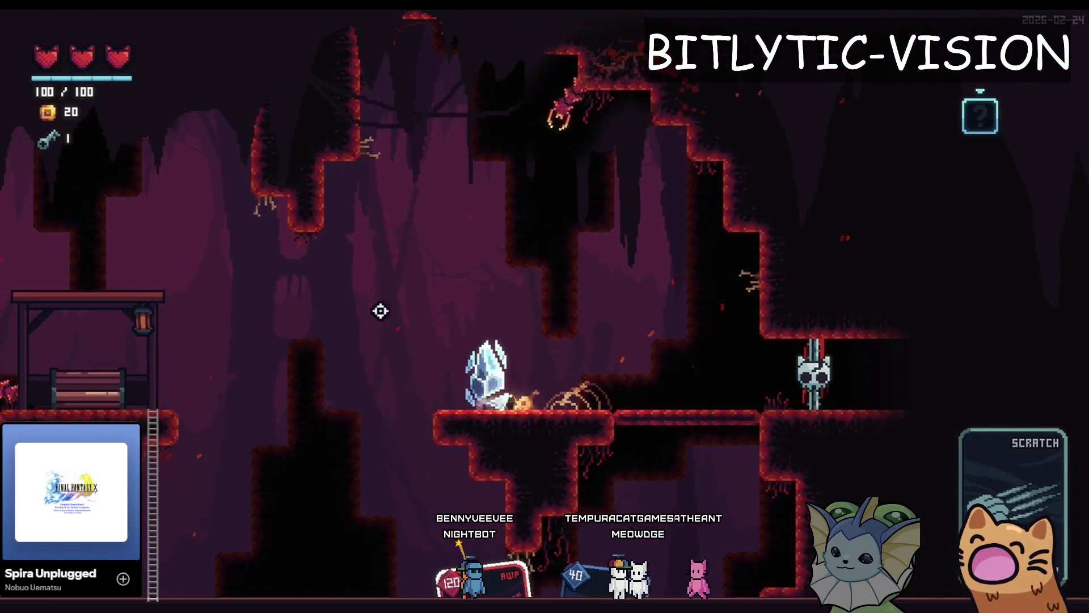
# Drop into the lower cave, slash the red bat, climb back past the crystal, and open the debug menu.
pyautogui.press('a')
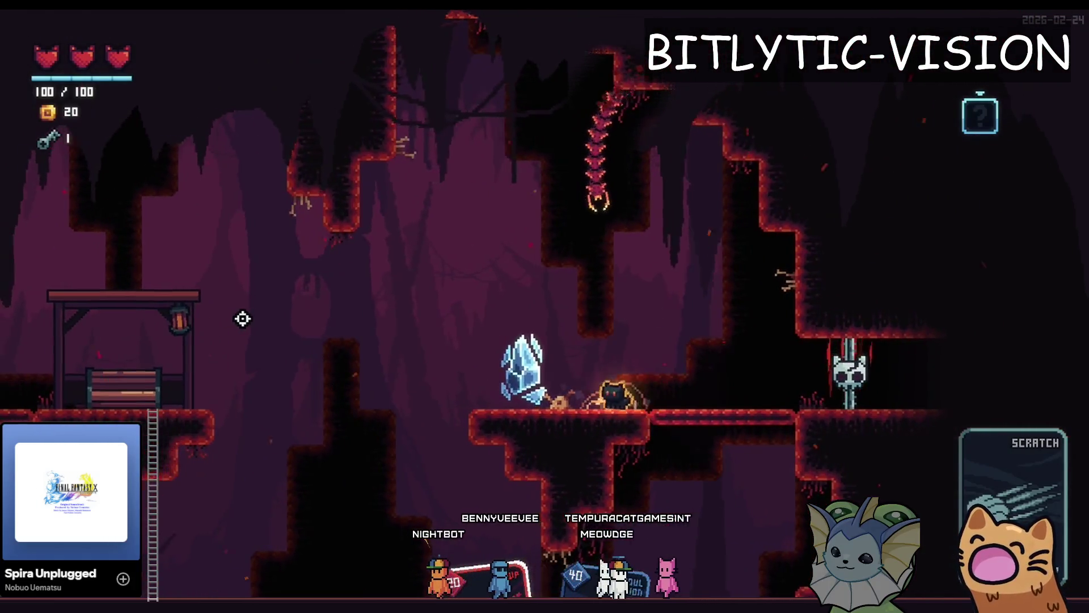
pyautogui.press('space')
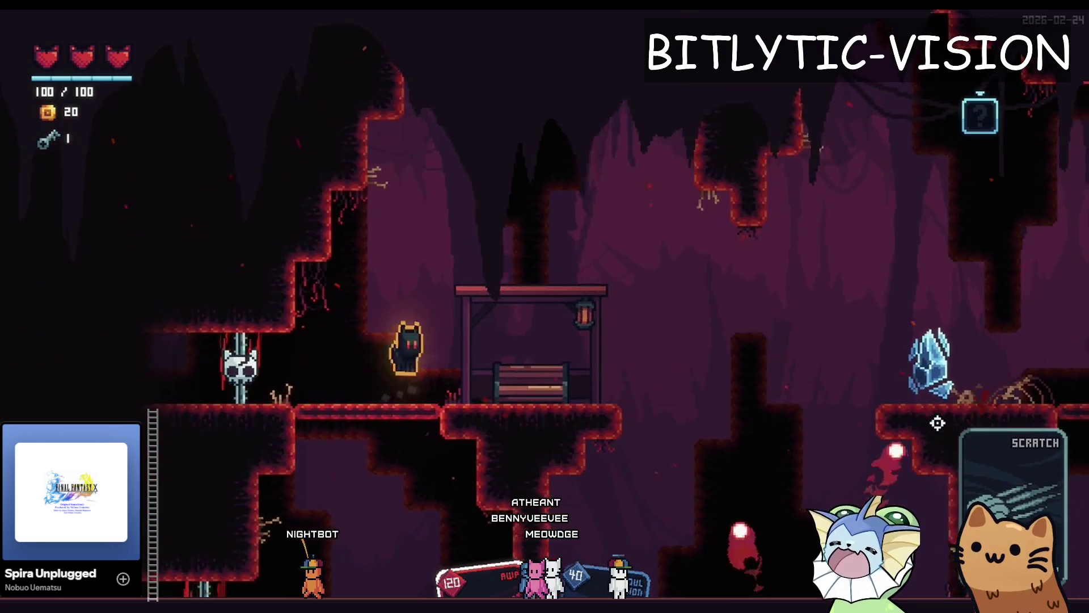
pyautogui.press('space')
pyautogui.press('d')
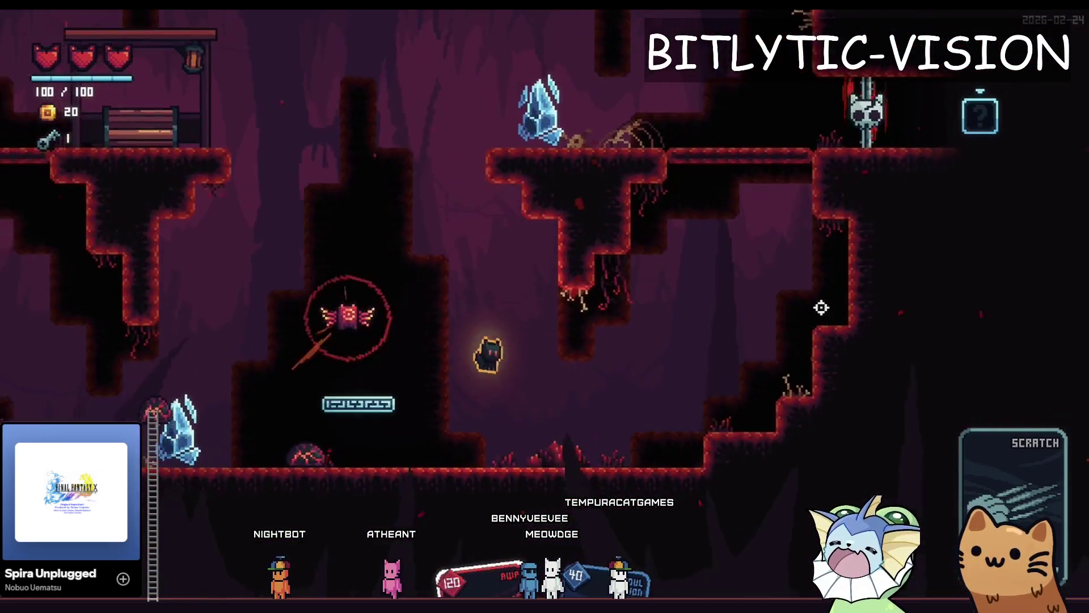
pyautogui.click(826, 298)
pyautogui.press('space')
pyautogui.press('a')
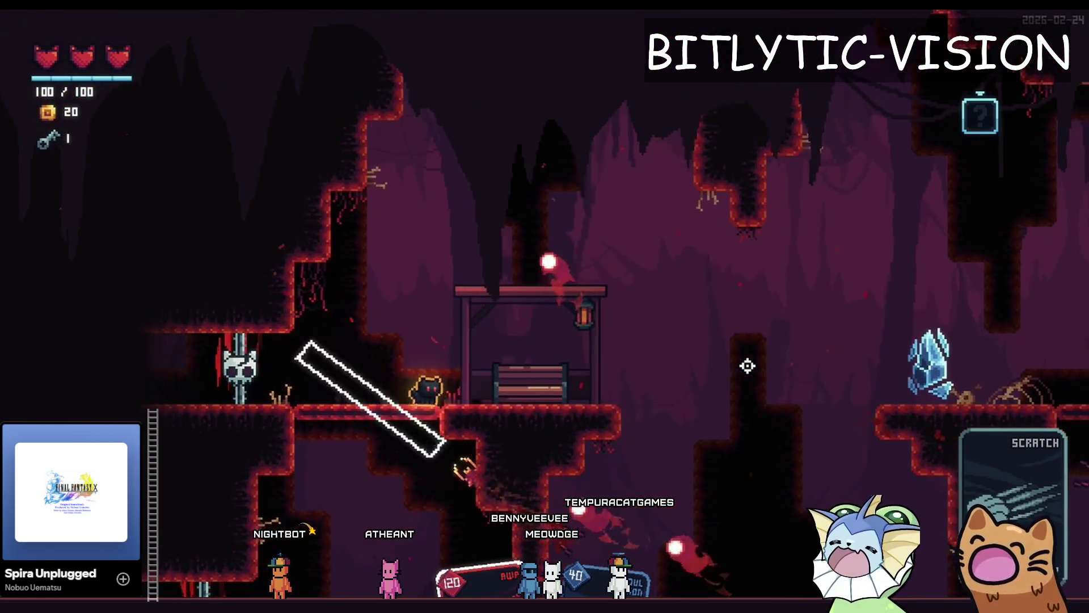
pyautogui.press('d')
pyautogui.press('space')
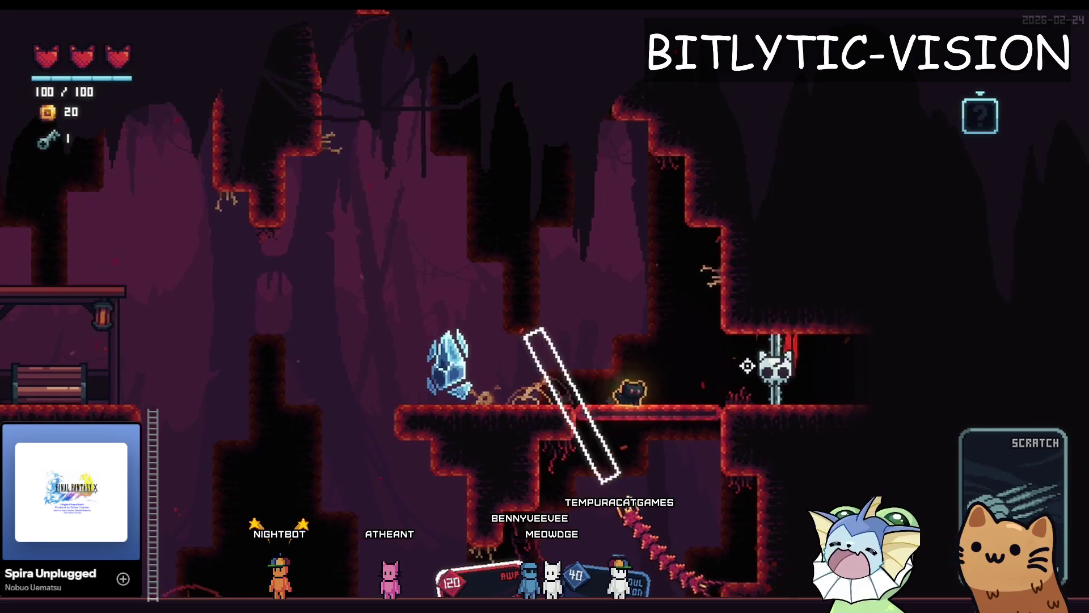
pyautogui.press('F1')
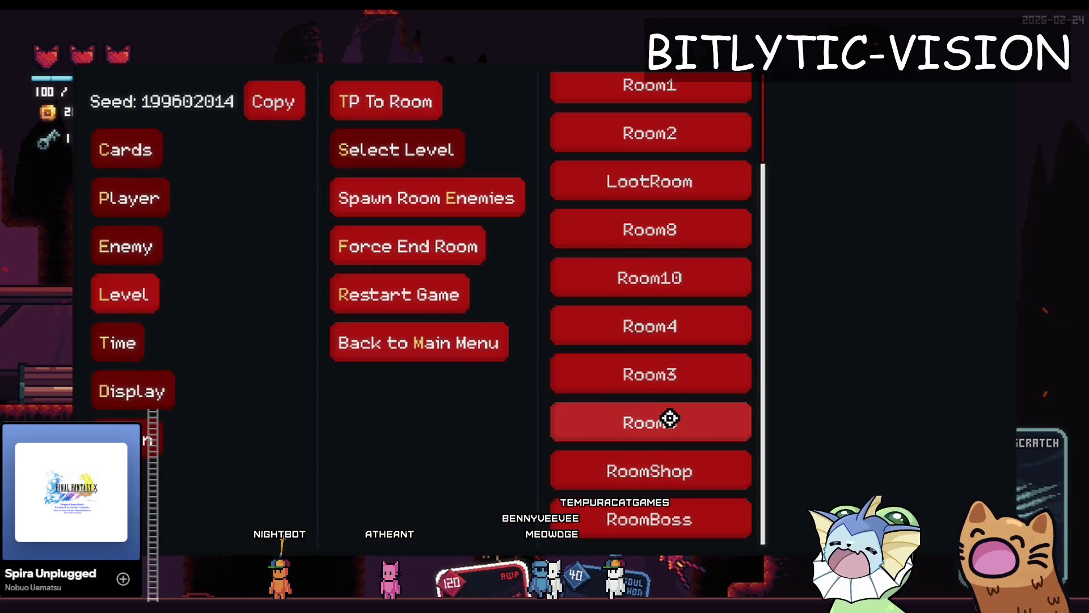
# Teleport to another cave room, climb the cat left up the steps to the crystal, and show the enemy debug options.
pyautogui.click(672, 269)
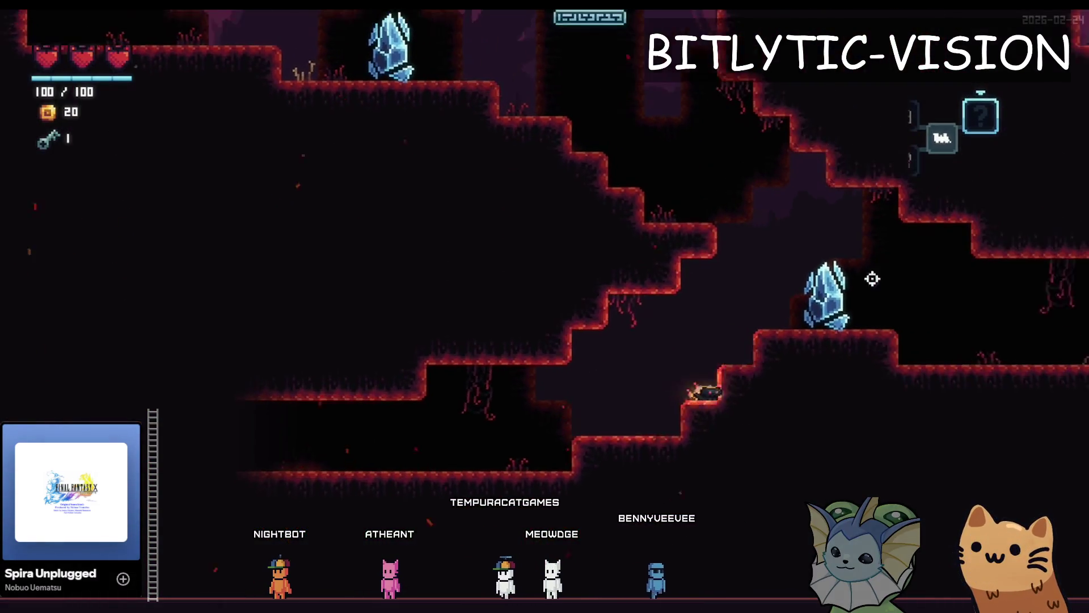
pyautogui.press('a')
pyautogui.press('space')
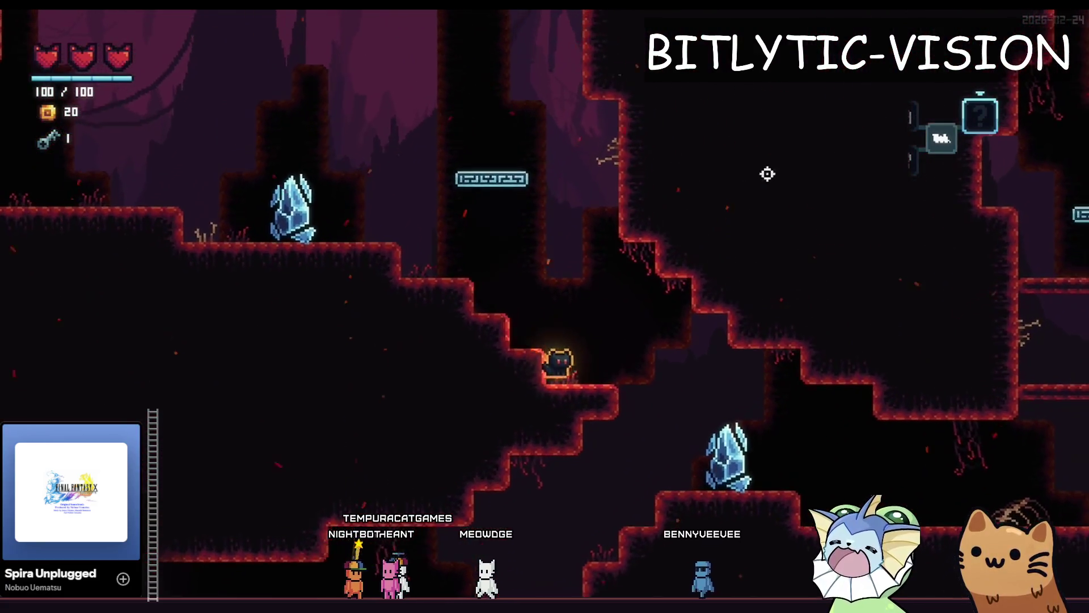
pyautogui.press('a')
pyautogui.press('space')
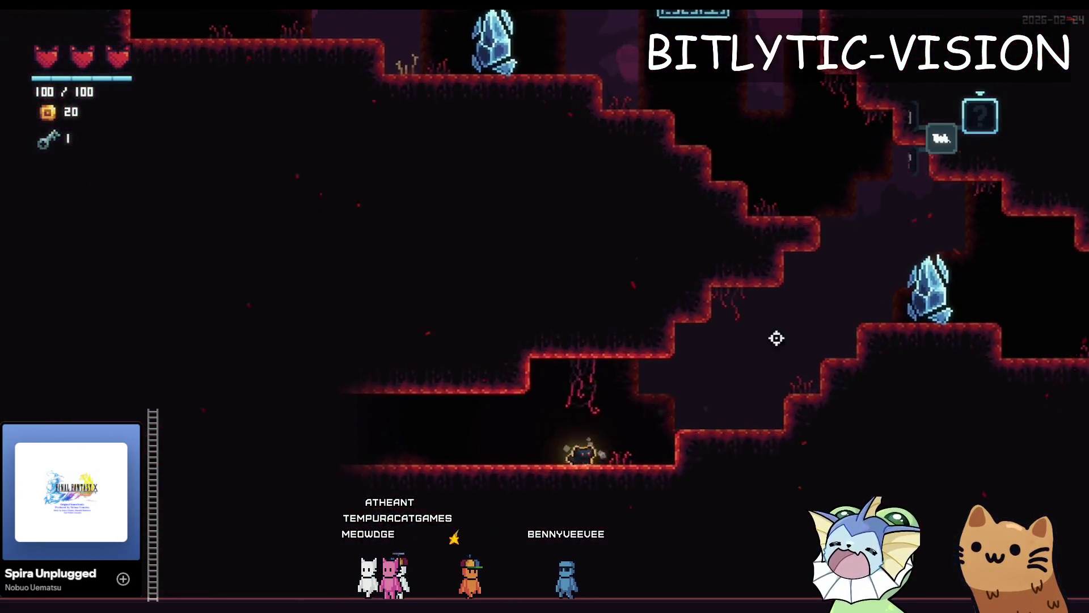
pyautogui.press('a')
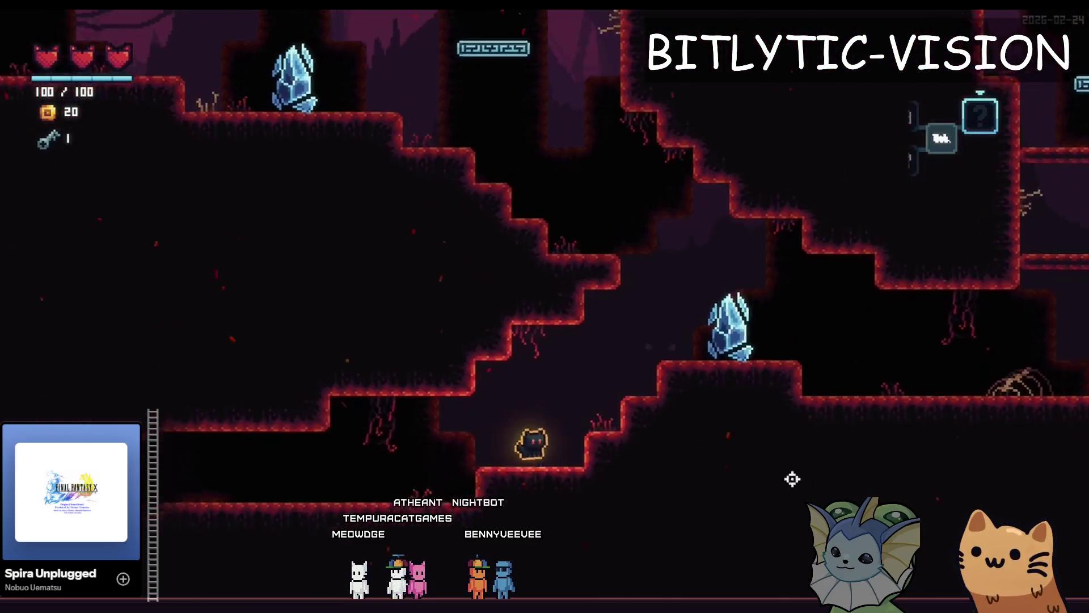
pyautogui.press('a')
pyautogui.press('space')
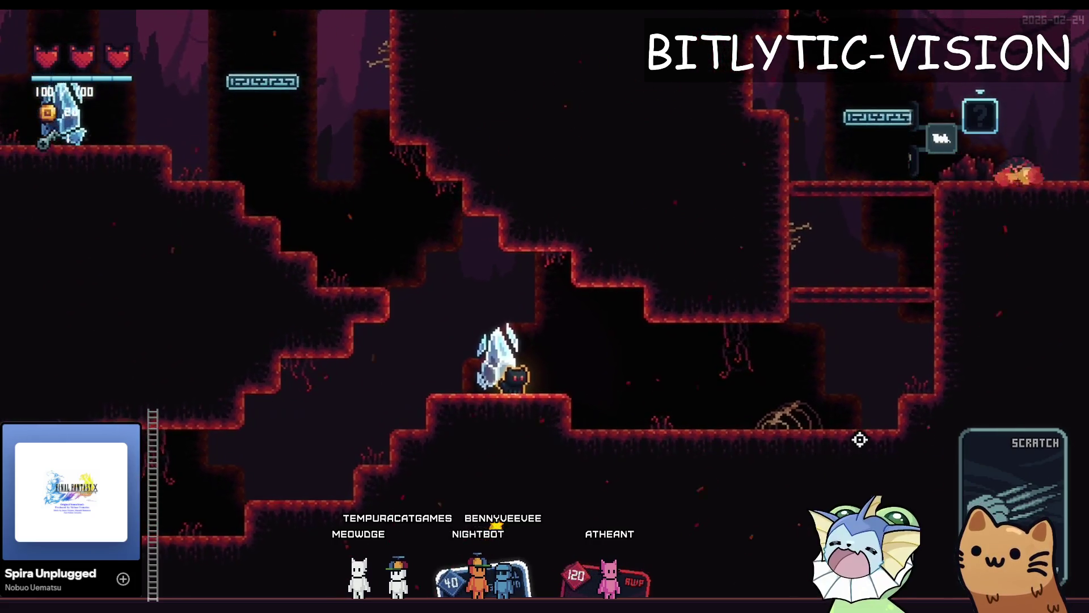
pyautogui.press('F1')
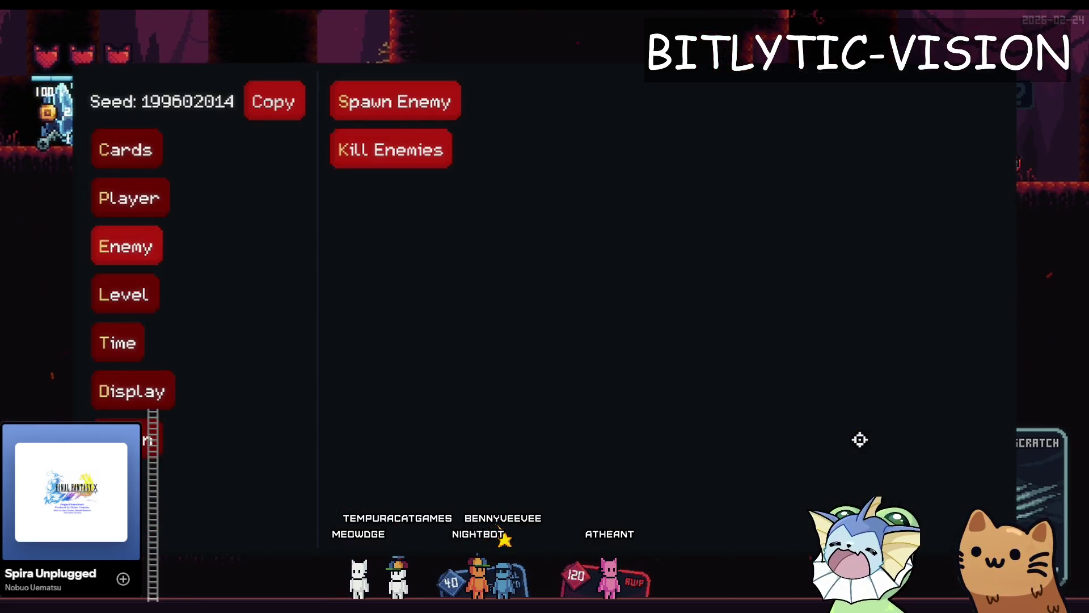
# Close the debug menu, move past the crystal, and jump up to the Card Pack ledge.
pyautogui.press('F1')
pyautogui.press('a')
pyautogui.press('a')
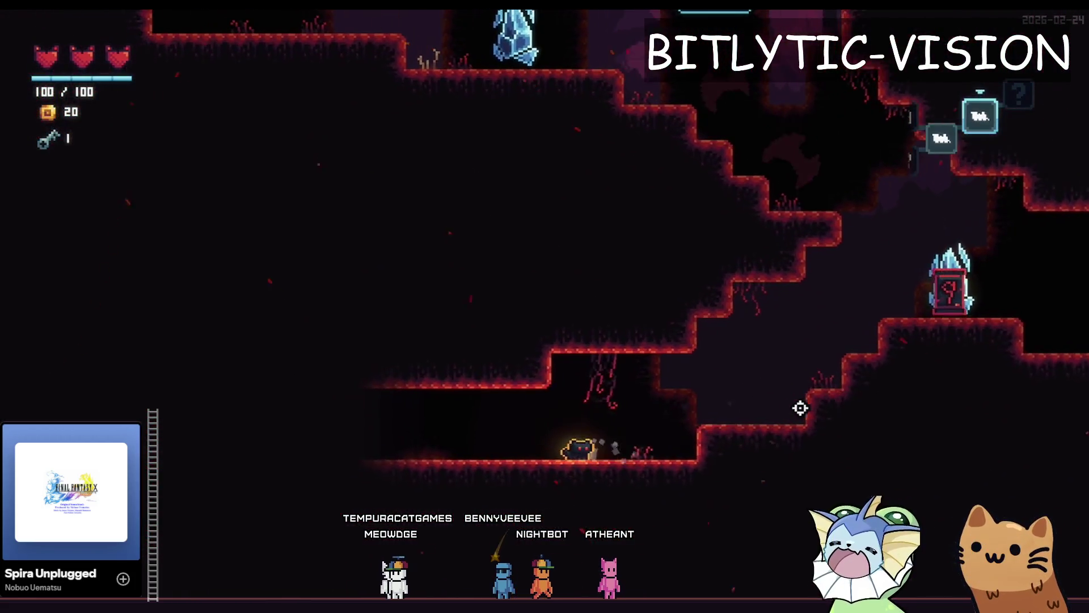
pyautogui.press('d')
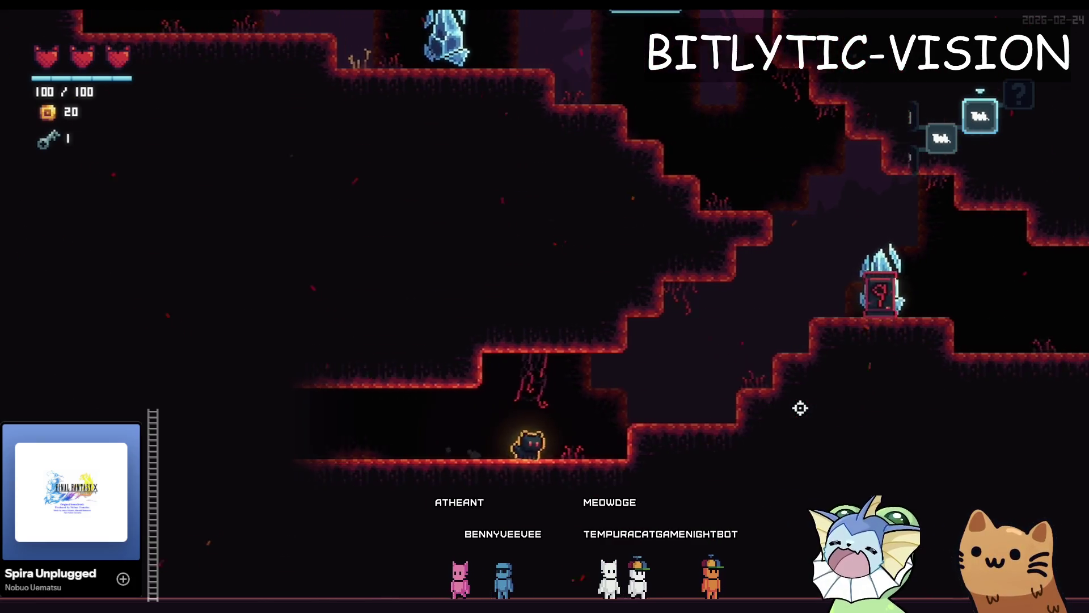
pyautogui.press('d')
pyautogui.press('space')
pyautogui.press('a')
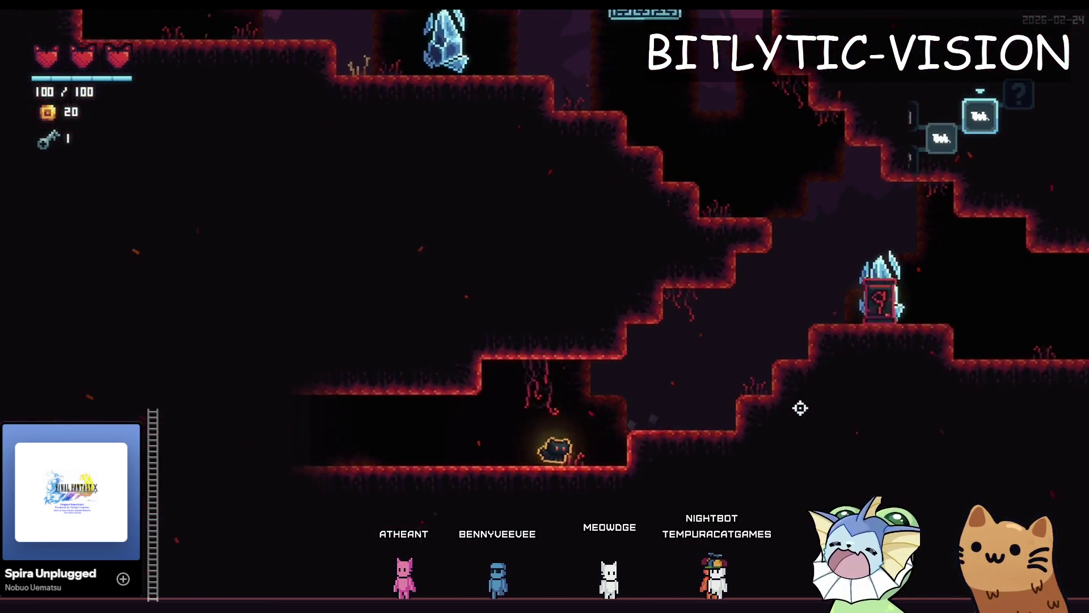
pyautogui.press('d')
pyautogui.press('space')
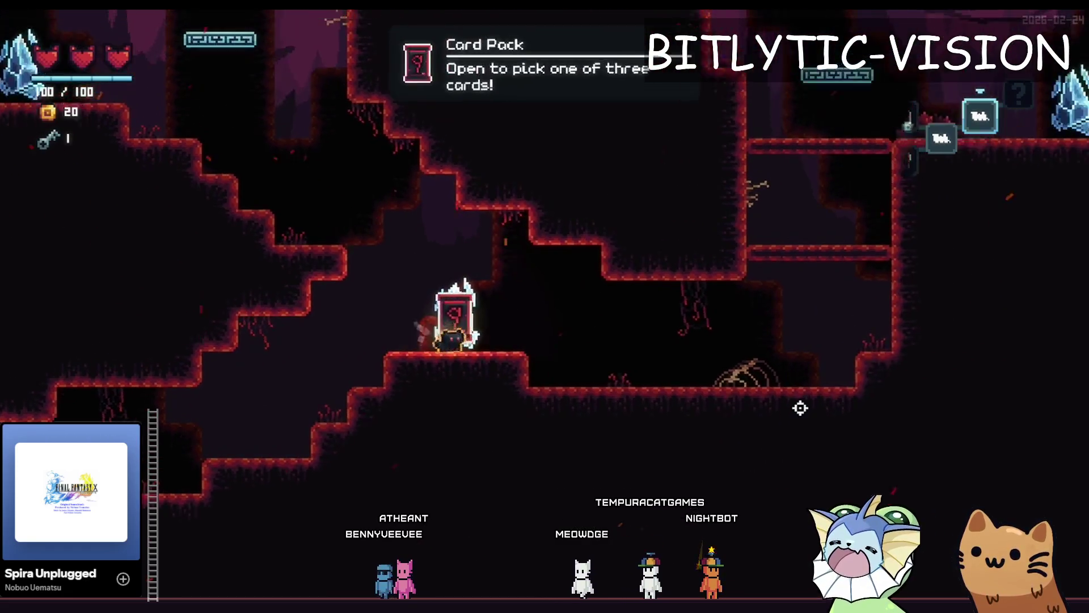
# Drop back to the lower floor, then make your way right to the Card Pack pedestal.
pyautogui.press('a')
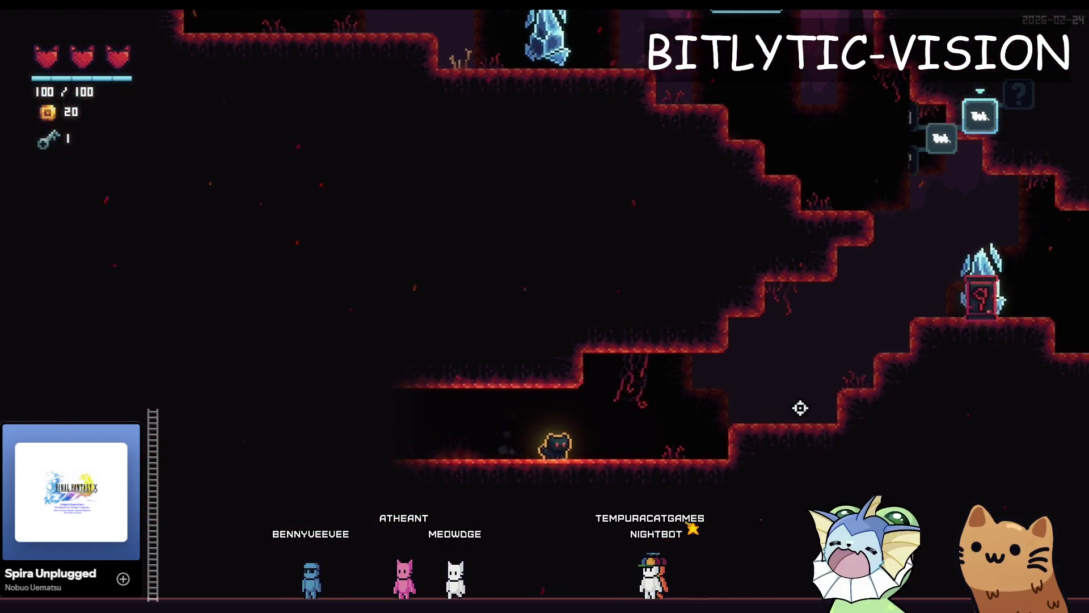
pyautogui.press('d')
pyautogui.press('space')
pyautogui.press('a')
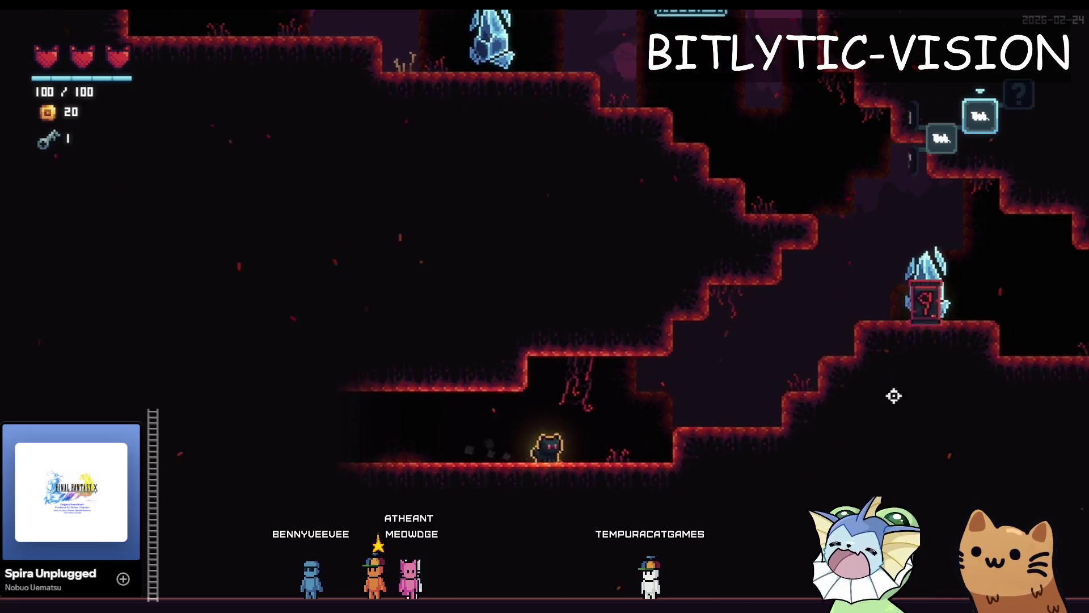
pyautogui.press('space')
pyautogui.press('d')
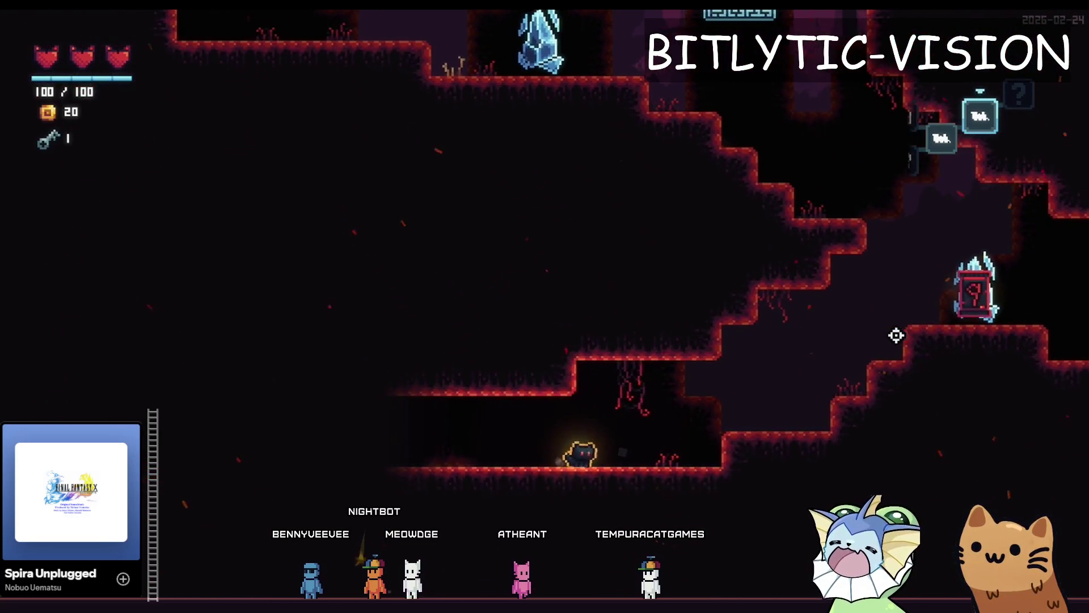
pyautogui.press('d')
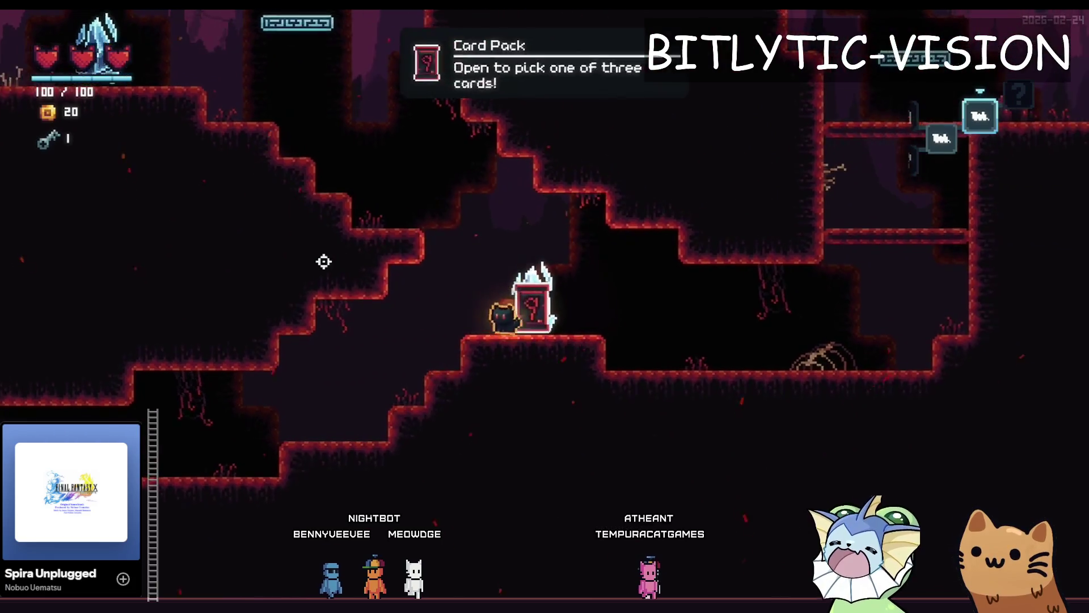
# Jump up the ledges to the wooden shelter ledge, then drop left off it.
pyautogui.press('space')
pyautogui.press('a')
pyautogui.press('space')
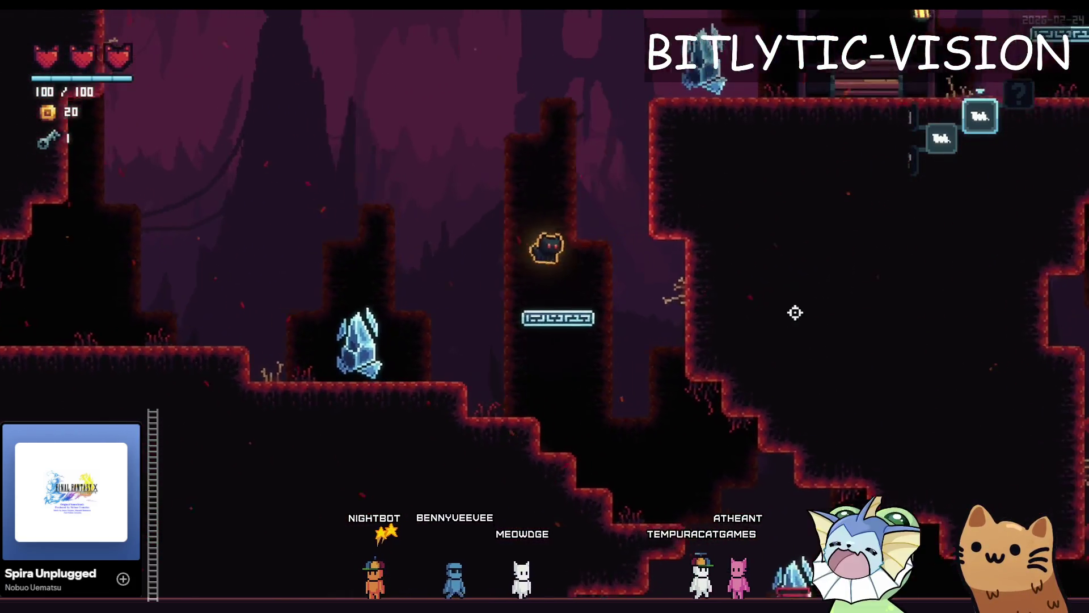
pyautogui.press('a')
pyautogui.press('space')
pyautogui.press('a')
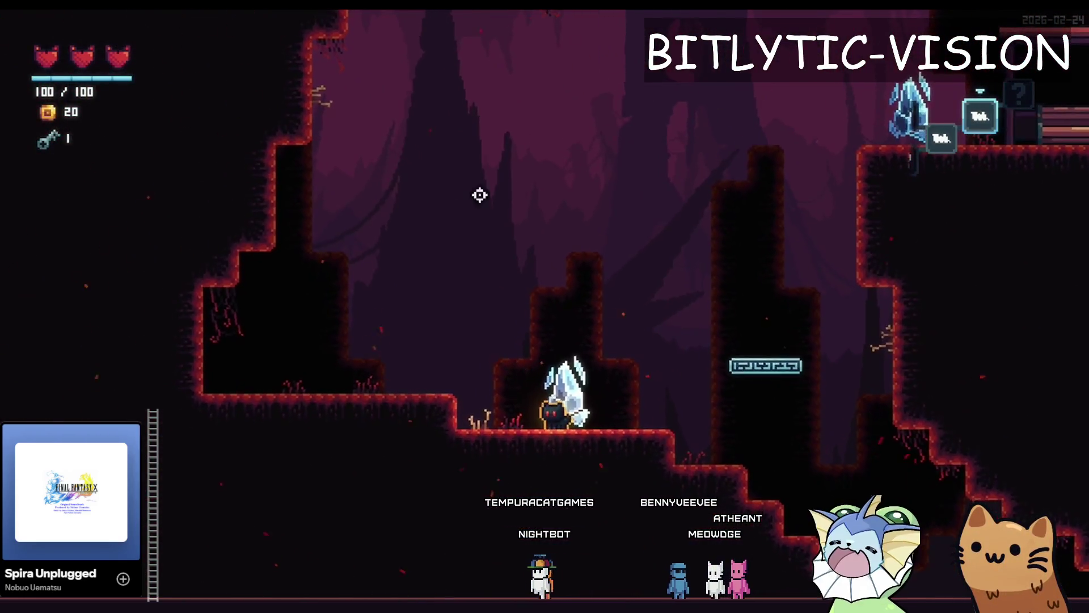
pyautogui.press('d')
pyautogui.press('space')
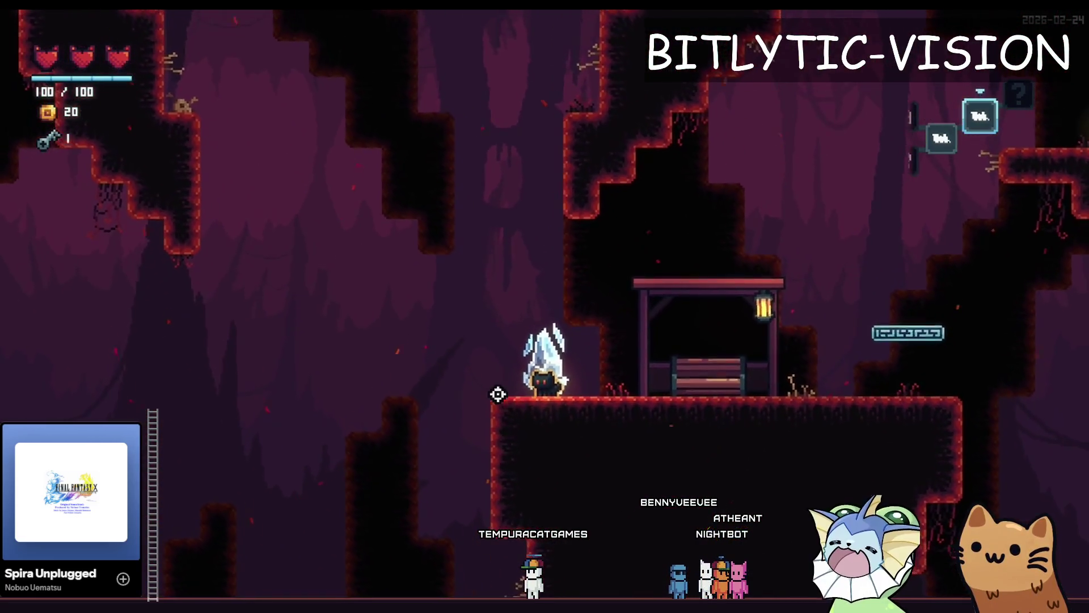
pyautogui.press('space')
pyautogui.press('a')
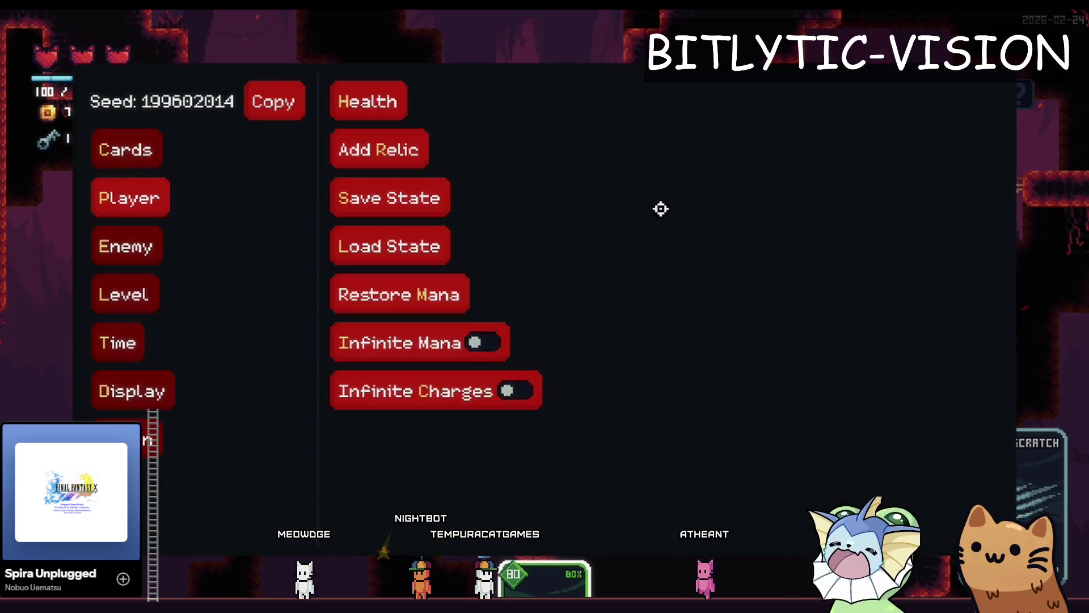
# Climb the cat up the pillar and vertical shaft, wall-jumping and dropping onto the floating platform.
pyautogui.press('a')
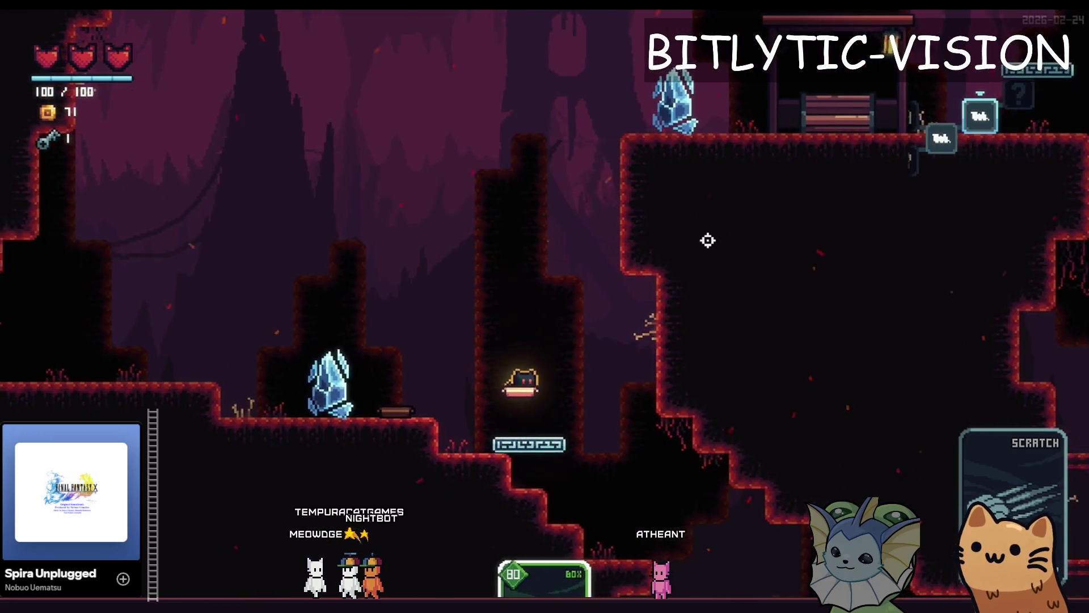
pyautogui.press('space')
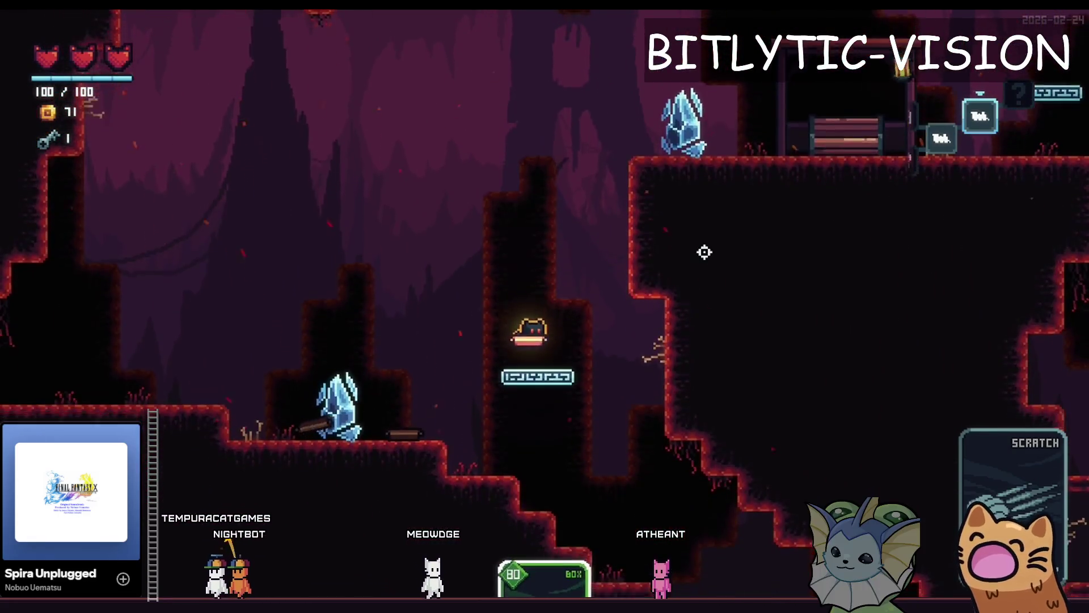
pyautogui.press('space')
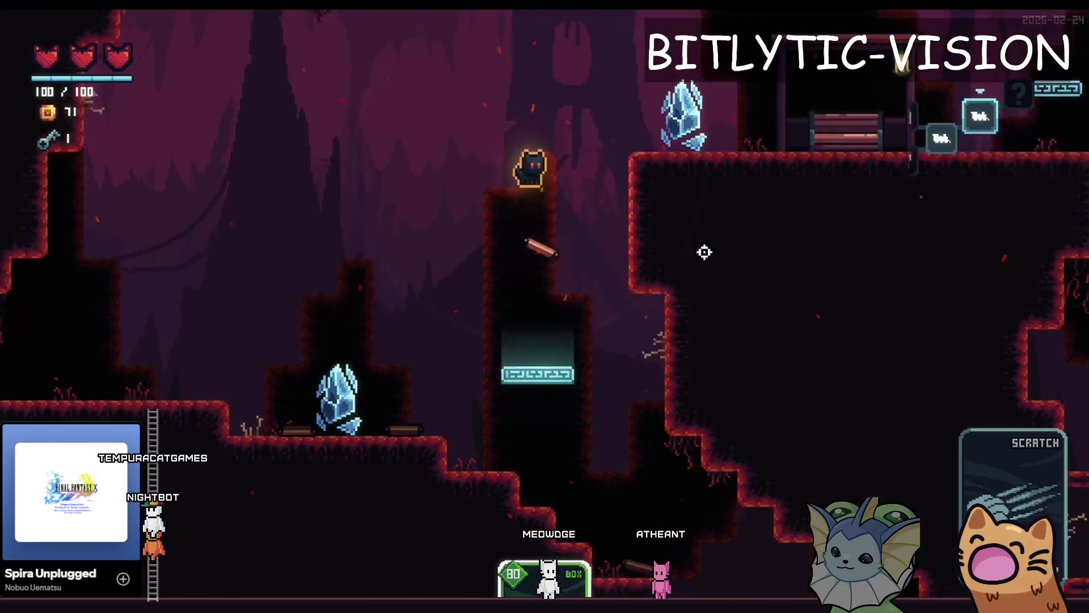
pyautogui.press('space')
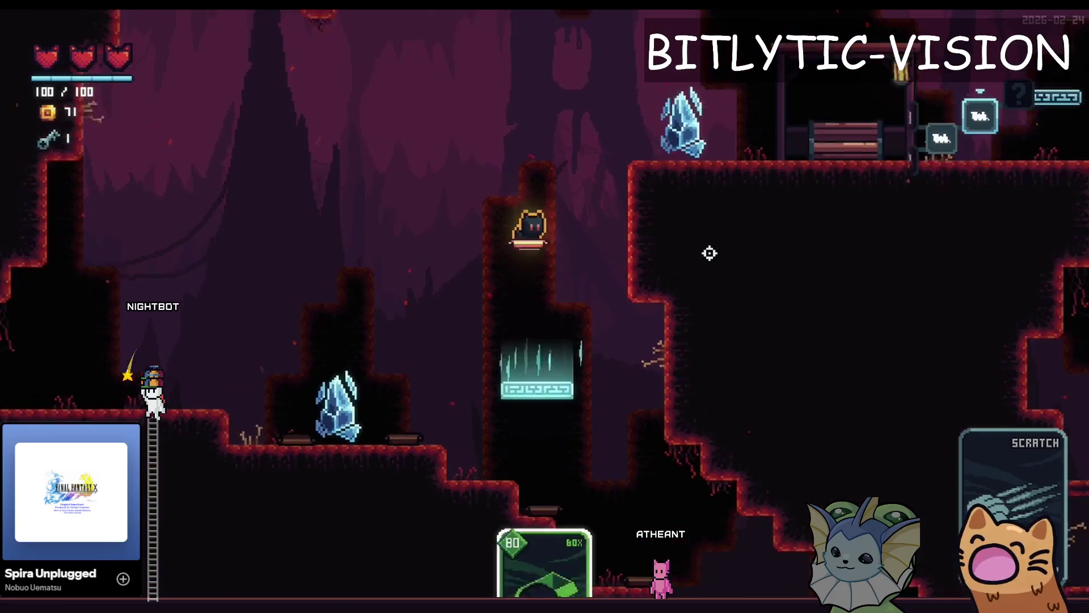
pyautogui.press('space')
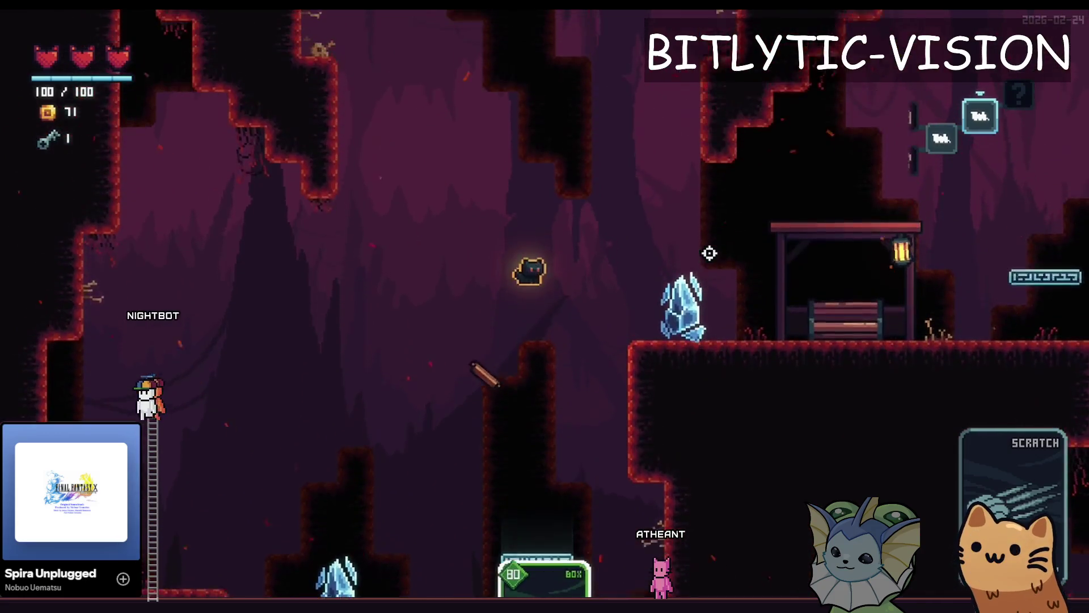
pyautogui.press('space')
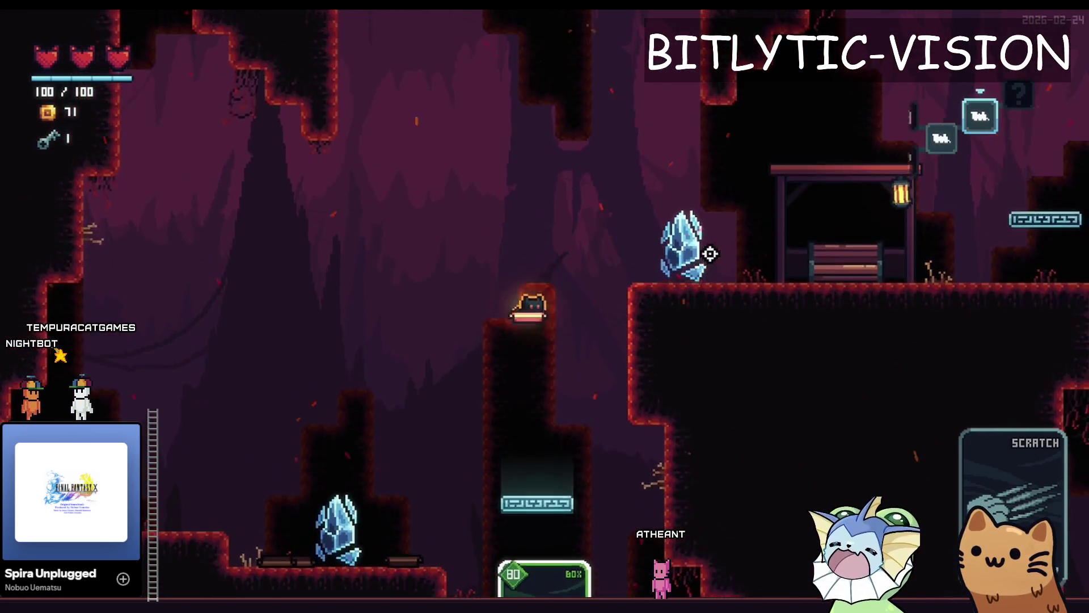
pyautogui.press('a')
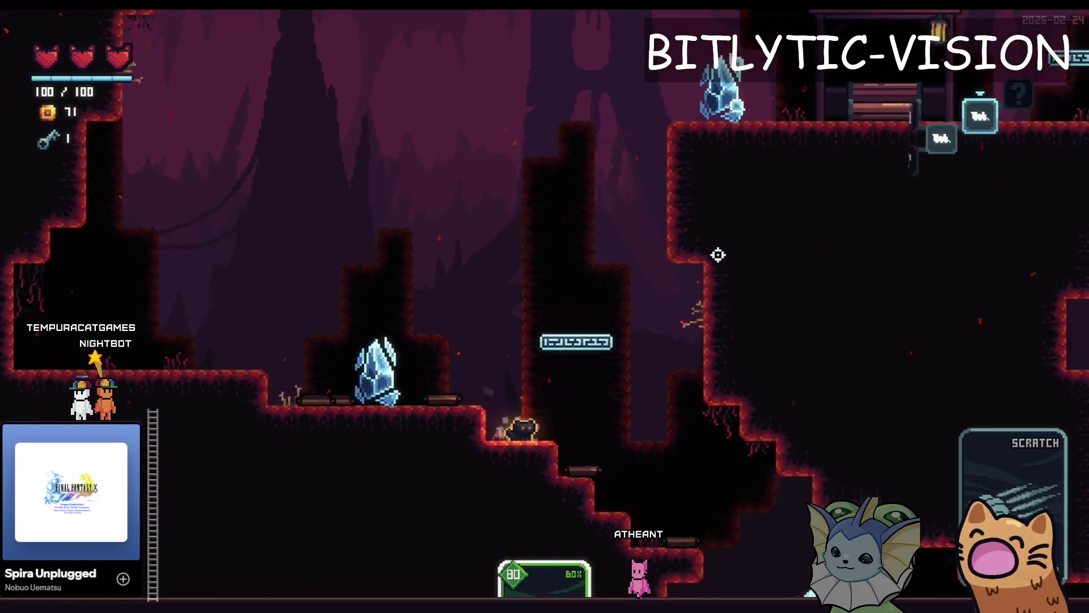
pyautogui.press('space')
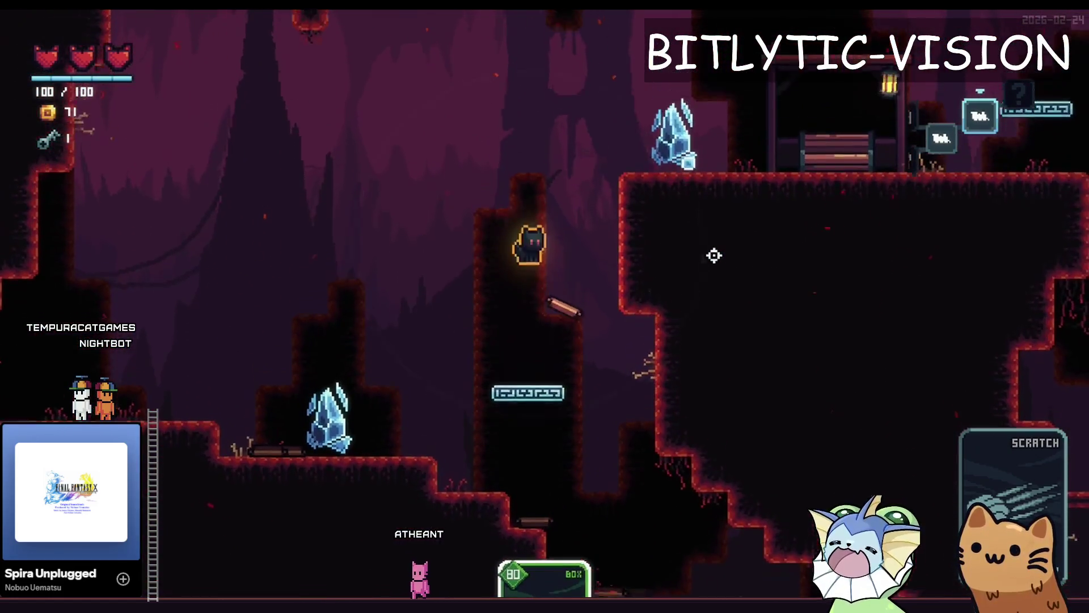
pyautogui.press('s')
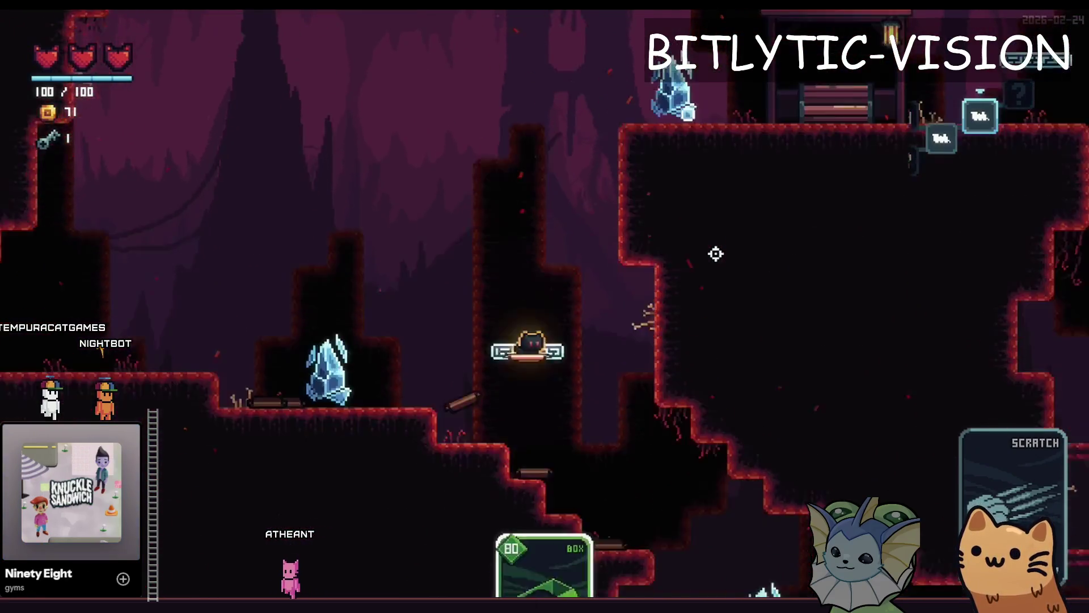
pyautogui.press('space')
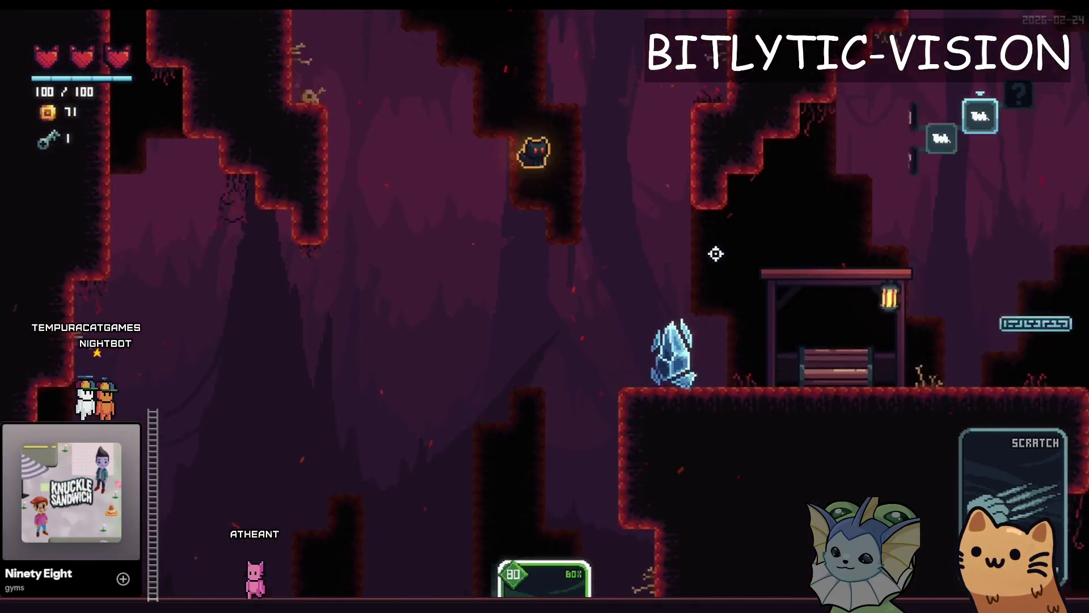
pyautogui.press('d')
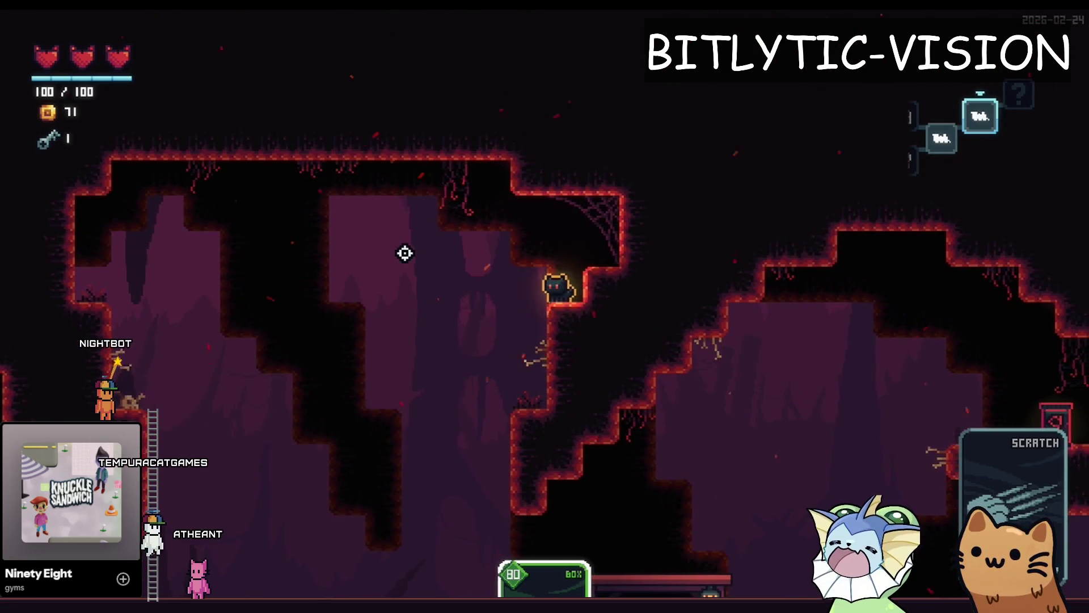
# Cross the cave, drop down the shaft, and launch off the glowing pad to the high ledge.
pyautogui.press('a')
pyautogui.press('space')
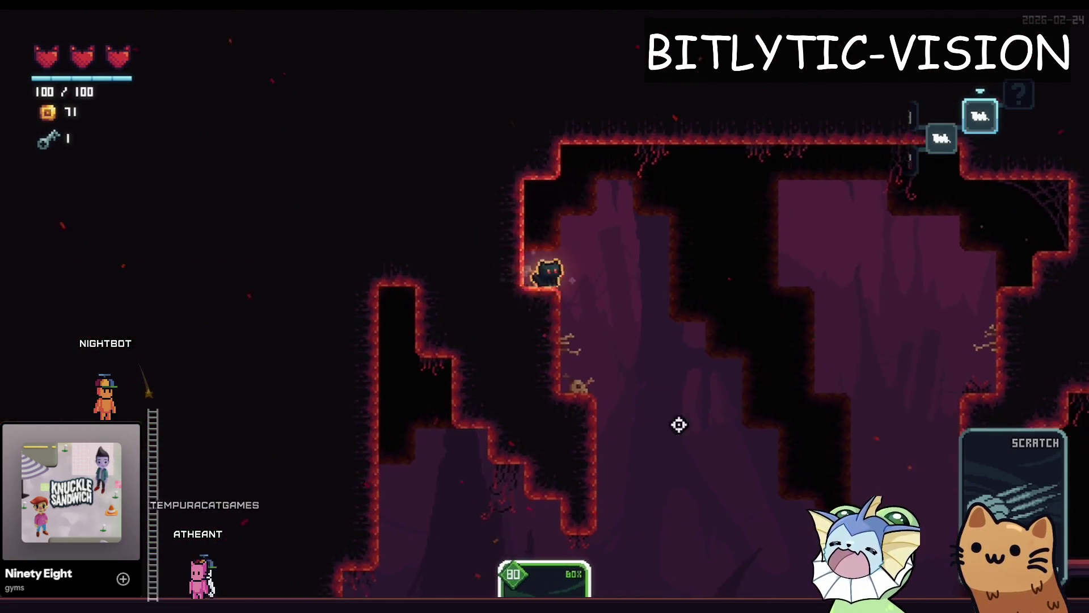
pyautogui.press('s')
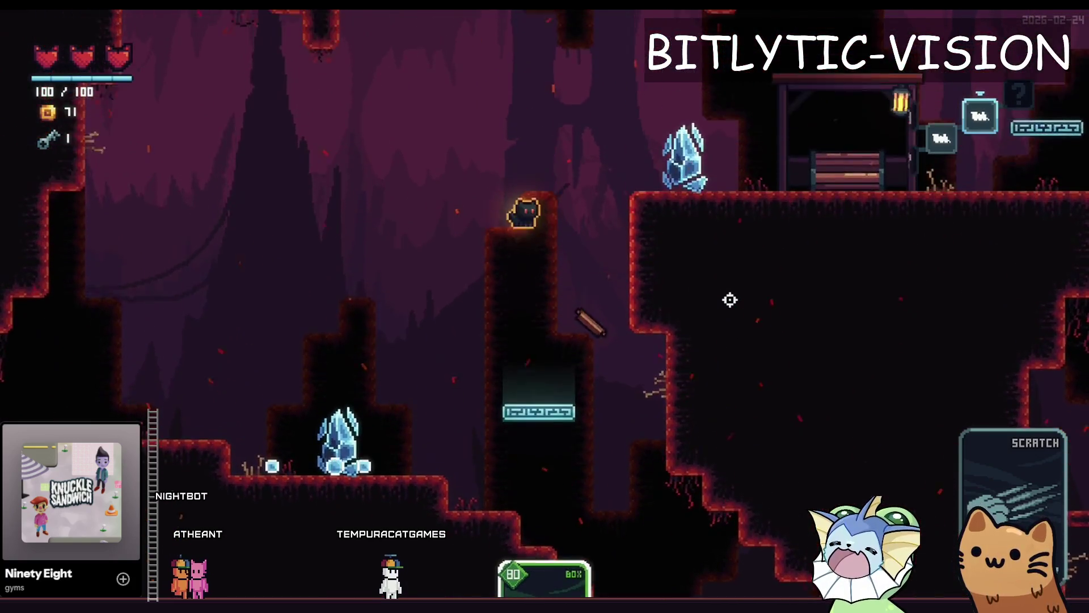
pyautogui.press('space')
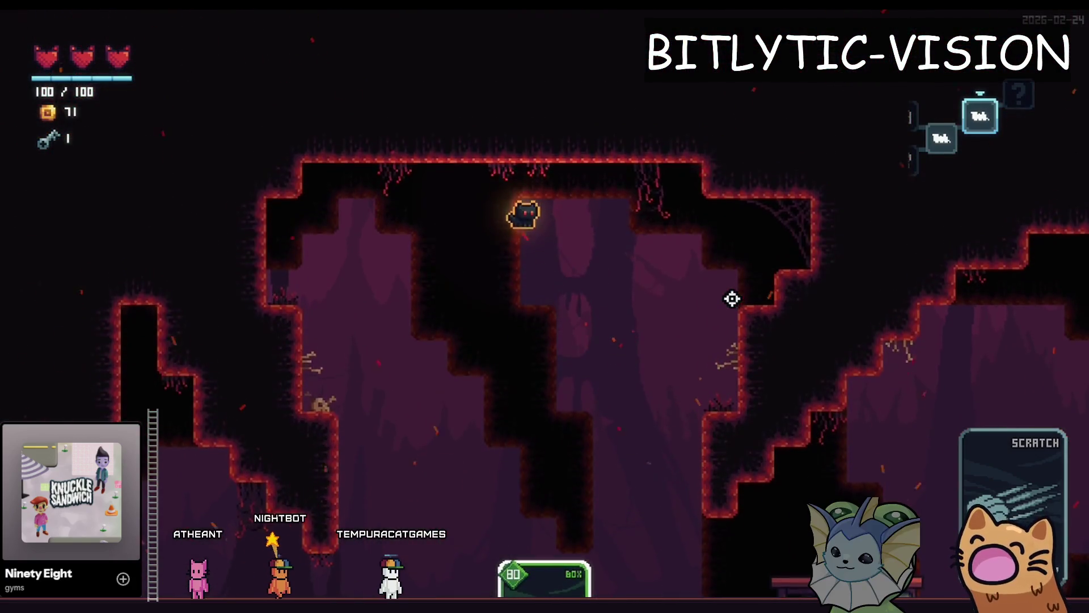
pyautogui.press('s')
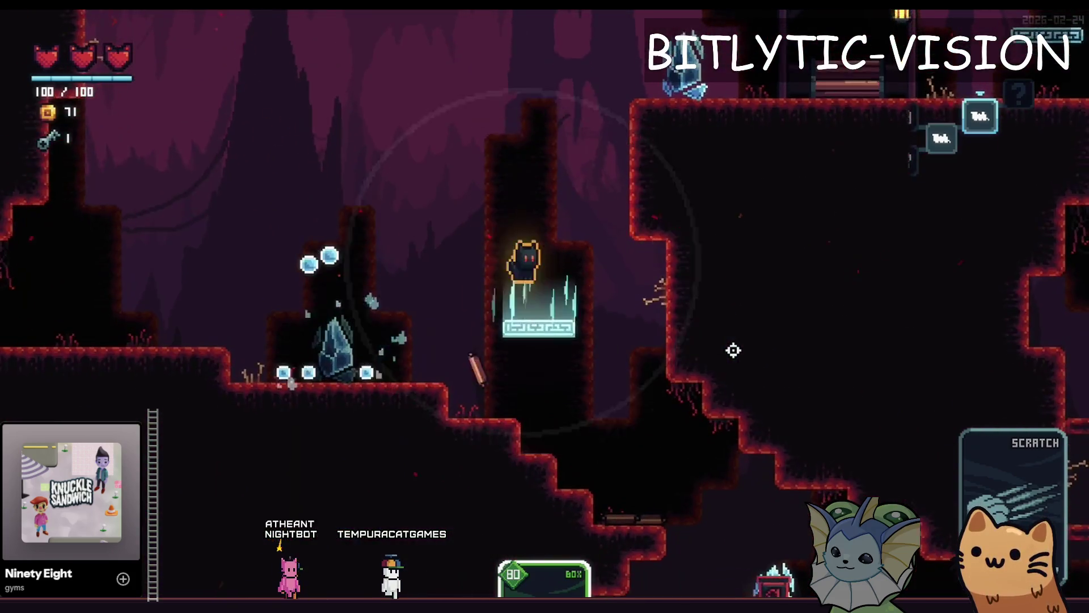
pyautogui.press('space')
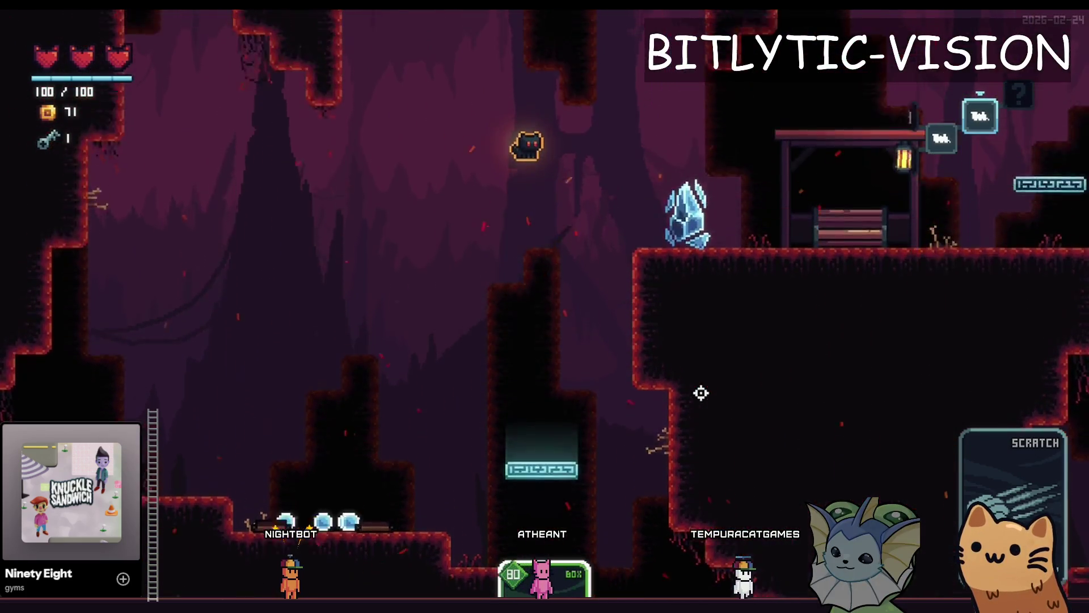
pyautogui.press('a')
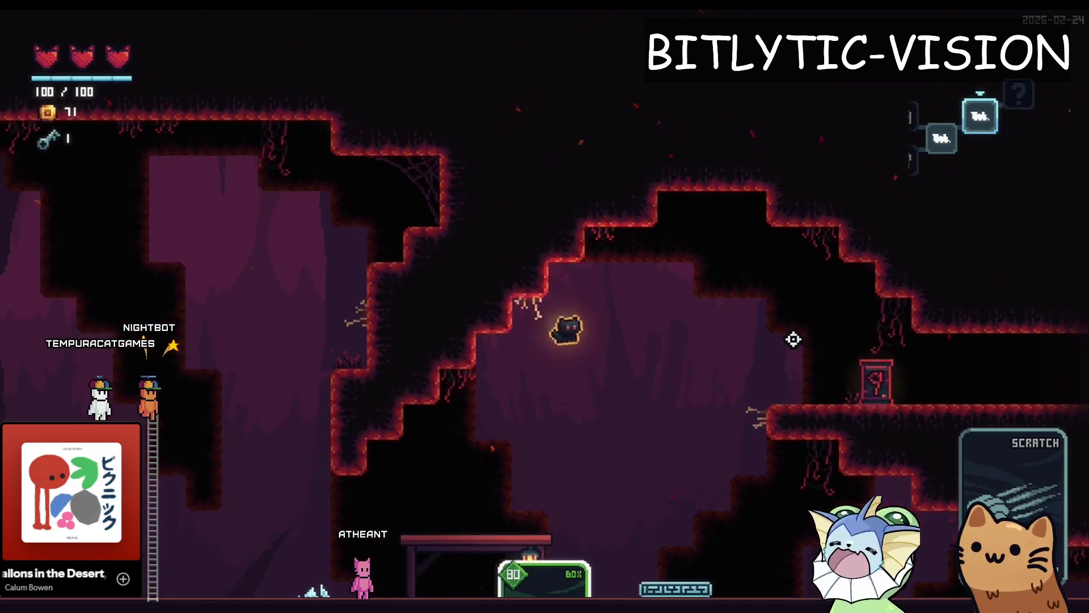
# Move the cat to the crystal beside the shrine to collect +10, then continue up through the cave.
pyautogui.press('a')
pyautogui.press('space')
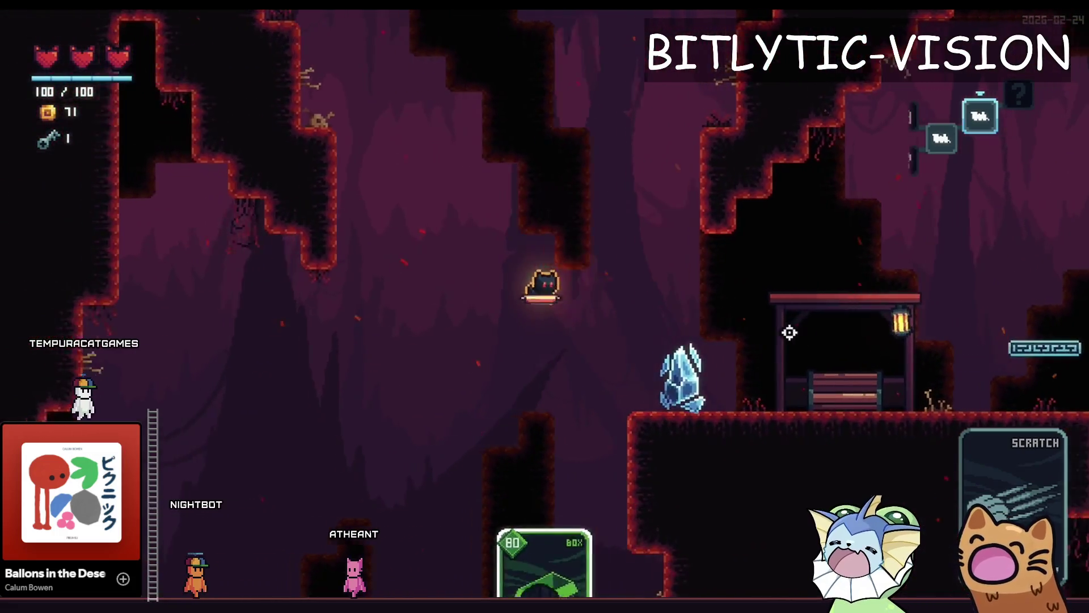
pyautogui.press('a')
pyautogui.press('d')
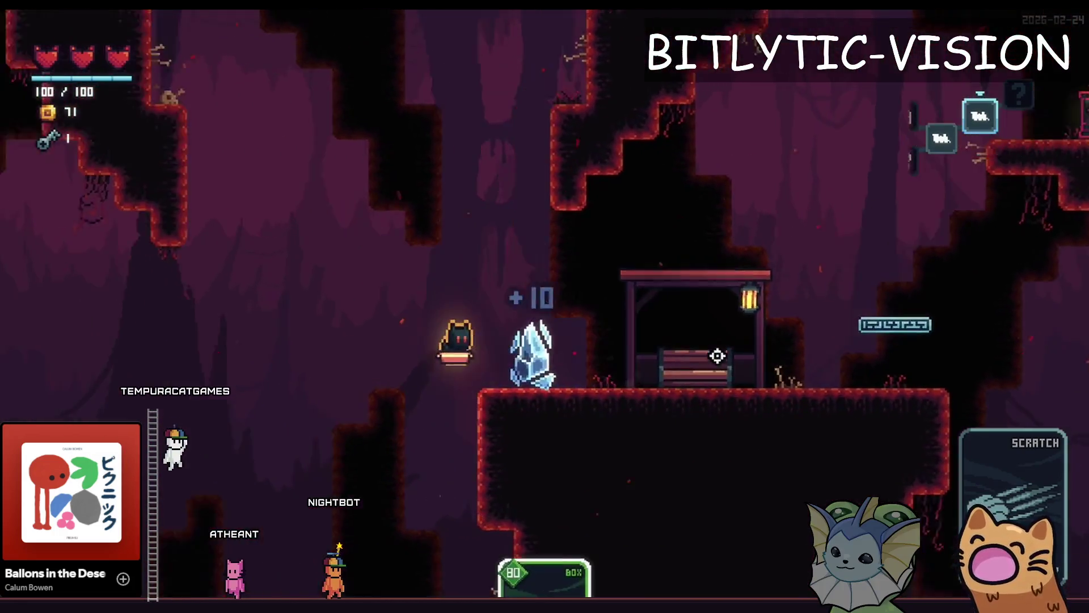
pyautogui.press('a')
pyautogui.press('a')
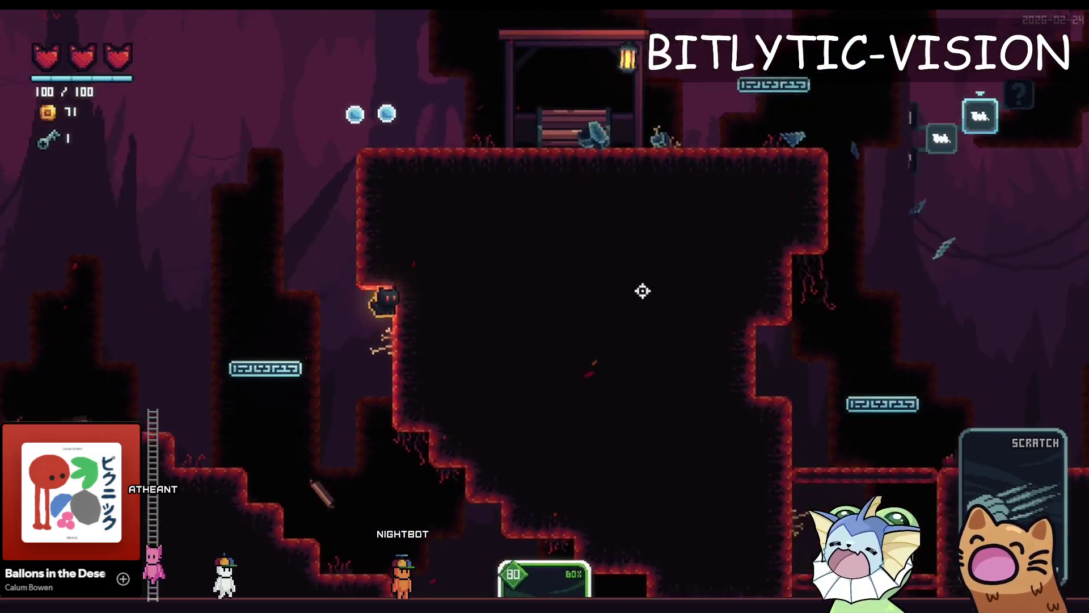
pyautogui.press('space')
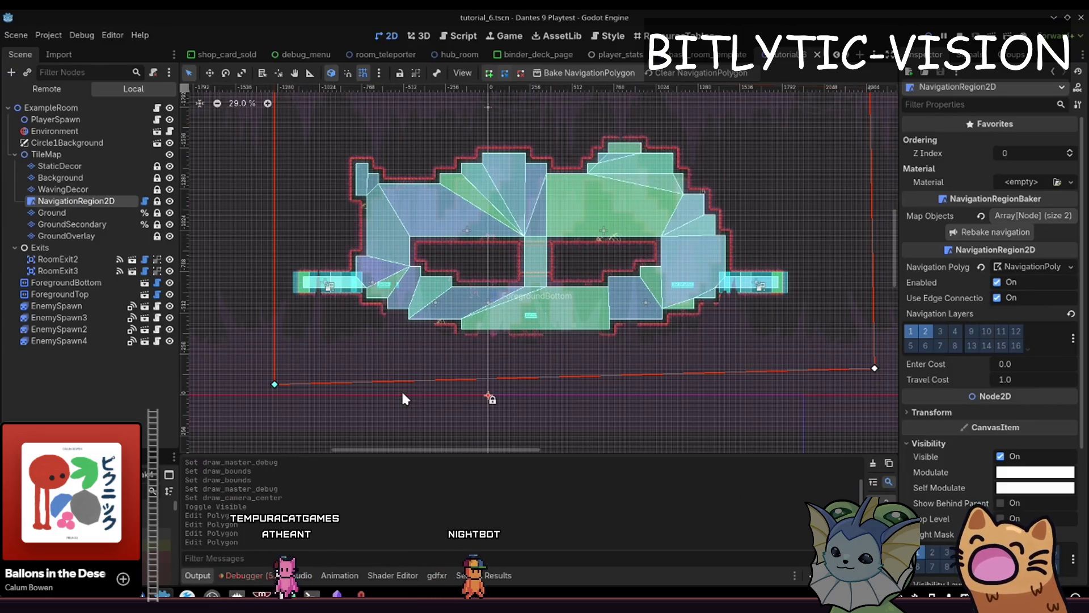
# Quick-open card_hammer.tres and check its Card Art Texture in the Inspector.
pyautogui.hotkey('alt', 'shift', 'o')
pyautogui.write('card_ha')
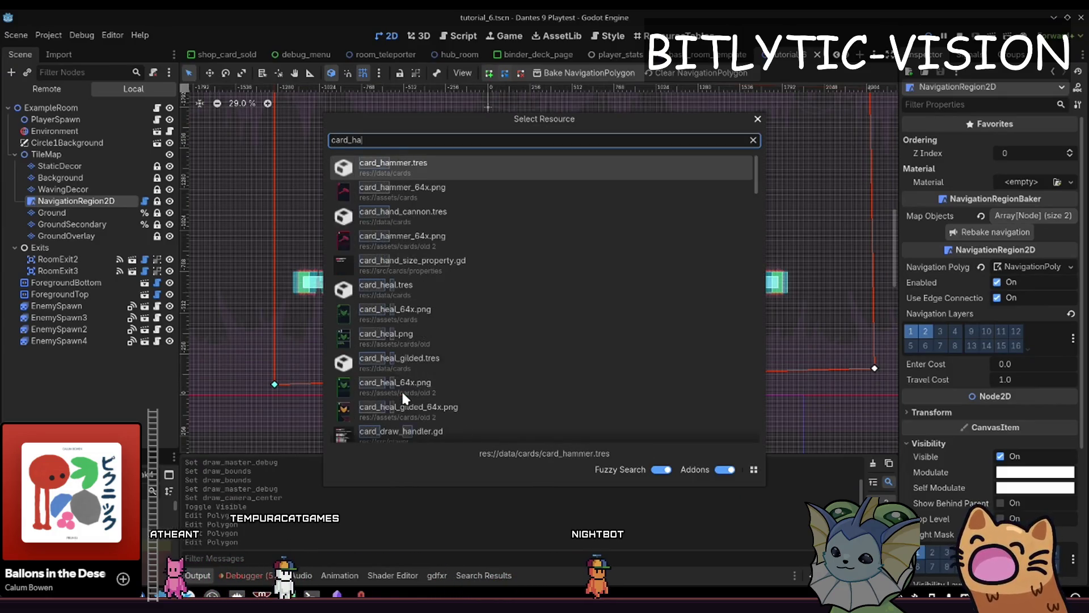
pyautogui.write('mmer')
pyautogui.press('Return')
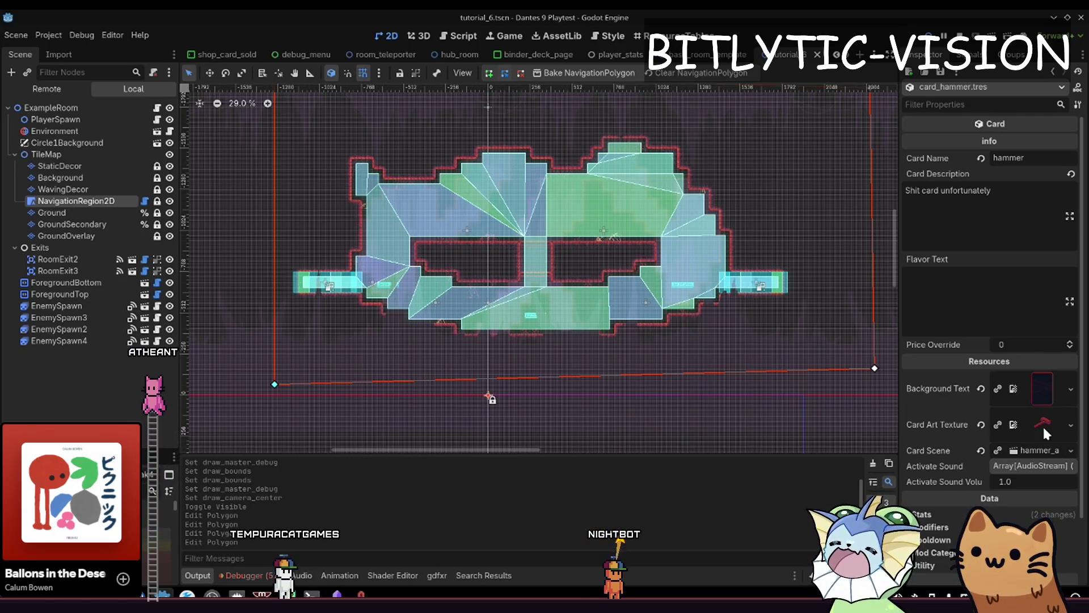
pyautogui.moveTo(1043, 424)
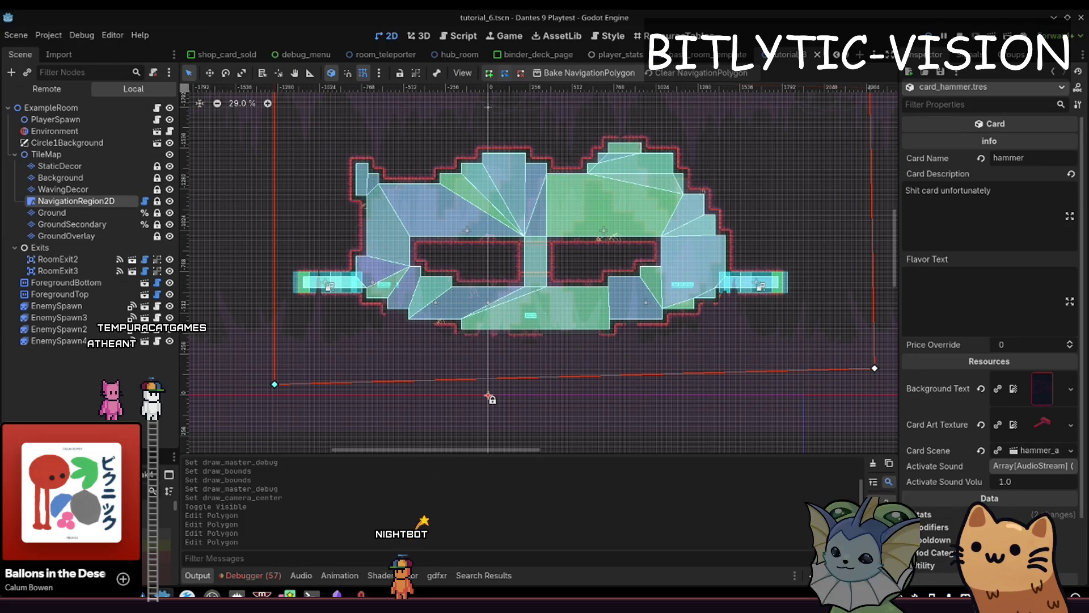
# Enlarge the FileSystem dock, browse to res://data/cards/usable, and run the project with F5.
pyautogui.moveTo(68, 453); pyautogui.dragTo(68, 249)
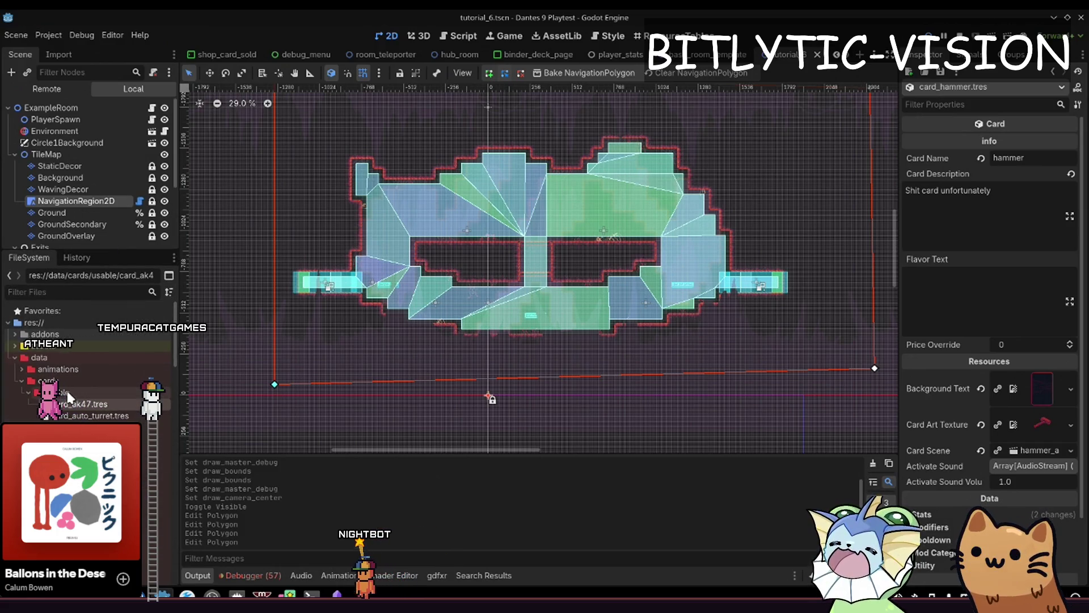
pyautogui.scroll(-5, 49, 403)
pyautogui.moveTo(74, 400)
pyautogui.mouseDown()
pyautogui.moveTo(68, 300)
pyautogui.moveTo(57, 324)
pyautogui.mouseUp()
pyautogui.click(489, 318)
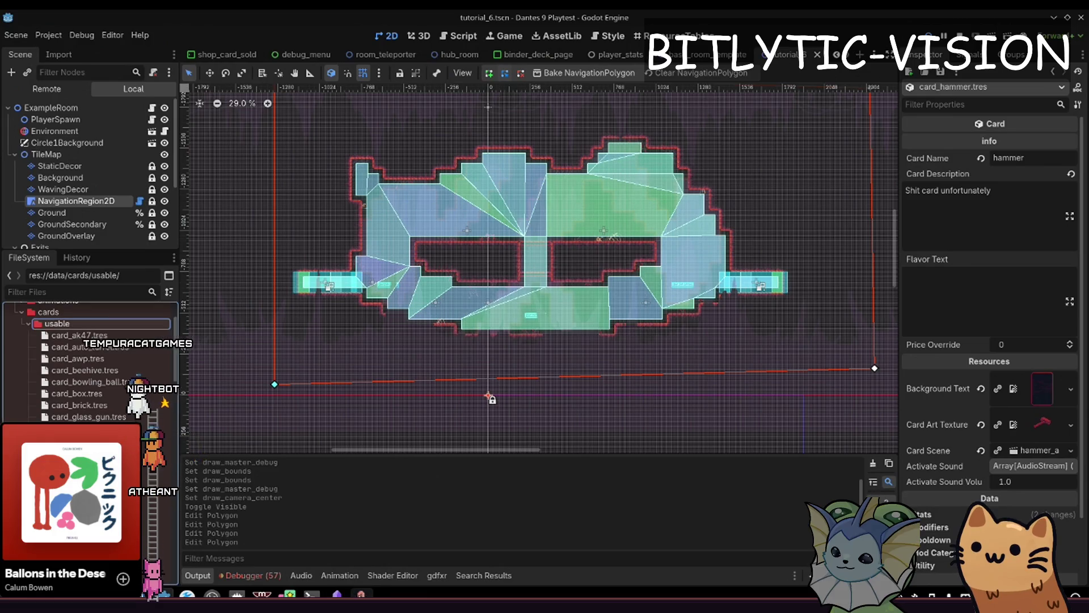
pyautogui.press('F5')
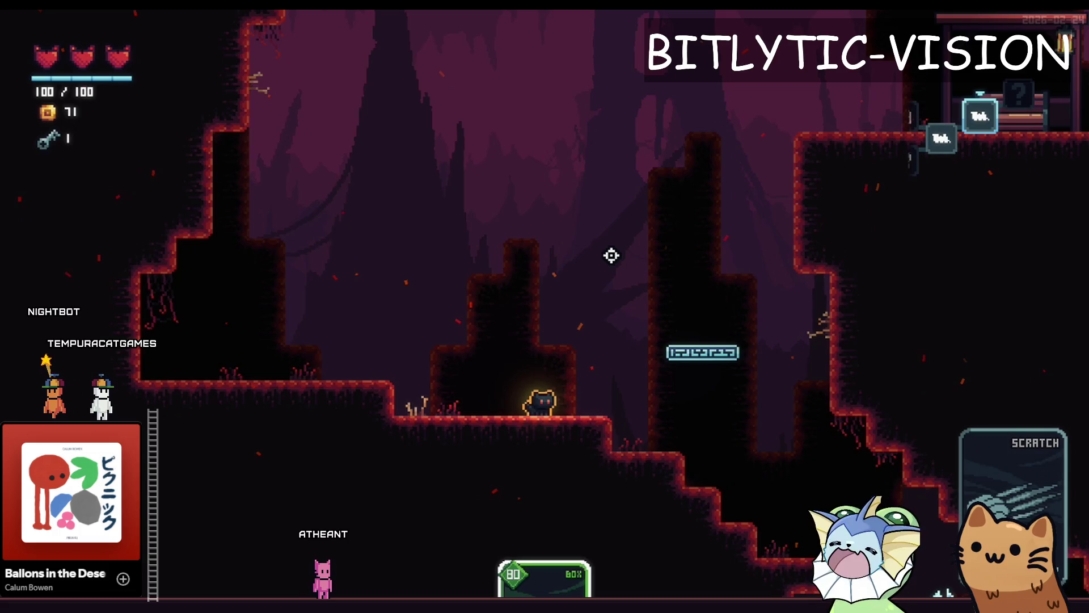
# Stop the running game with F8 and relaunch it with F5 to reach the title menu.
pyautogui.press('`')
pyautogui.scroll(-6, 659, 230)
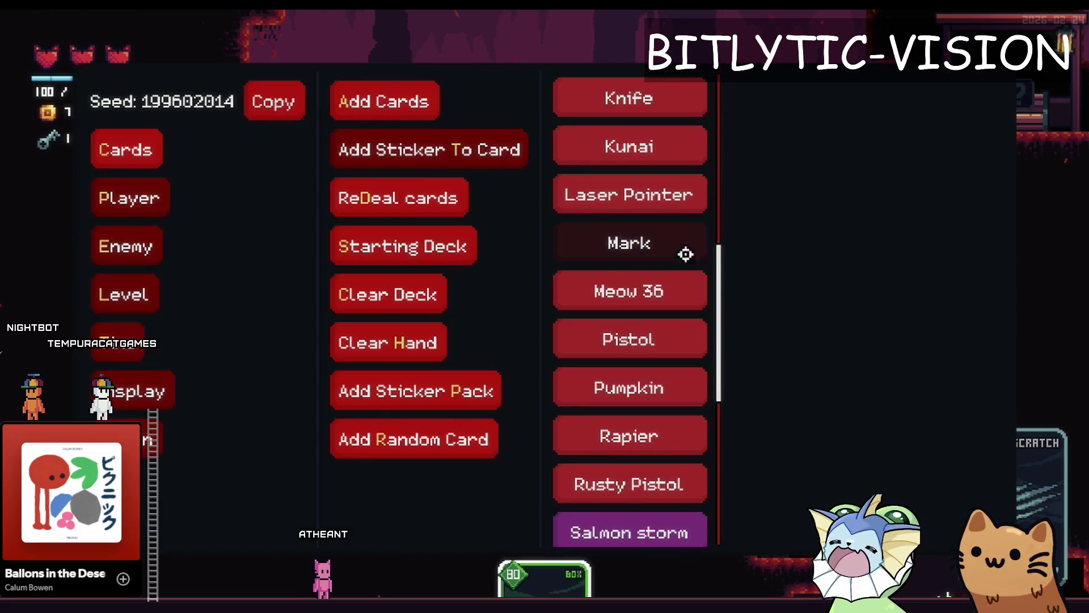
pyautogui.press('F8')
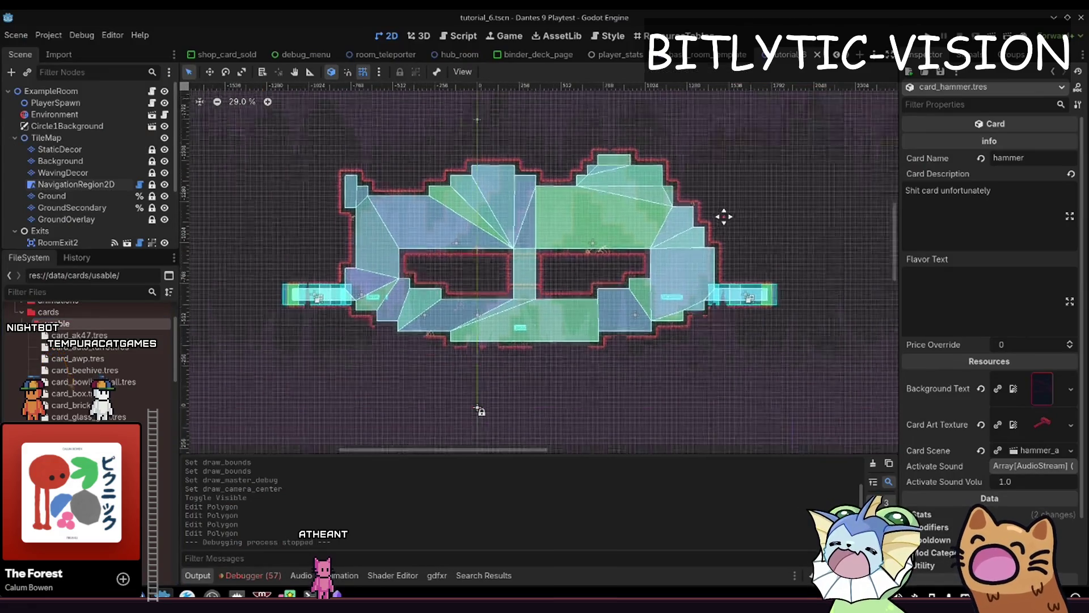
pyautogui.press('F5')
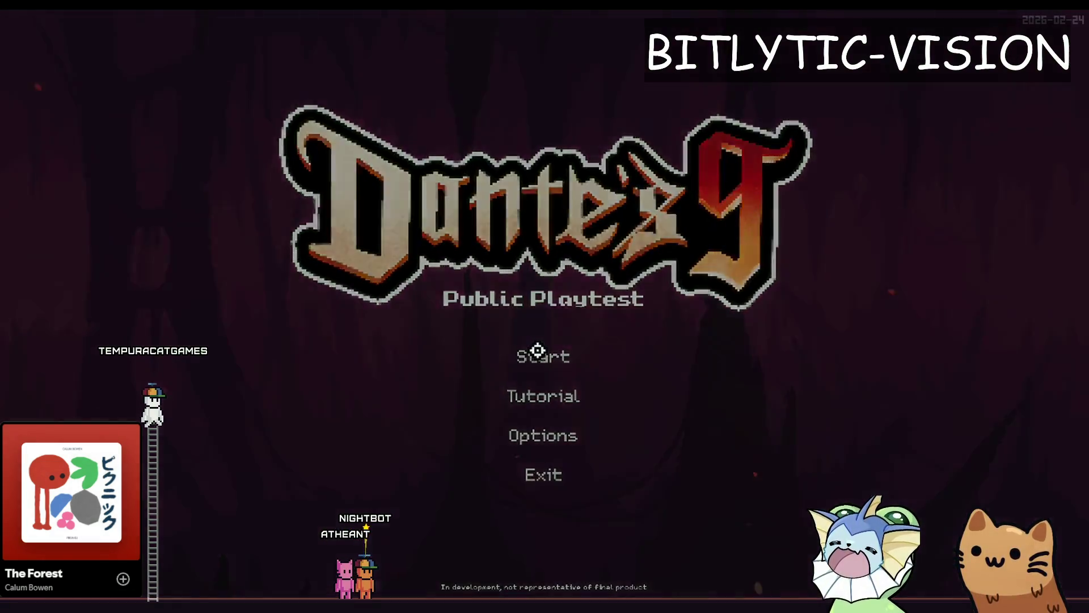
# Start a run and add the Hammer card from the debug Cards list, triggering the equip error.
pyautogui.click(537, 350)
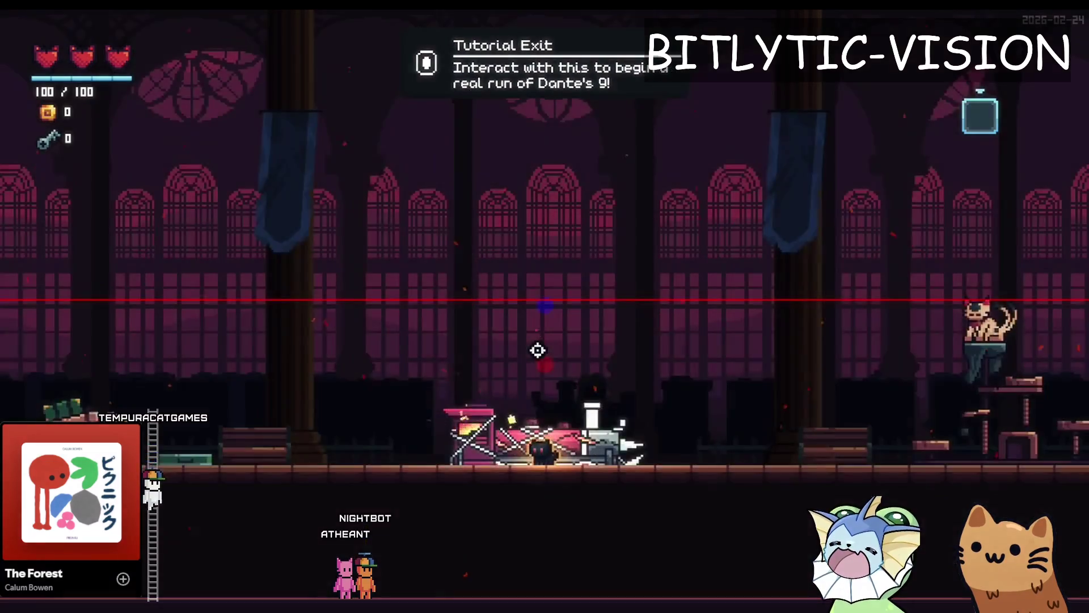
pyautogui.press('`')
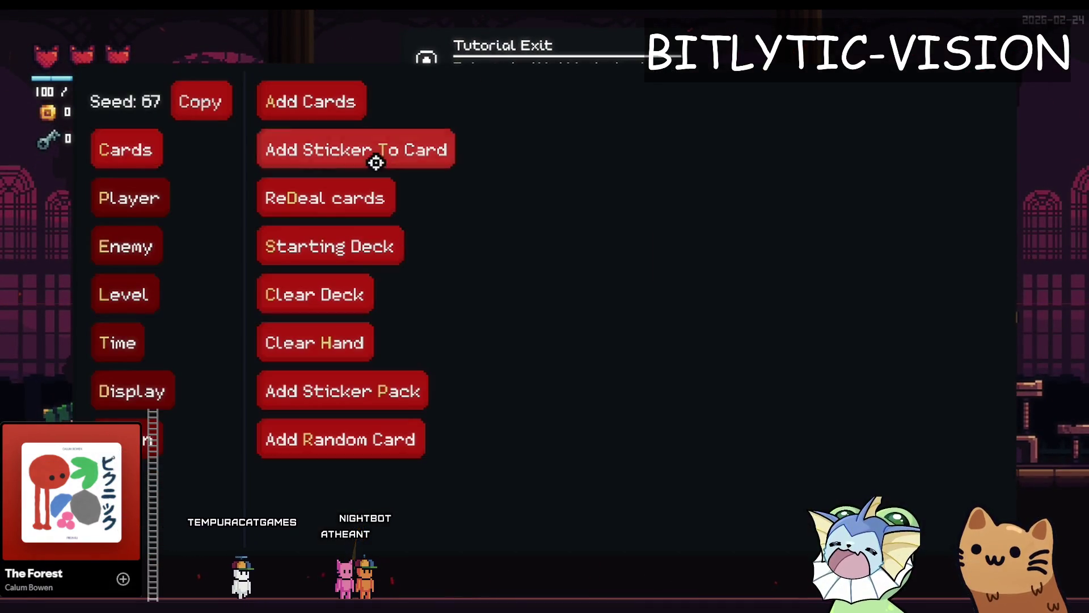
pyautogui.click(432, 151)
pyautogui.scroll(-5, 554, 363)
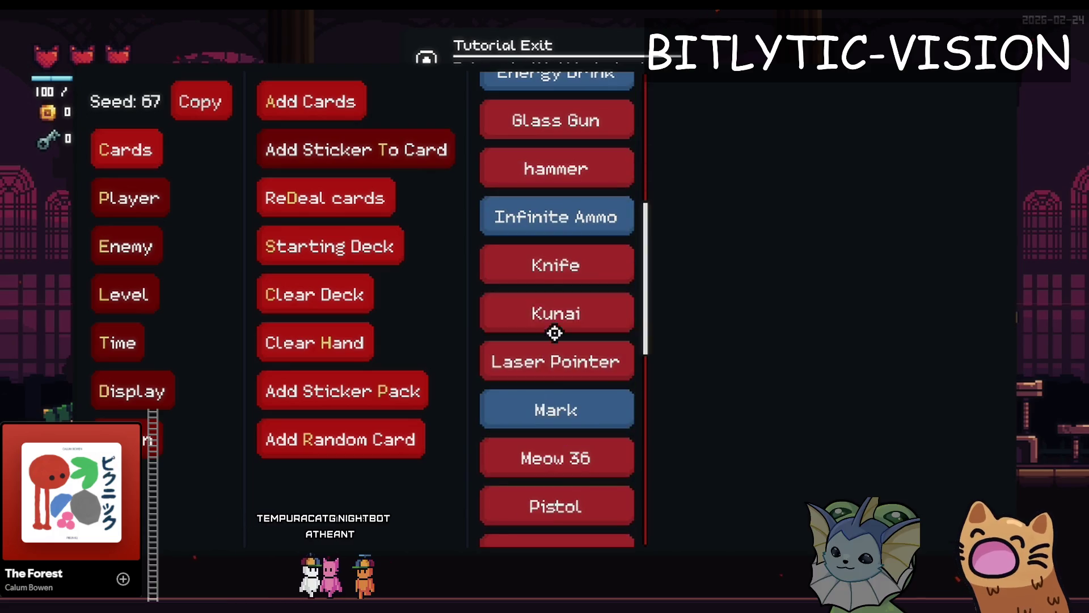
pyautogui.click(548, 149)
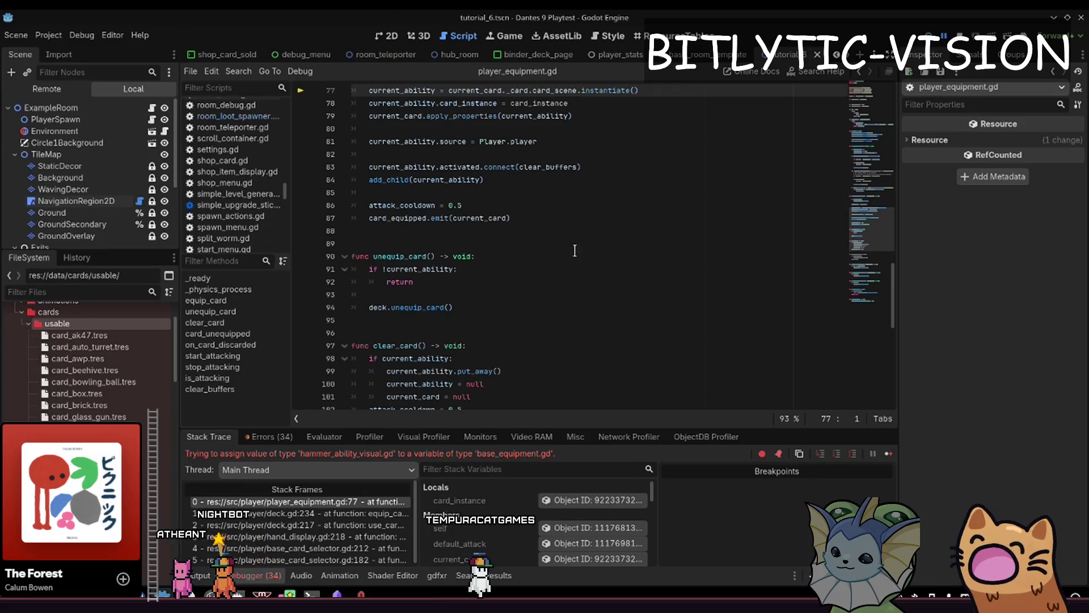
pyautogui.scroll(3, 574, 250)
pyautogui.moveTo(641, 206)
pyautogui.mouseDown()
pyautogui.moveTo(649, 168)
pyautogui.moveTo(665, 282)
pyautogui.mouseUp()
pyautogui.scroll(2, 649, 169)
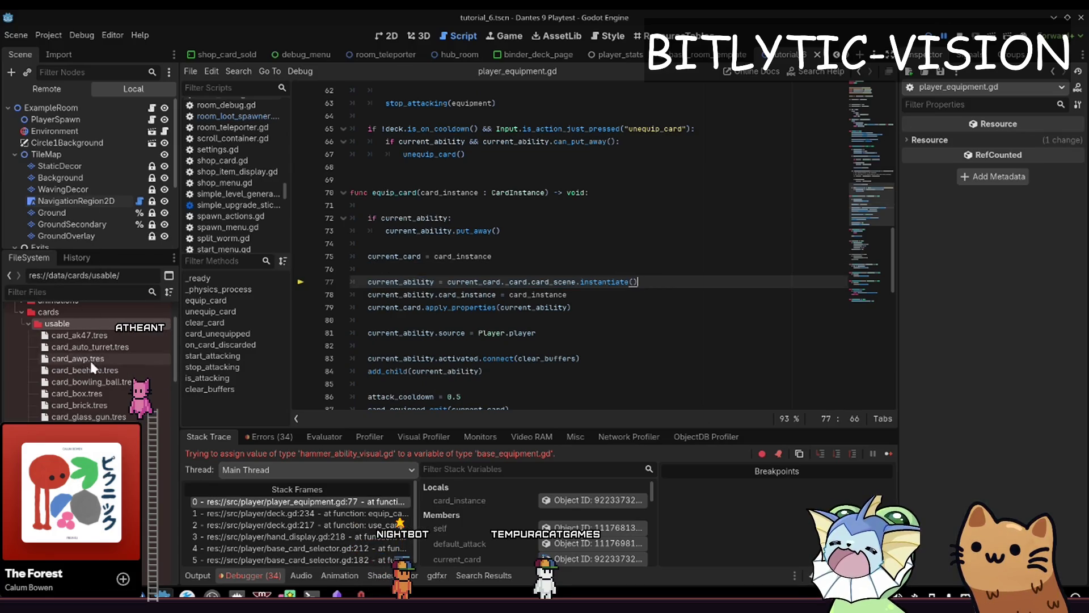
# Inspect the card_hammer.tres properties and the current_card assignment on line 75, then save the scene.
pyautogui.click(591, 500)
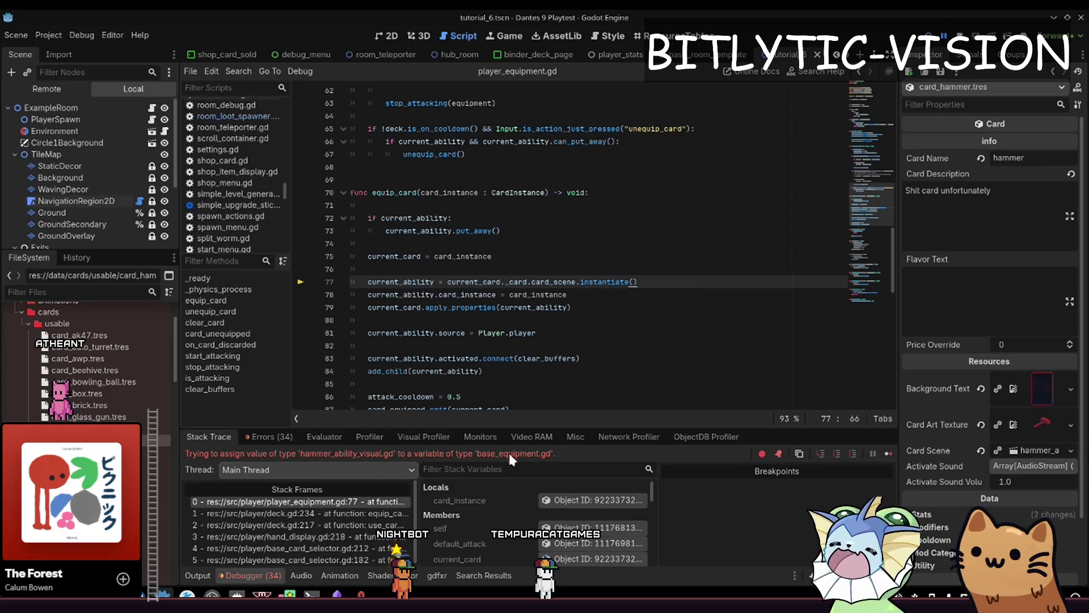
pyautogui.click(669, 259)
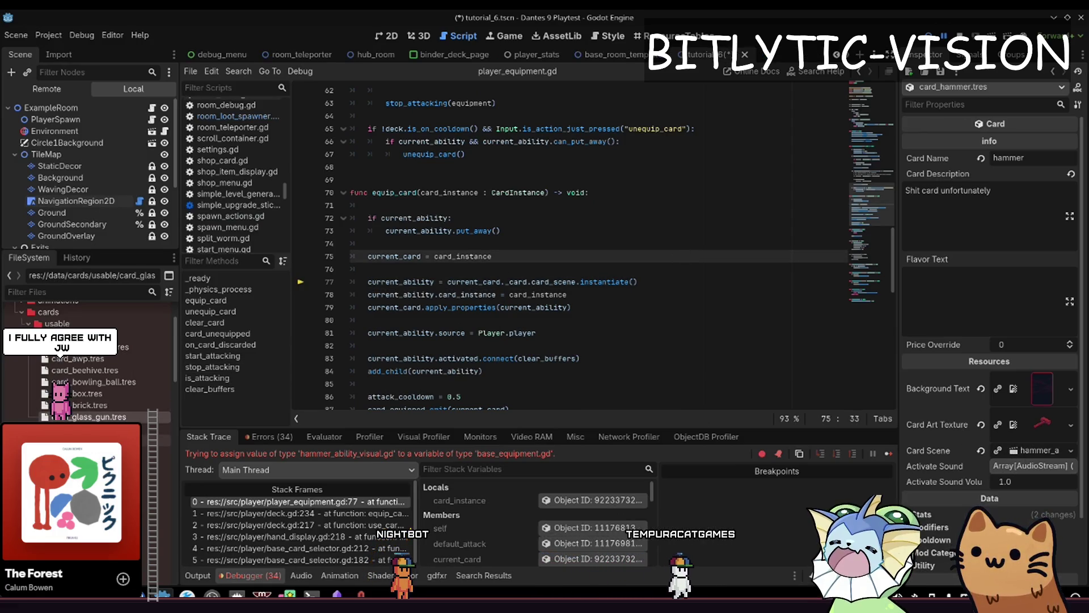
pyautogui.hotkey('ctrl', 's')
# Move card_hammer.tres into res://data/cards, relaunch the game and start a new run.
pyautogui.moveTo(106, 410)
pyautogui.mouseDown()
pyautogui.moveTo(41, 349)
pyautogui.moveTo(39, 365)
pyautogui.mouseUp()
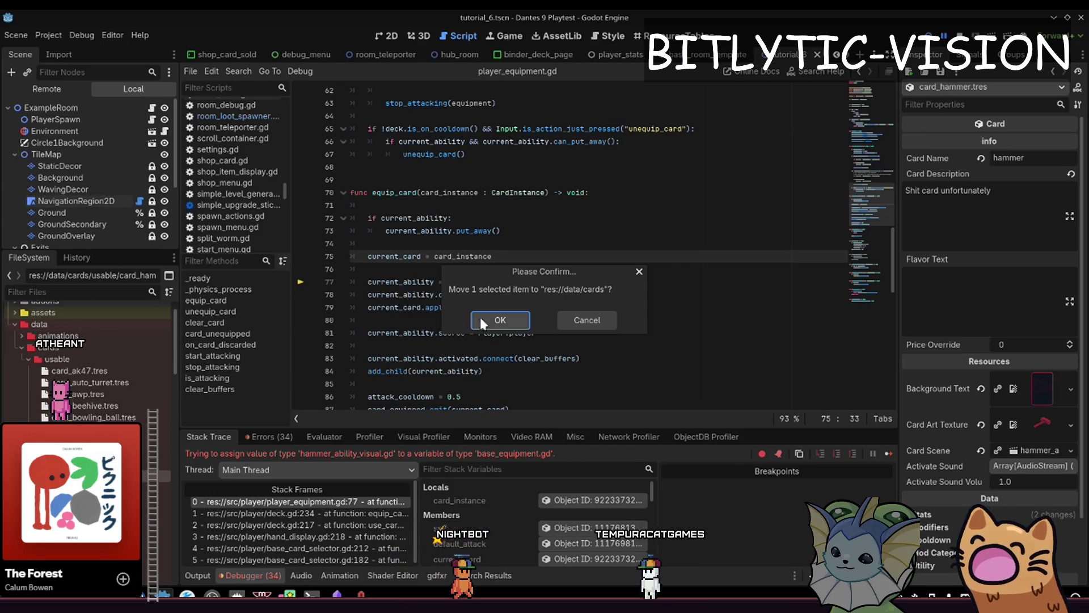
pyautogui.click(500, 320)
pyautogui.press('F5')
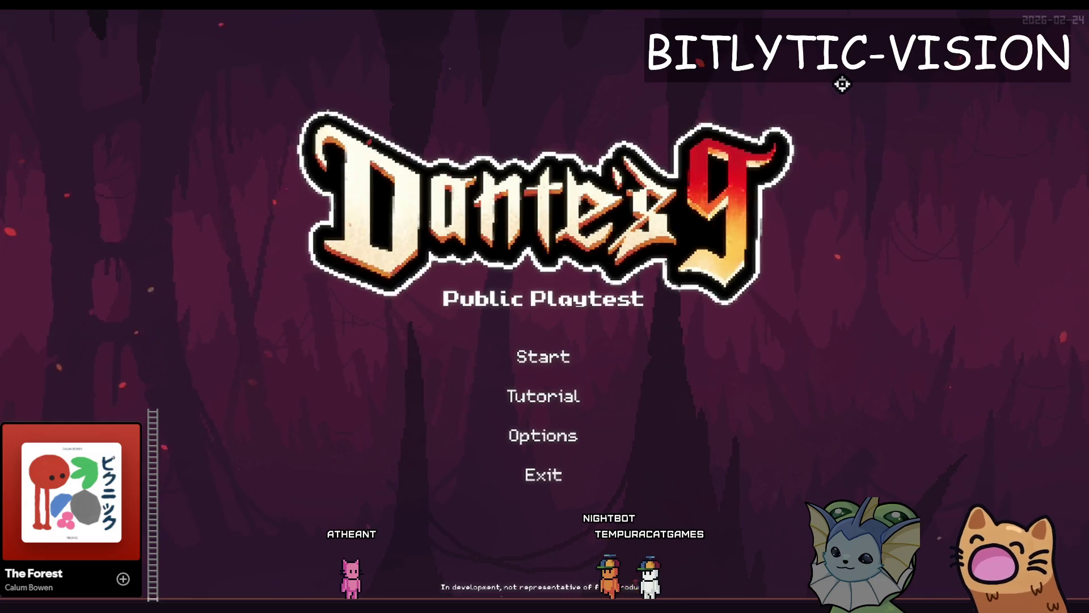
pyautogui.click(626, 365)
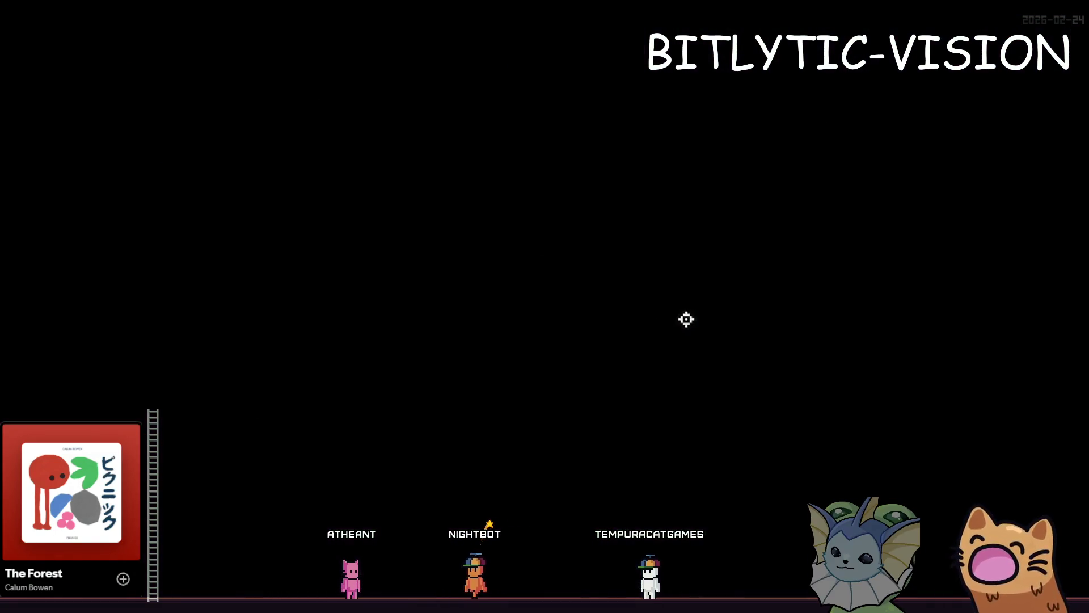
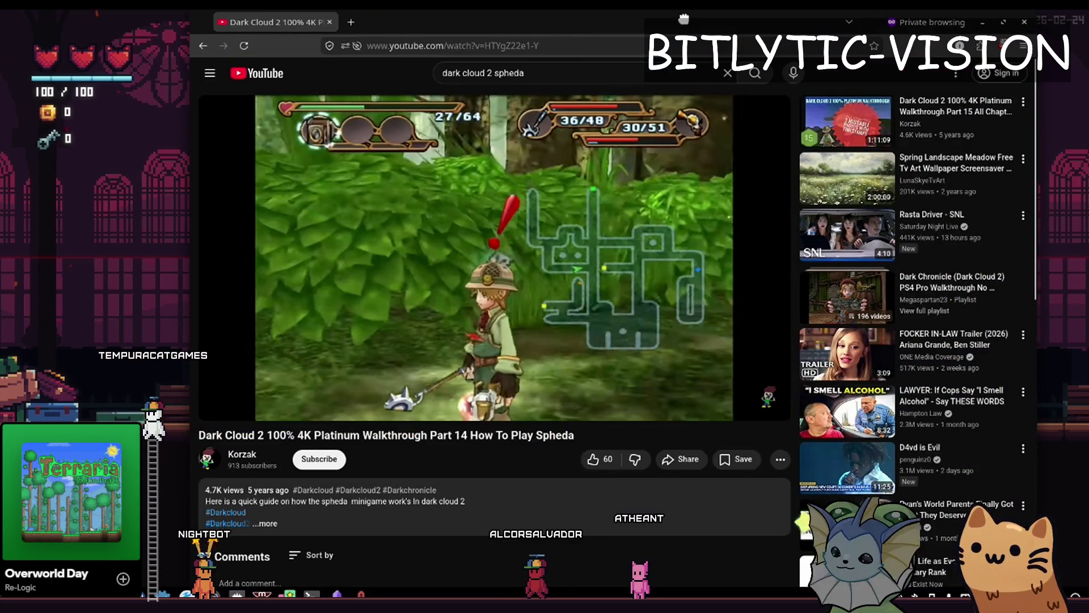
# Watch the video in full screen, then leave full-screen playback.
pyautogui.doubleClick(684, 19)
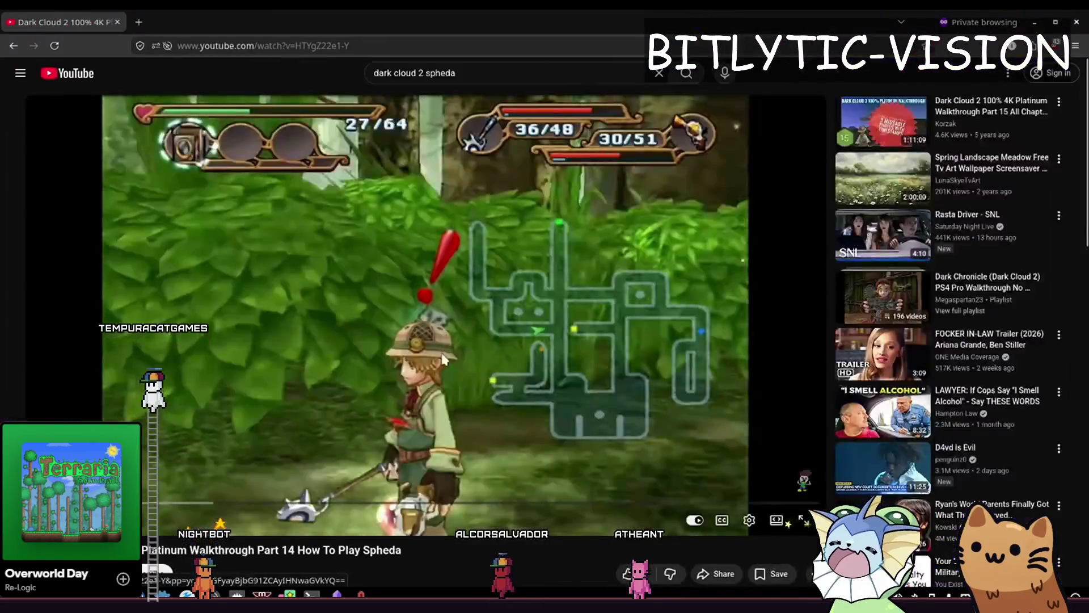
pyautogui.doubleClick(479, 339)
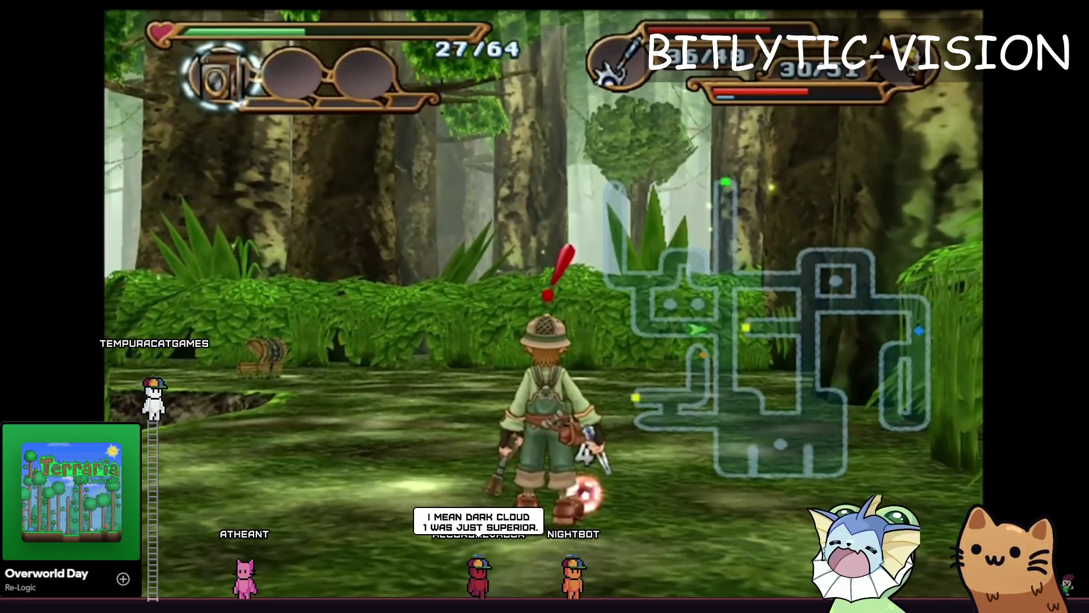
pyautogui.moveTo(621, 404)
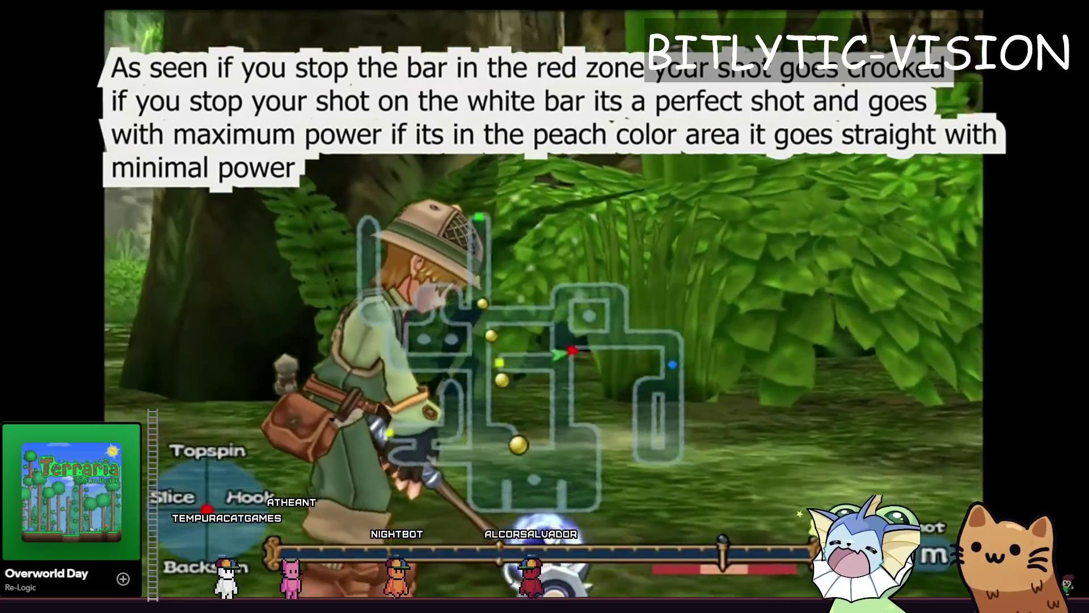
pyautogui.moveTo(655, 358)
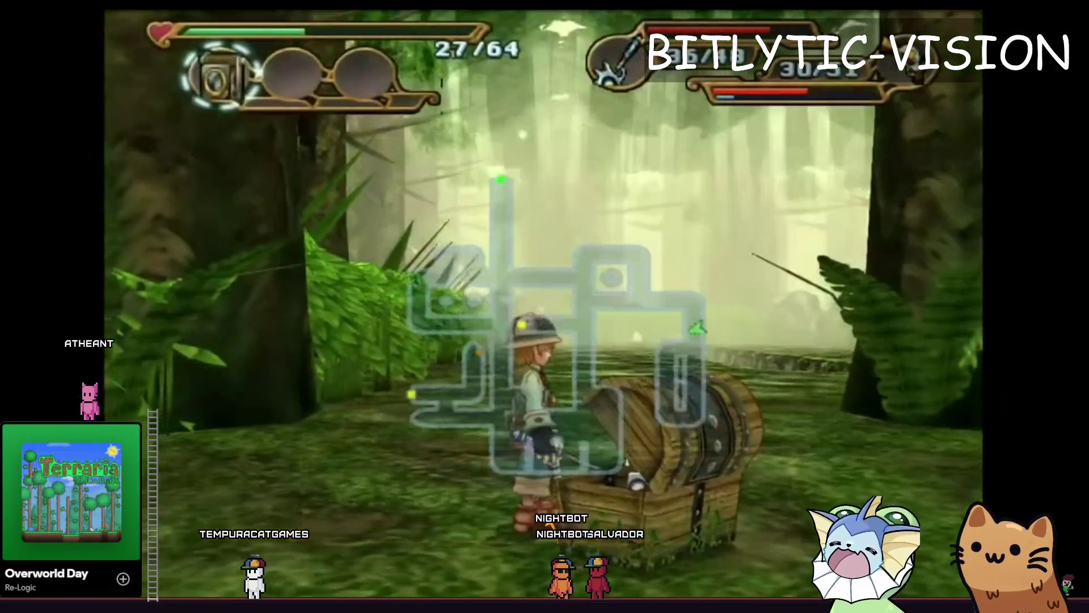
pyautogui.press('Escape')
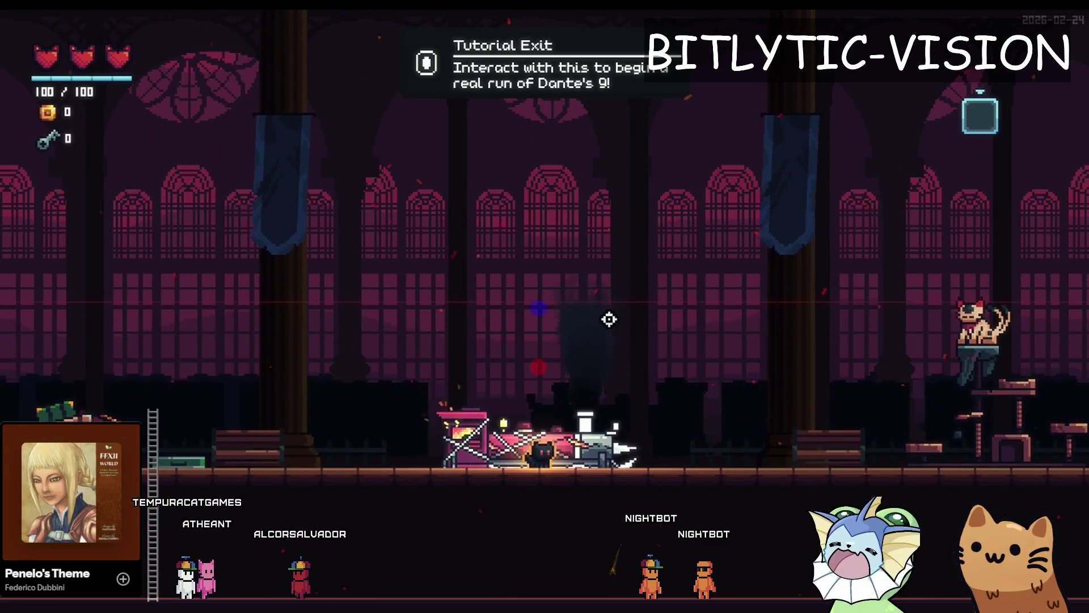
# Check the May 3rd to-do note in Obsidian, then bring up Godot's player_equipment.gd.
pyautogui.hotkey('alt', 'Tab')
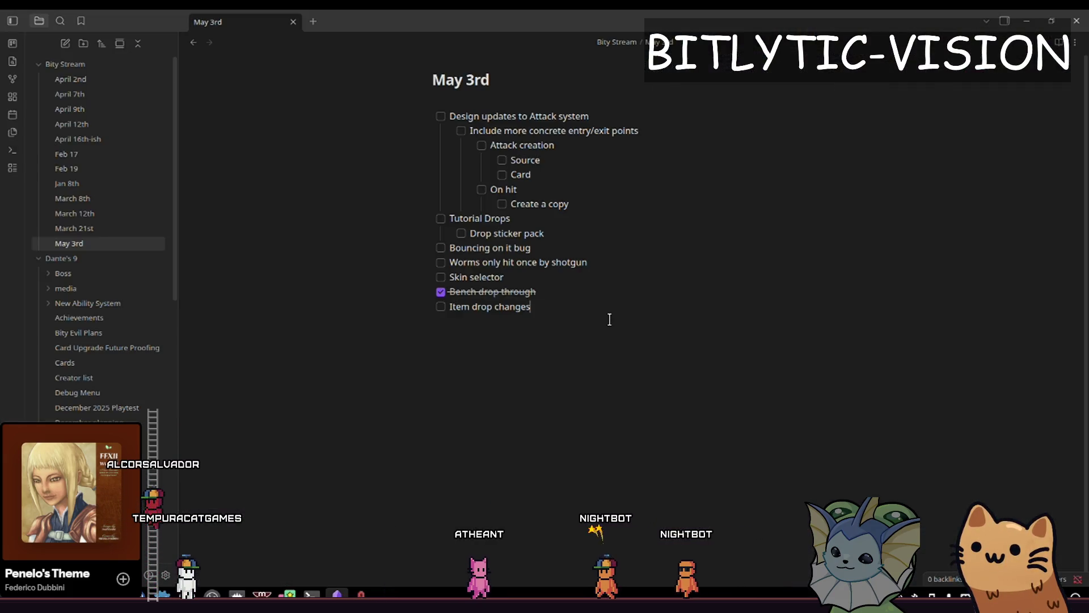
pyautogui.hotkey('alt', 'Tab')
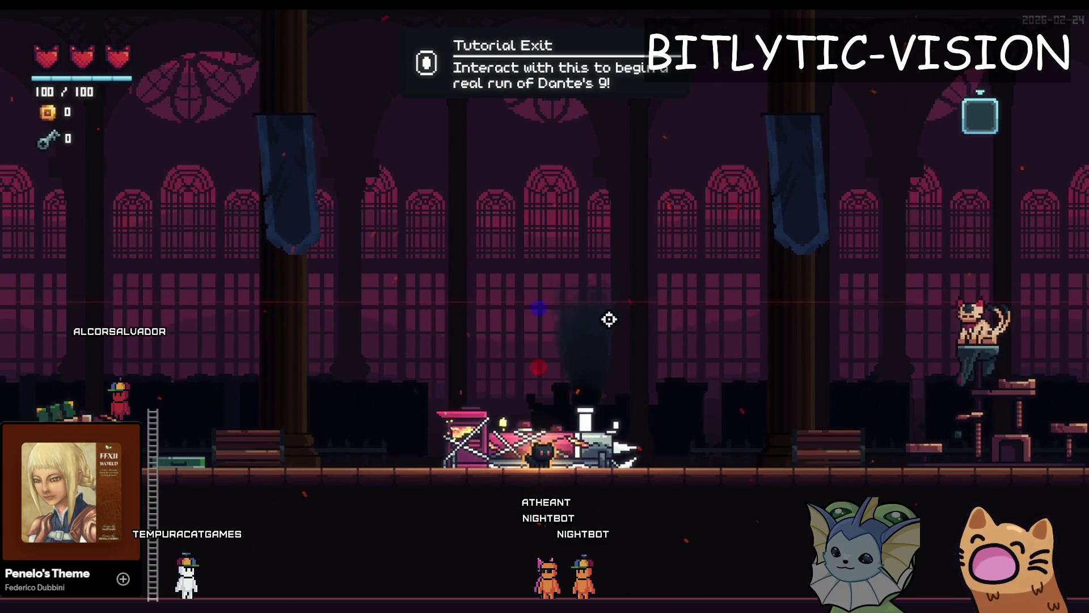
pyautogui.hotkey('alt', 'Tab')
pyautogui.hotkey('alt', 'Tab')
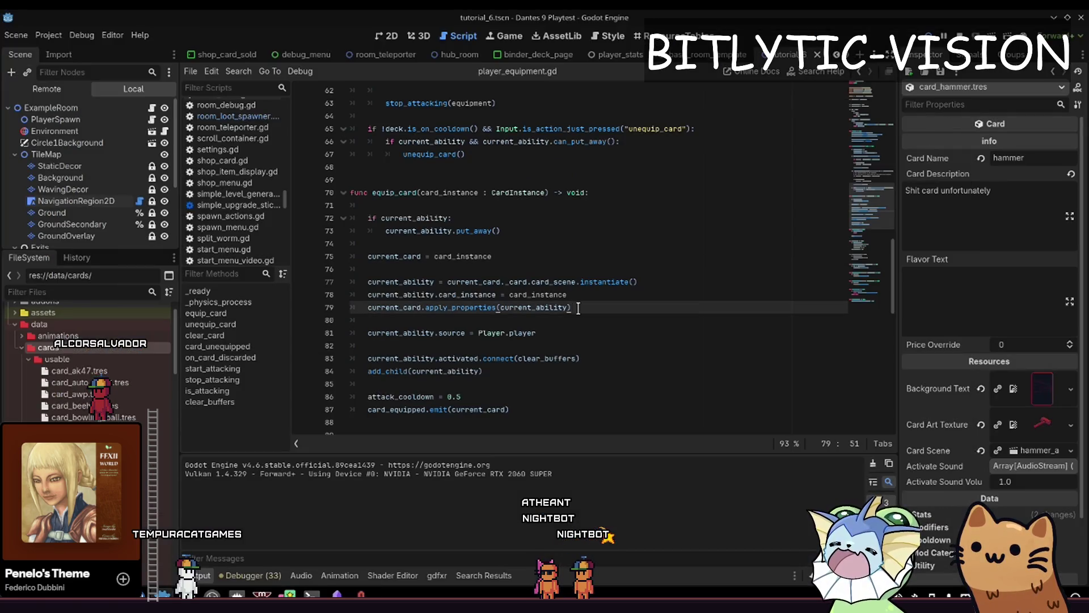
# Quick-open room_loot_spawner.gd in the script editor.
pyautogui.hotkey('shift', 'alt', 'o')
pyautogui.press('Down')
pyautogui.press('Down')
pyautogui.press('Down')
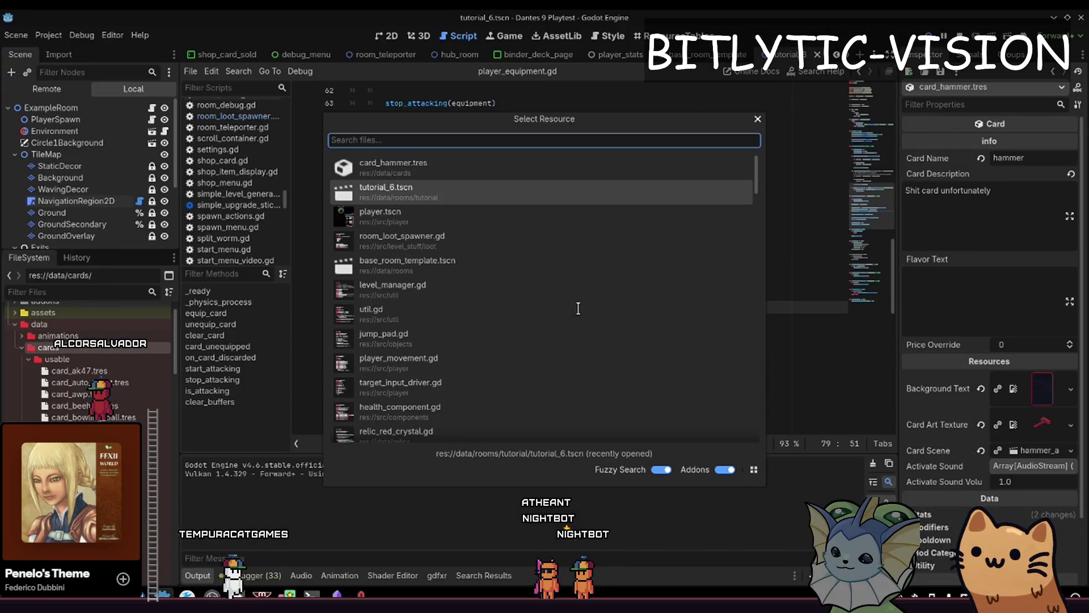
pyautogui.press('Return')
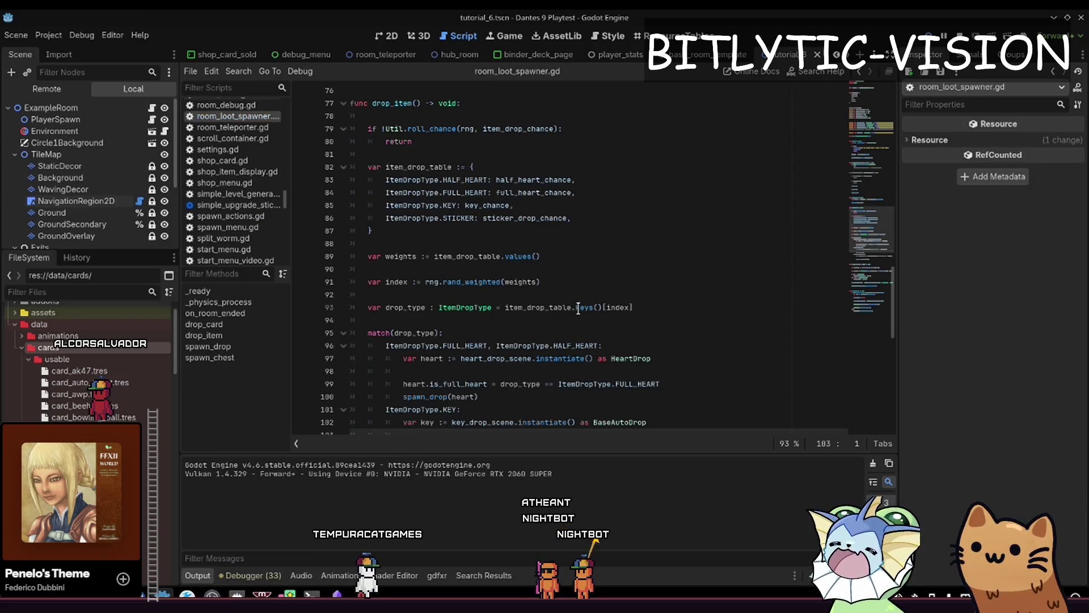
# Find the drop_card() call in on_room_ended and jump to its definition.
pyautogui.press('Up')
pyautogui.press('Up')
pyautogui.press('Up')
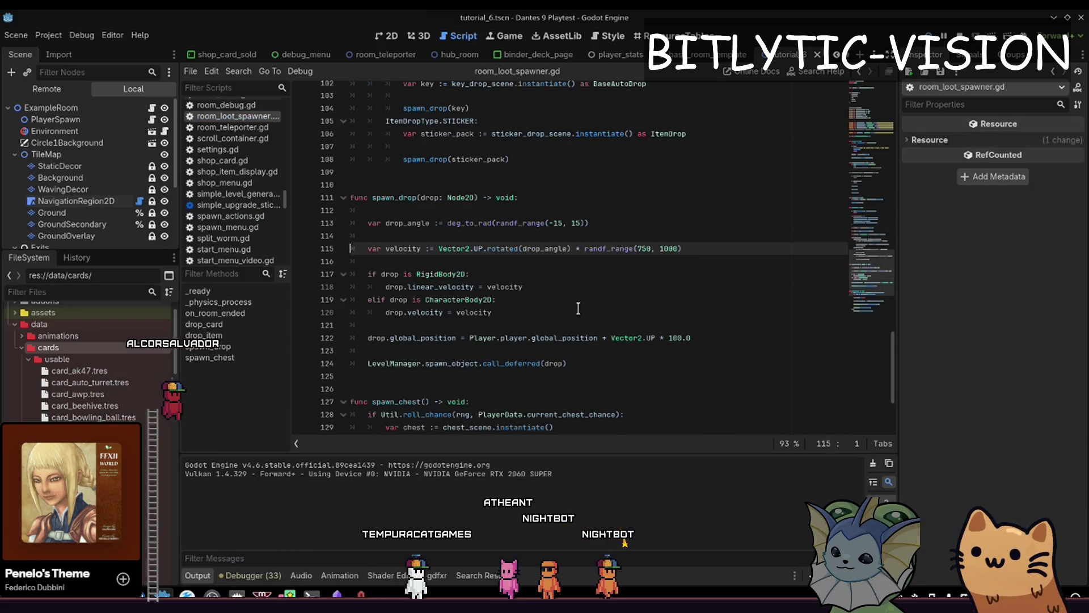
pyautogui.press('Down')
pyautogui.press('Down')
pyautogui.press('Down')
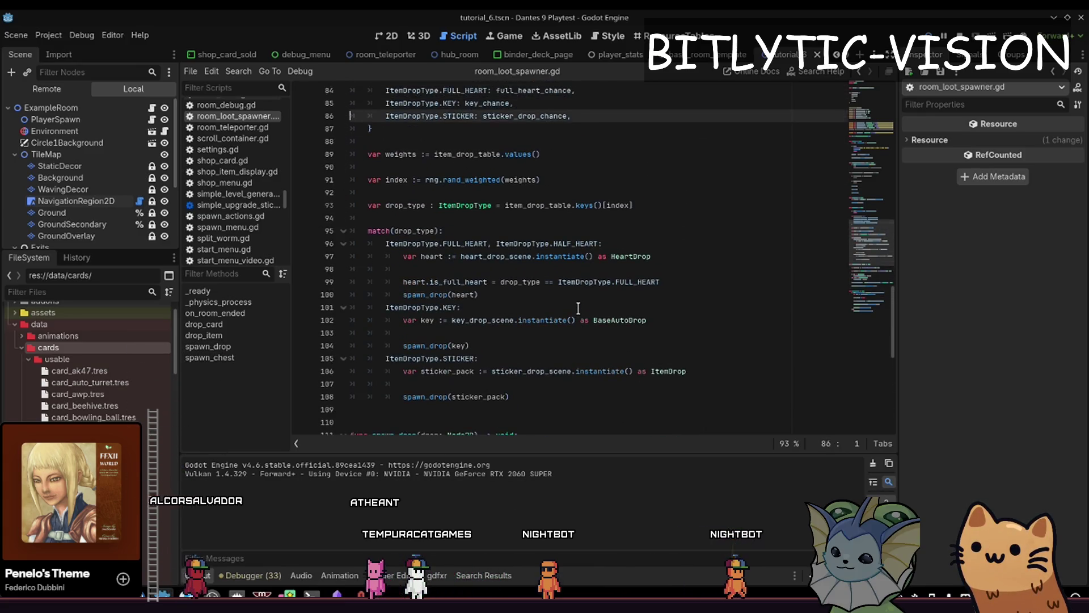
pyautogui.press('Up')
pyautogui.press('Up')
pyautogui.press('Up')
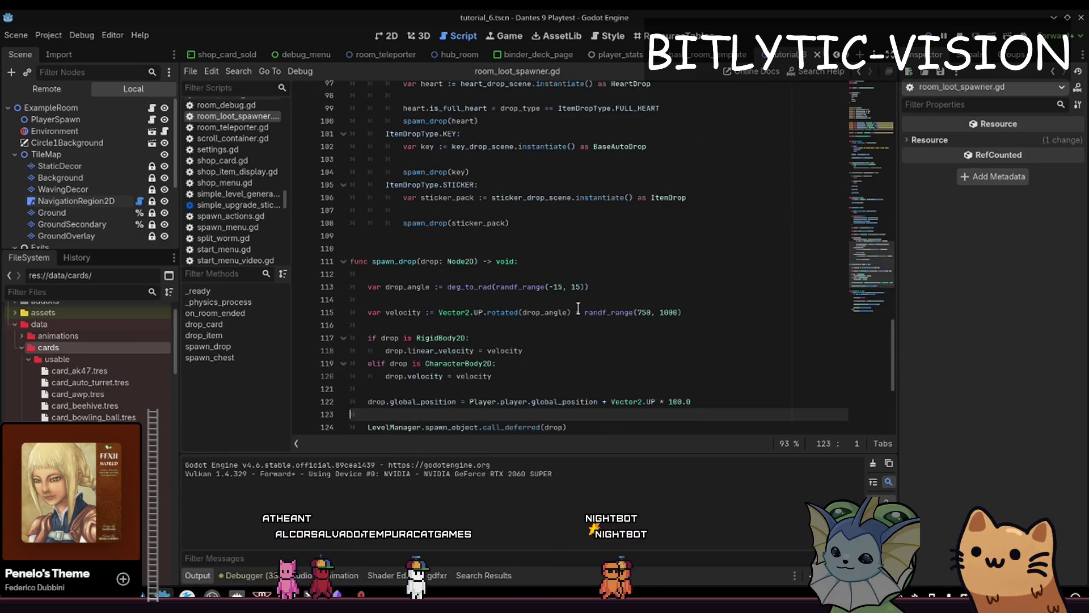
pyautogui.press('Down')
pyautogui.scroll(8, 579, 308)
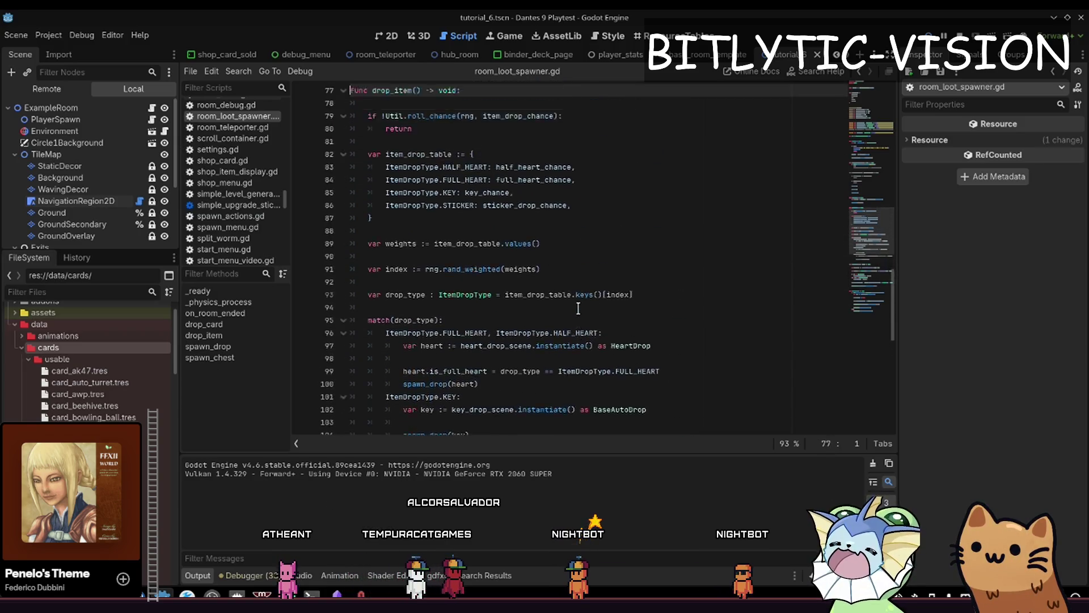
pyautogui.press('Up')
pyautogui.press('Up')
pyautogui.press('Up')
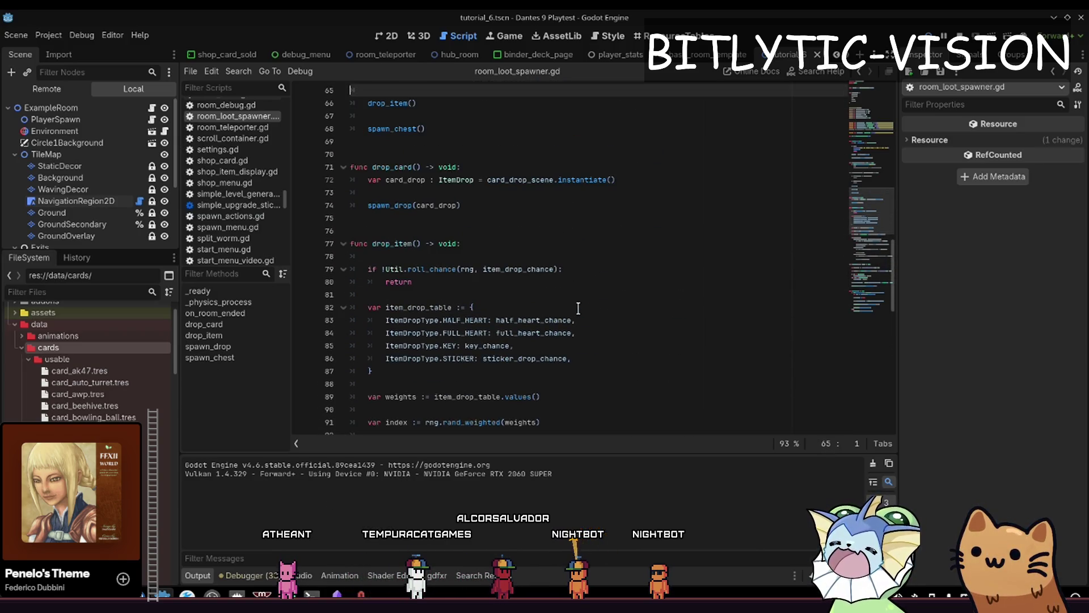
pyautogui.press('Down')
pyautogui.press('Down')
pyautogui.press('Down')
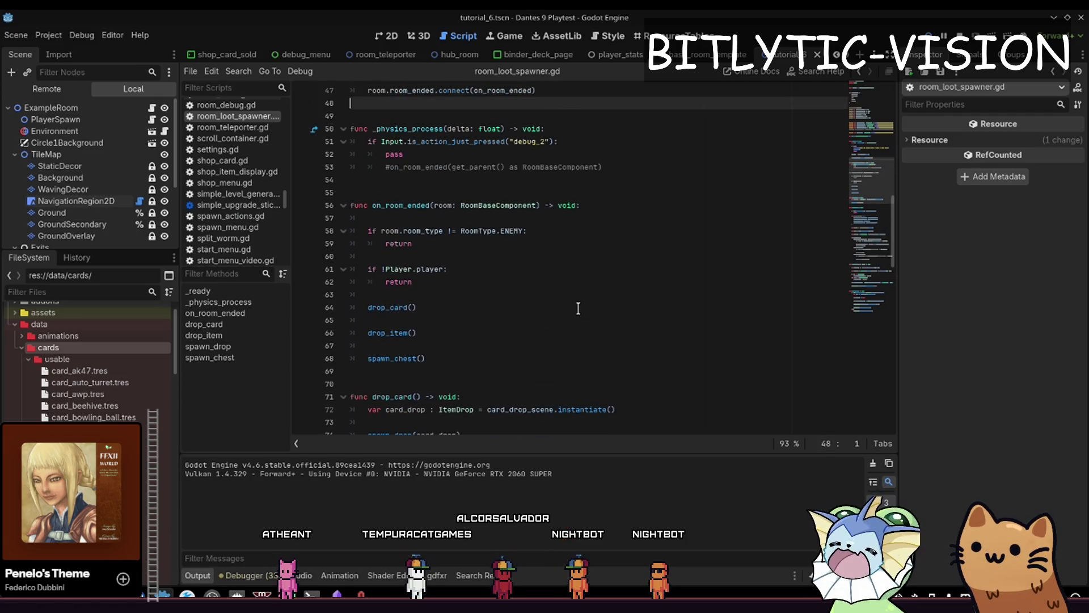
pyautogui.press('Down')
pyautogui.press('Down')
pyautogui.press('Down')
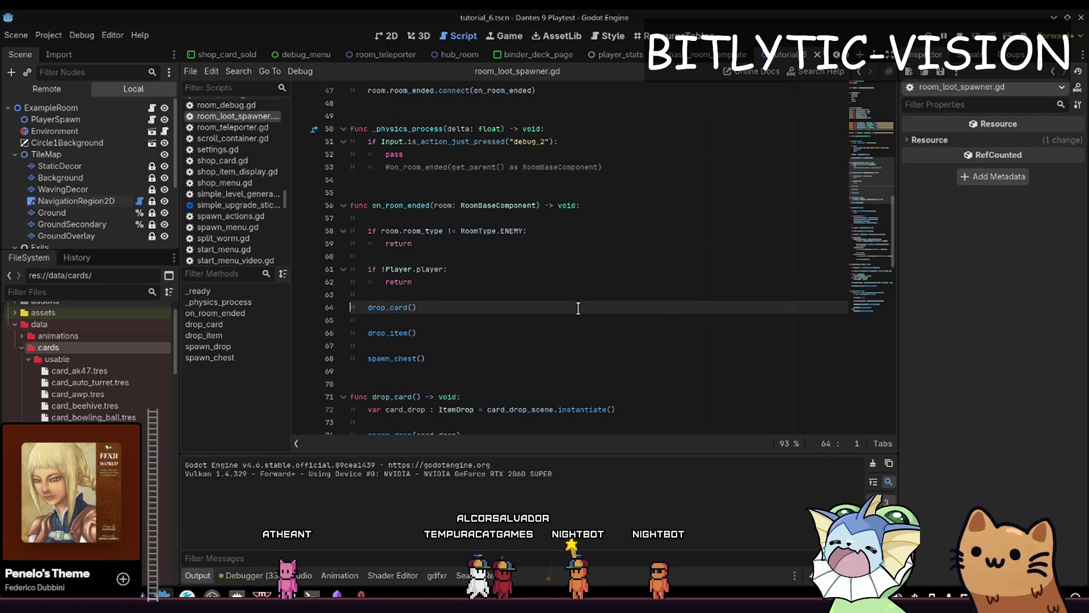
pyautogui.press('Home')
pyautogui.press('Left')
pyautogui.press('Left')
pyautogui.hotkey('alt', 'F1')
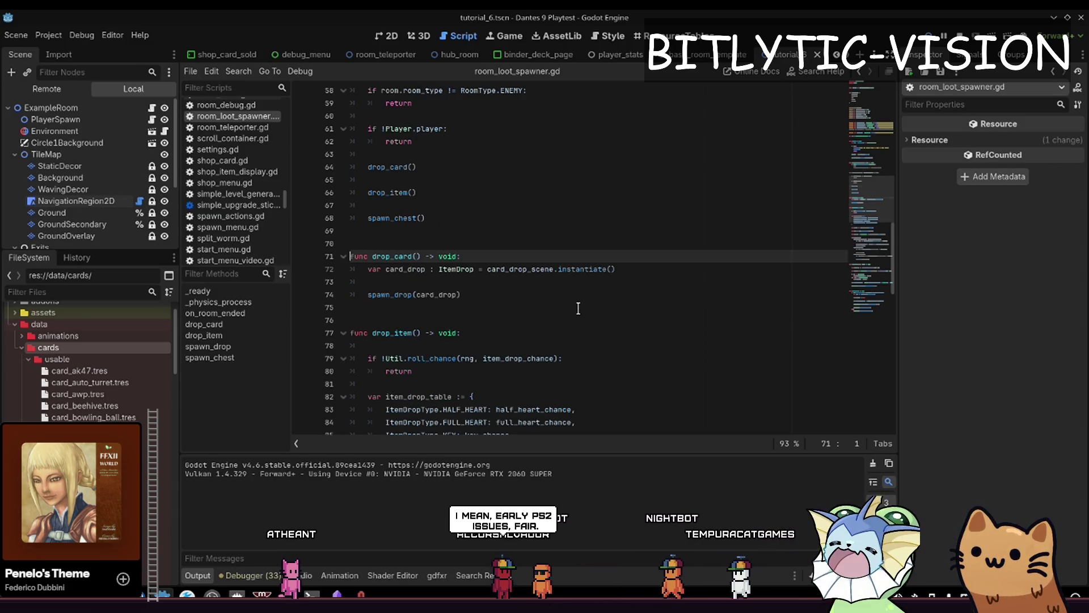
# Insert blank lines inside drop_card, trying 'drop.' and dismissing the suggestions.
pyautogui.press('Down')
pyautogui.press('End')
pyautogui.press('Return')
pyautogui.press('Return')
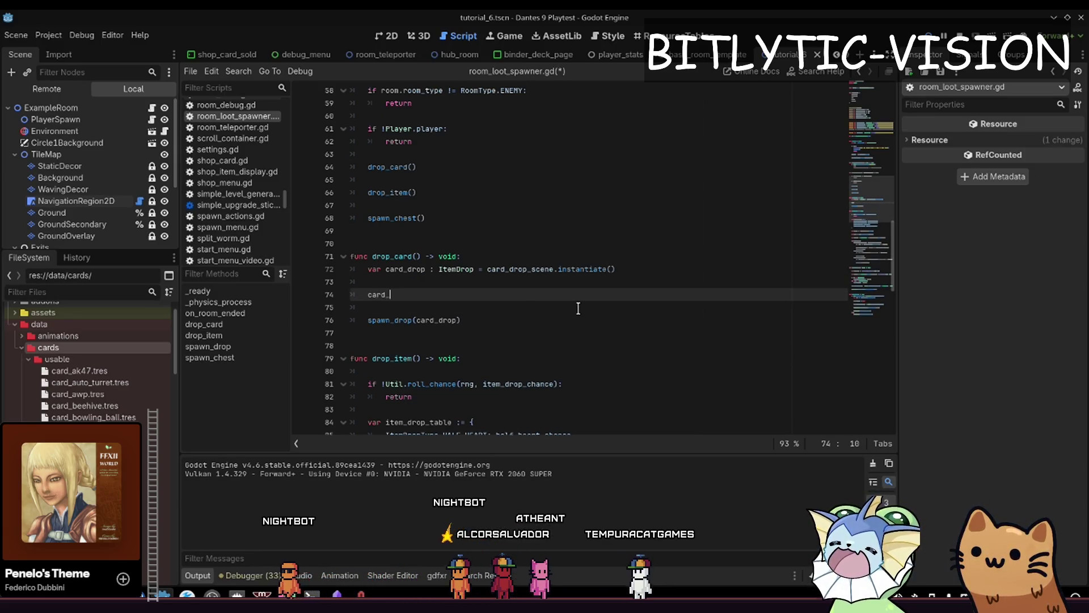
pyautogui.write('drop.')
pyautogui.press('BackSpace')
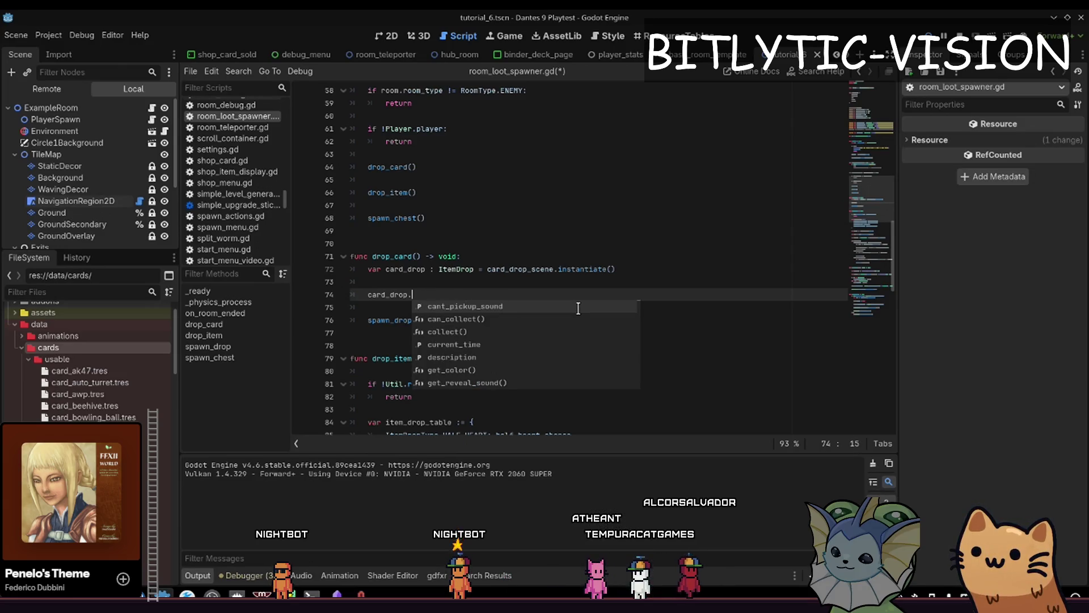
pyautogui.press('Escape')
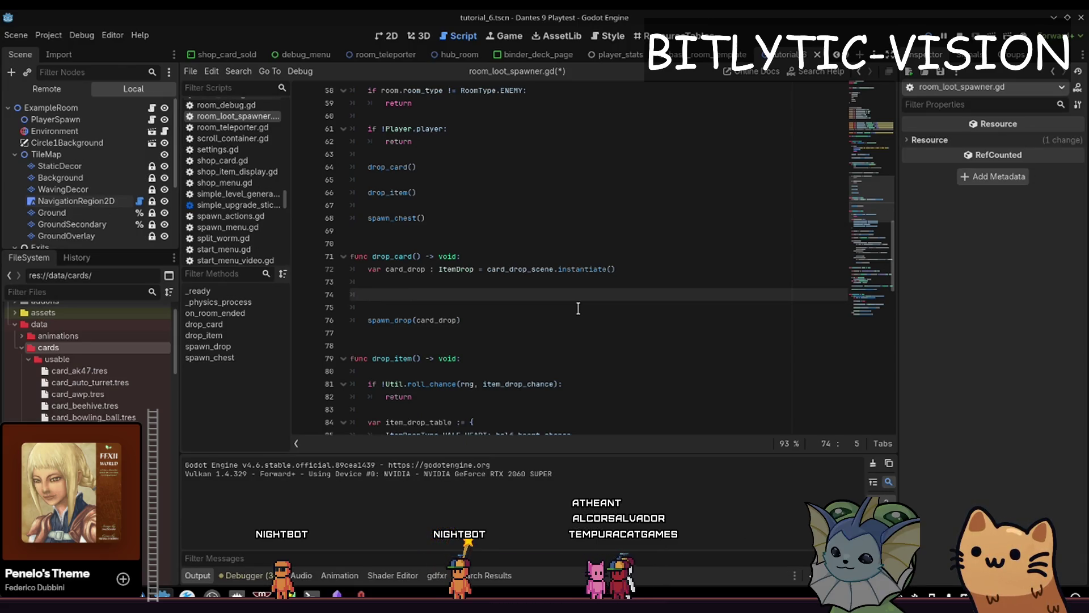
# Search all project files for 'ItemDrop'.
pyautogui.hotkey('ctrl', 'shift', 'f')
pyautogui.write('ItemDrop')
pyautogui.press('Return')
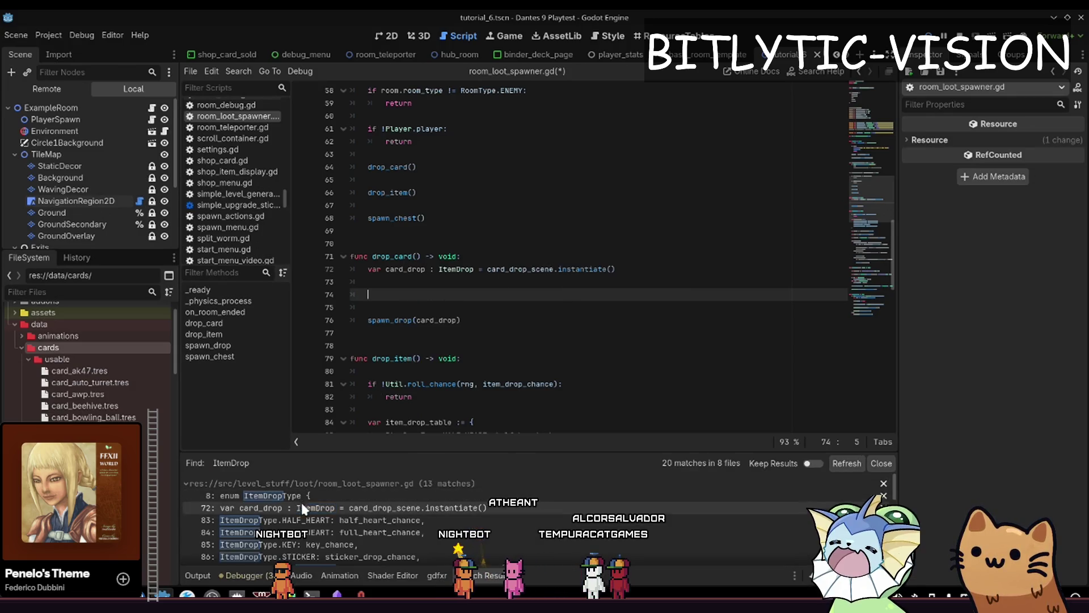
# Open heart_drop.gd from the ItemDrop results and place the caret on its anim export line.
pyautogui.moveTo(357, 452); pyautogui.dragTo(358, 259)
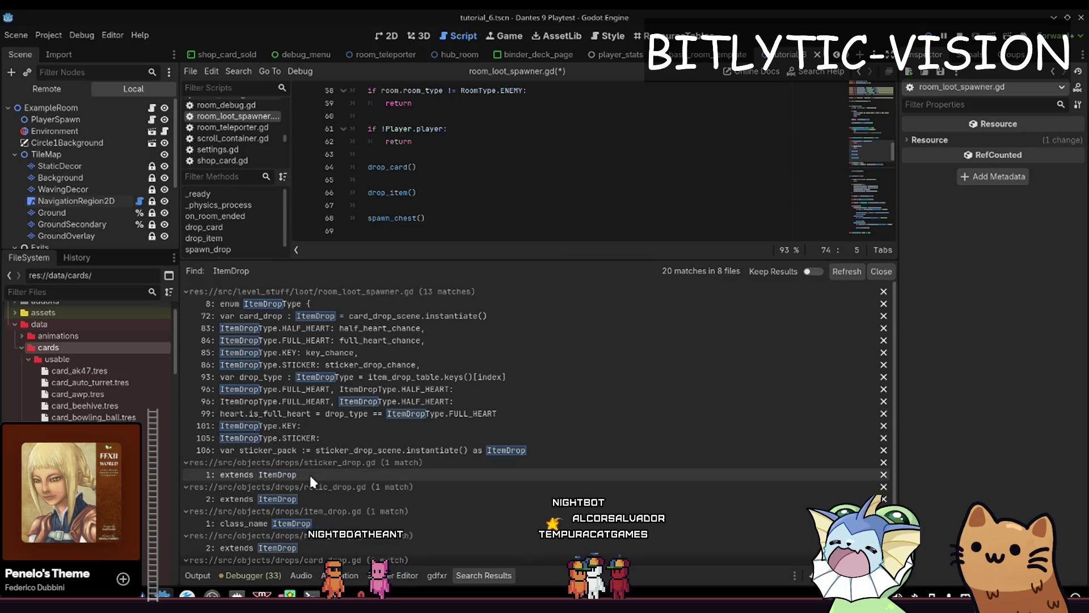
pyautogui.scroll(-2, 309, 472)
pyautogui.click(298, 480)
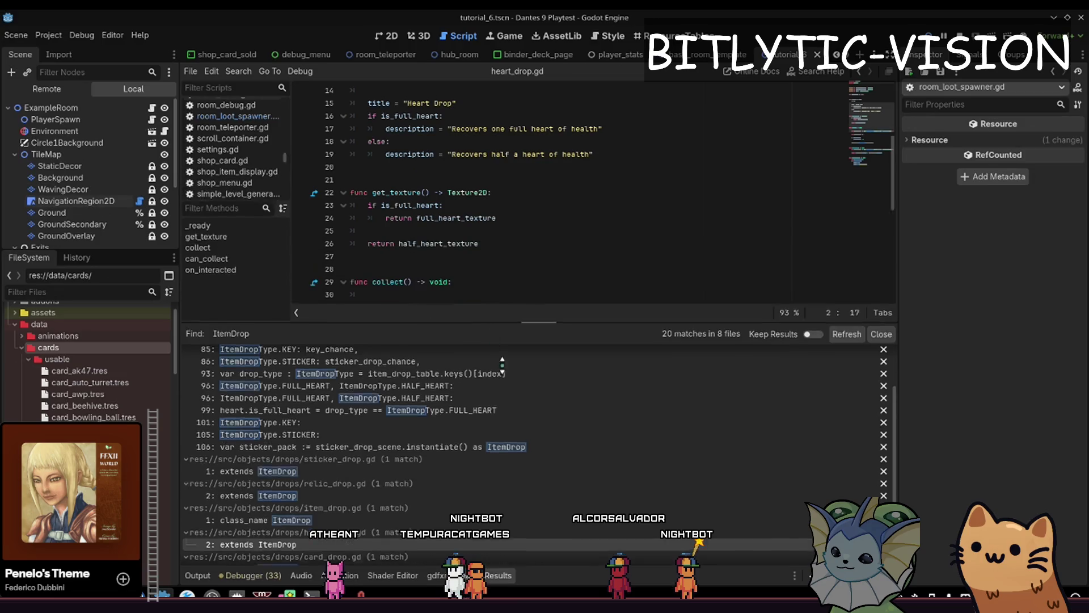
pyautogui.moveTo(492, 261); pyautogui.dragTo(499, 453)
pyautogui.scroll(-4, 515, 247)
pyautogui.scroll(8, 496, 310)
pyautogui.click(489, 166)
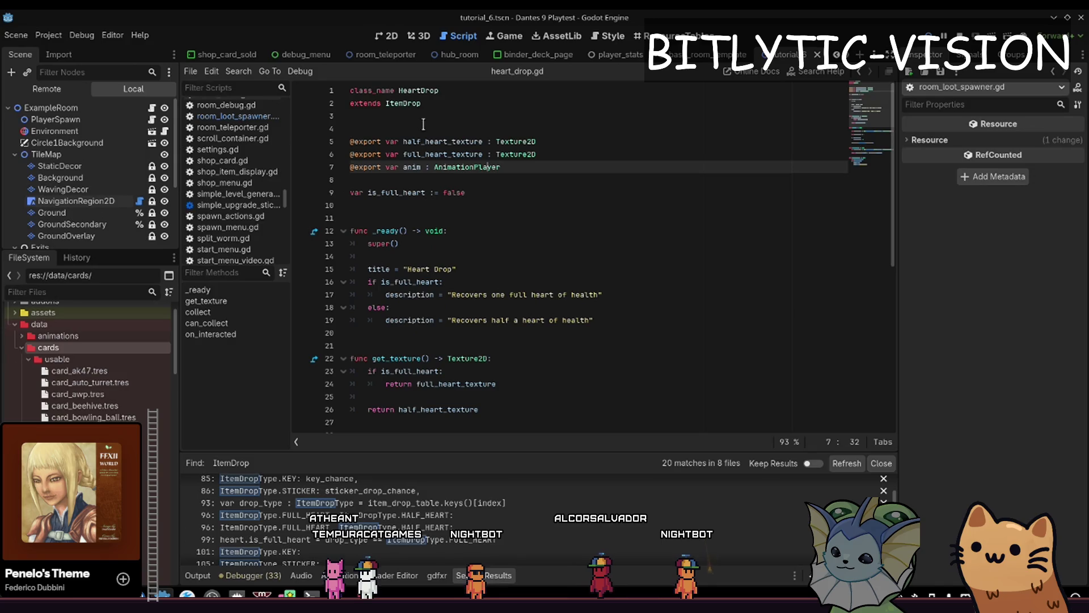
# Open item_drop.gd, put the caret at the end of line 36, then switch to Obsidian.
pyautogui.keyDown('ctrl'); pyautogui.click(406, 109); pyautogui.keyUp('ctrl')
pyautogui.scroll(15, 485, 267)
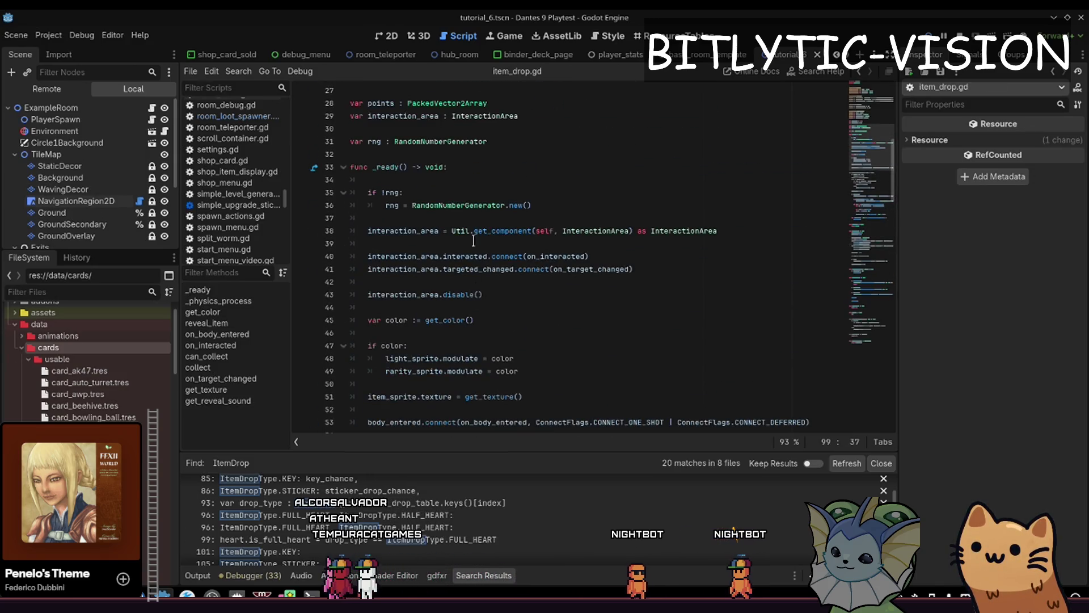
pyautogui.click(467, 205)
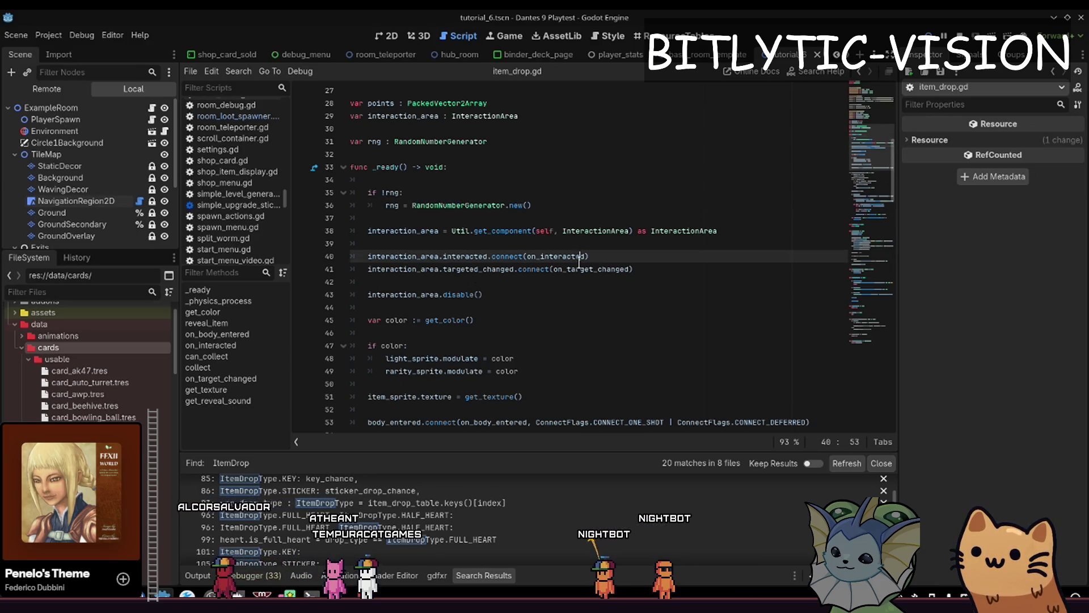
pyautogui.click(585, 205)
pyautogui.scroll(-6, 585, 205)
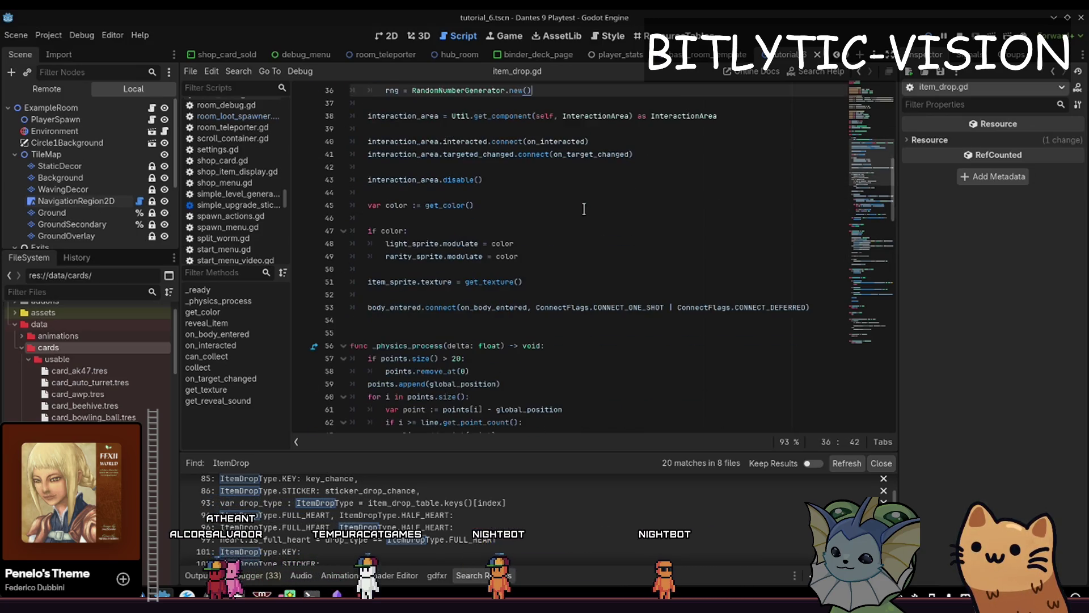
pyautogui.scroll(7, 534, 245)
pyautogui.scroll(1, 534, 245)
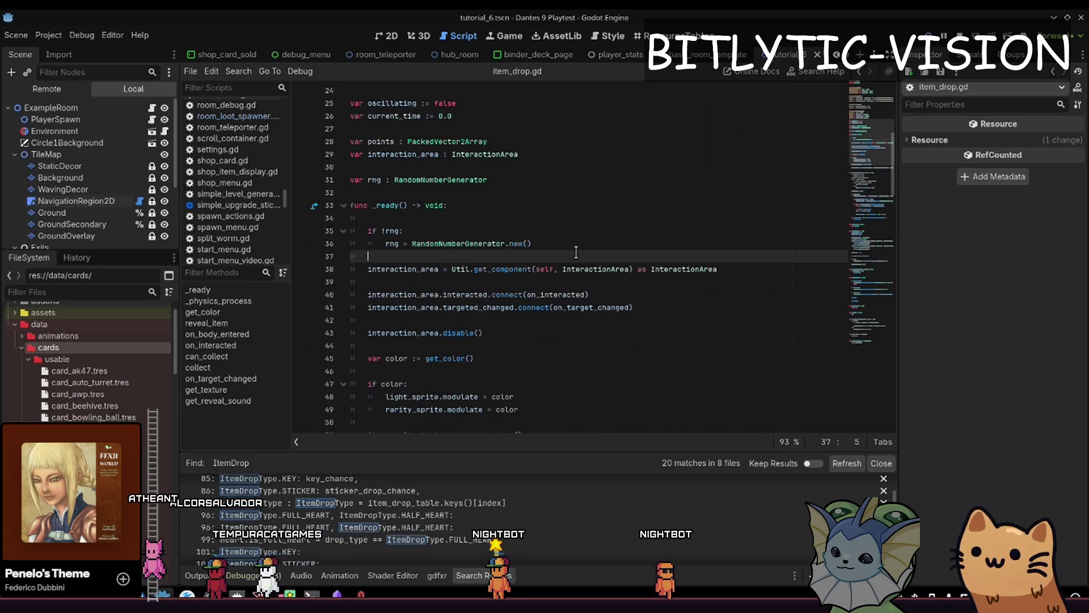
pyautogui.press('Down')
pyautogui.click(561, 242)
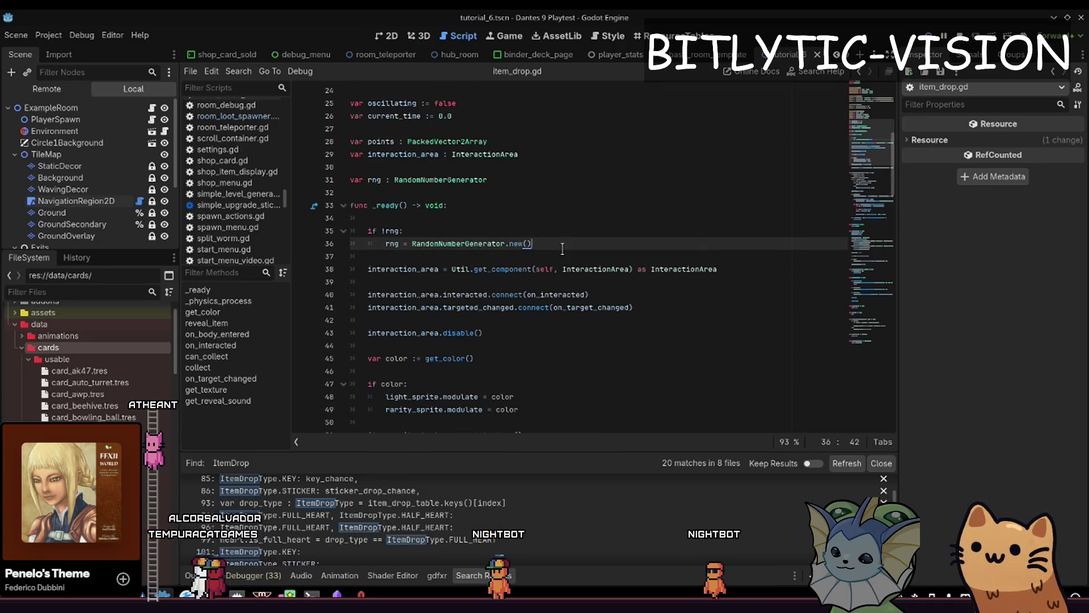
pyautogui.scroll(-2, 559, 246)
pyautogui.scroll(-5, 559, 248)
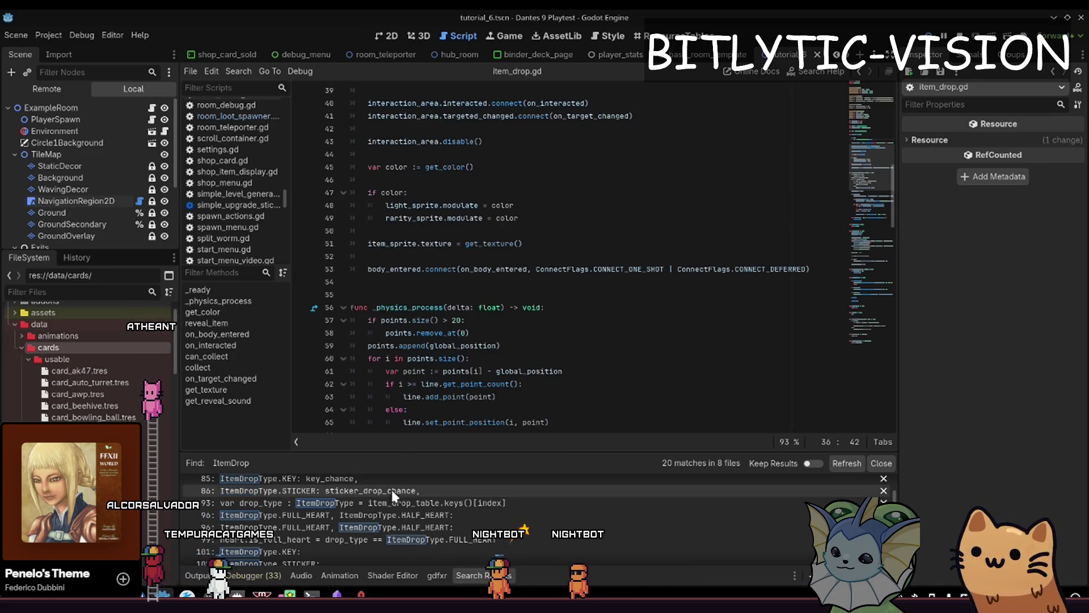
pyautogui.scroll(5, 531, 294)
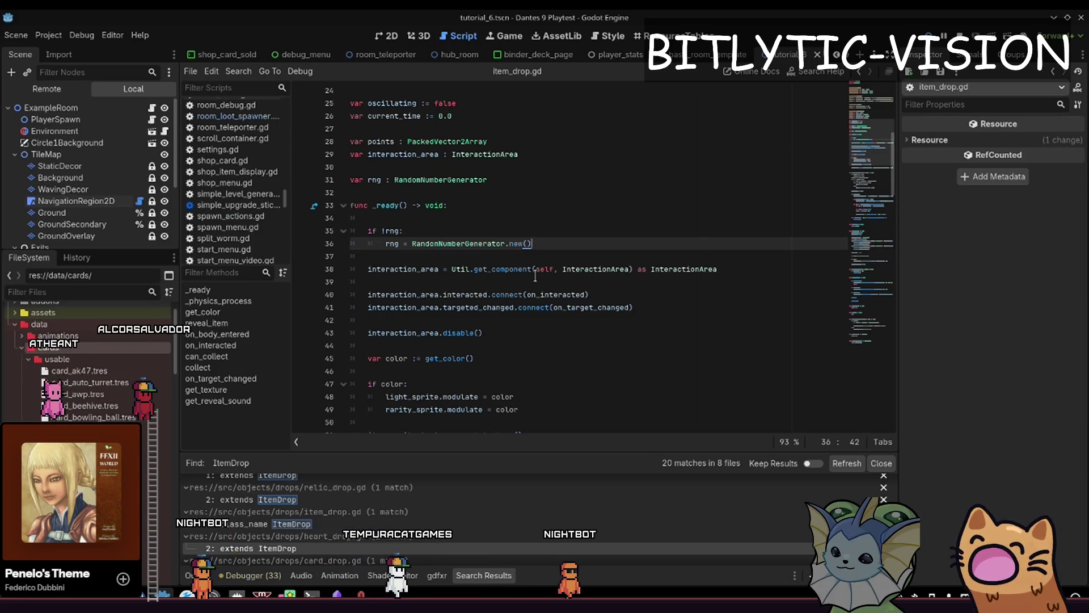
pyautogui.hotkey('alt', 'Tab')
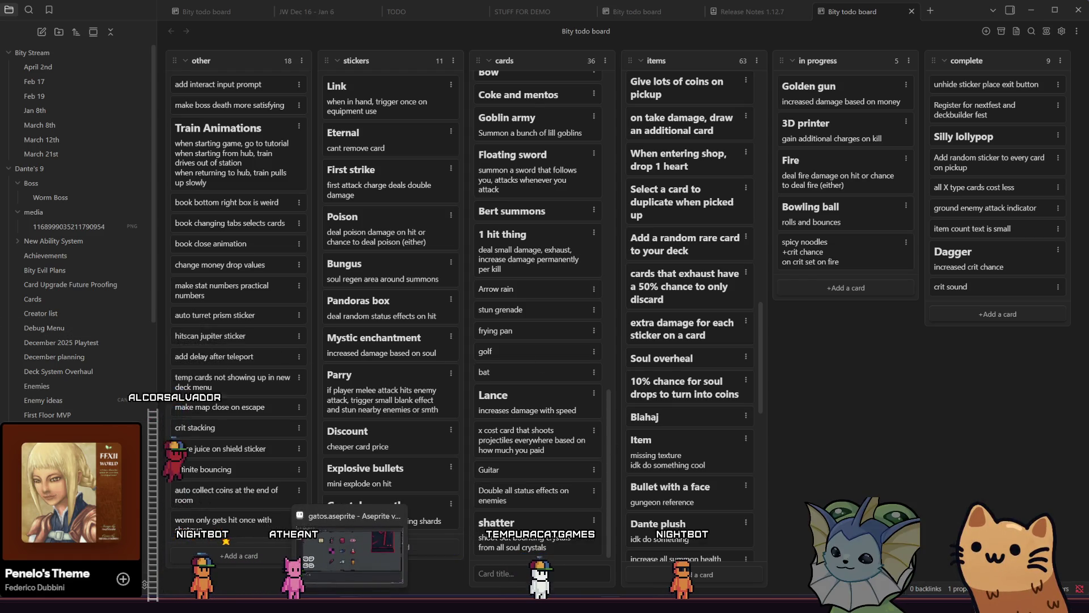
# Switch from the Bity todo board back to the Godot window.
pyautogui.hotkey('alt', 'Tab')
pyautogui.hotkey('alt', 'Tab')
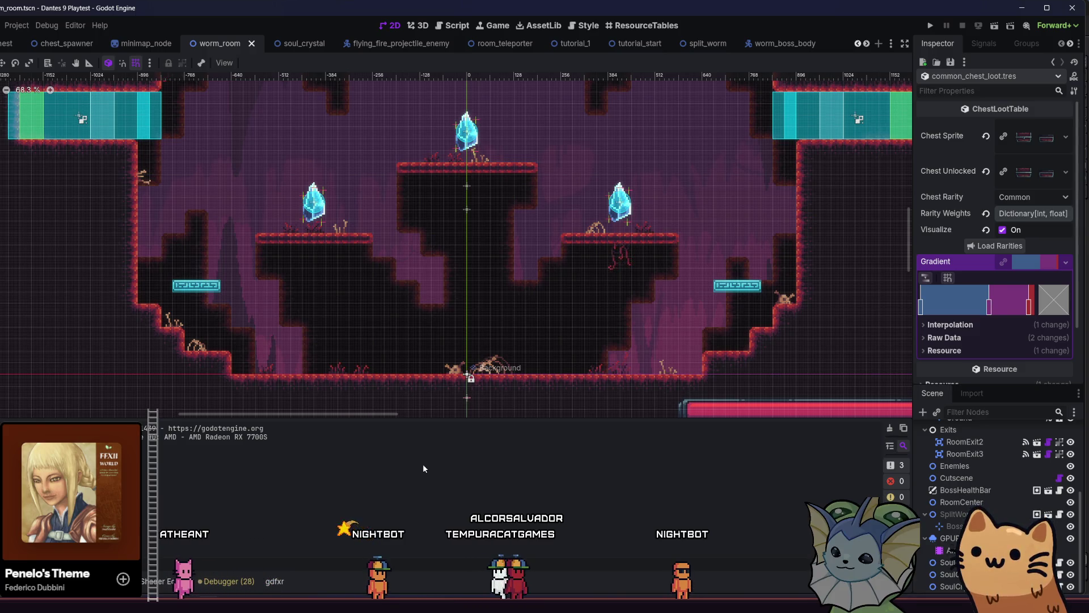
# Bring the Obsidian kanban board back in front of Godot.
pyautogui.hotkey('alt', 'Tab')
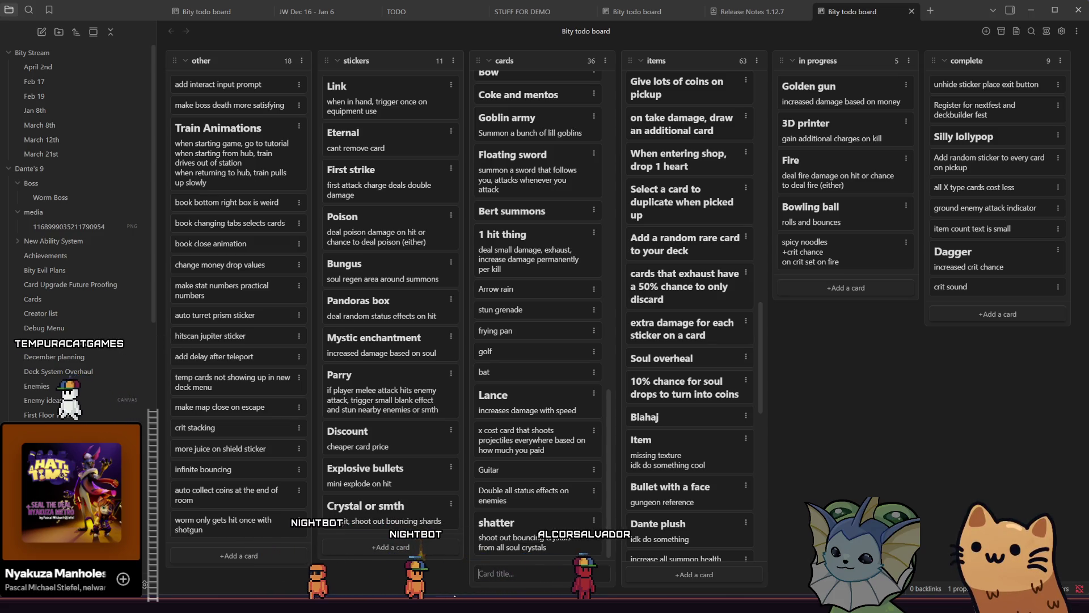
# Add a 'static charge' card with a charge-up, hit-ground damage description, then return to Godot.
pyautogui.write('static')
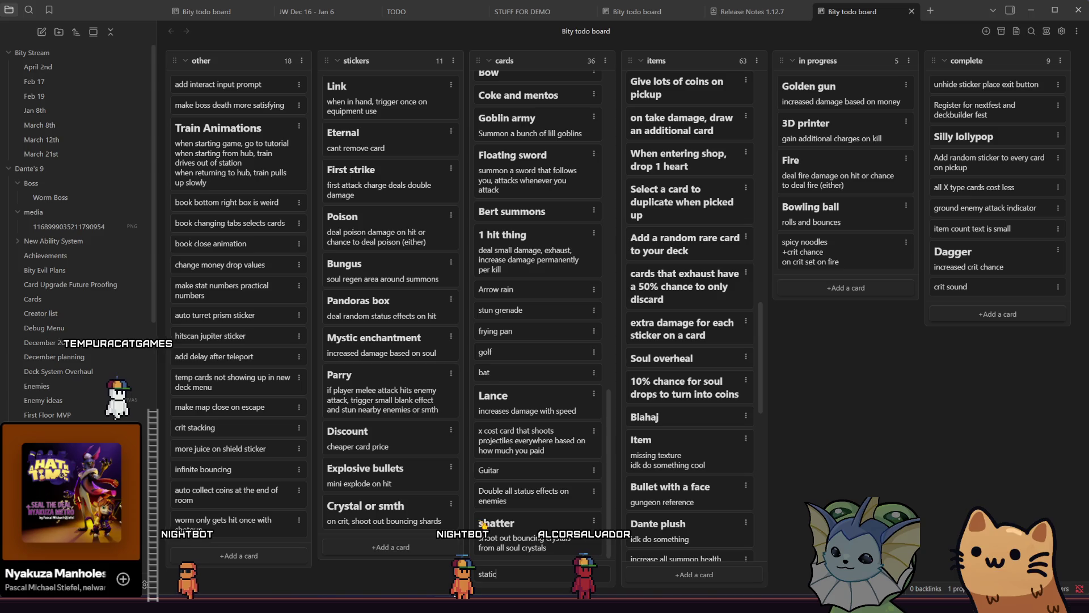
pyautogui.write(' charge')
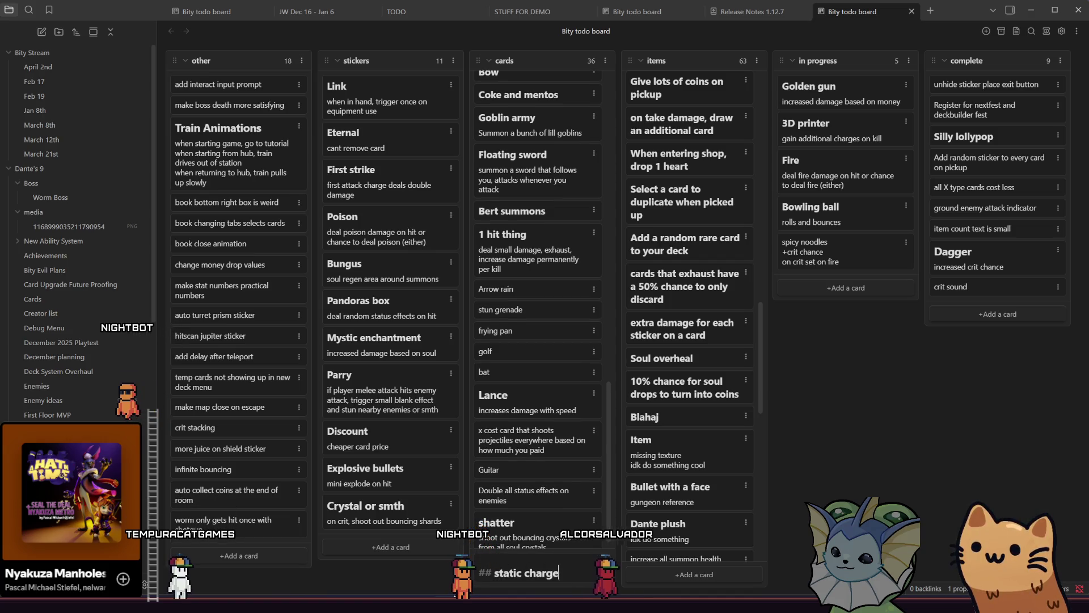
pyautogui.hotkey('shift', 'Return')
pyautogui.write('char')
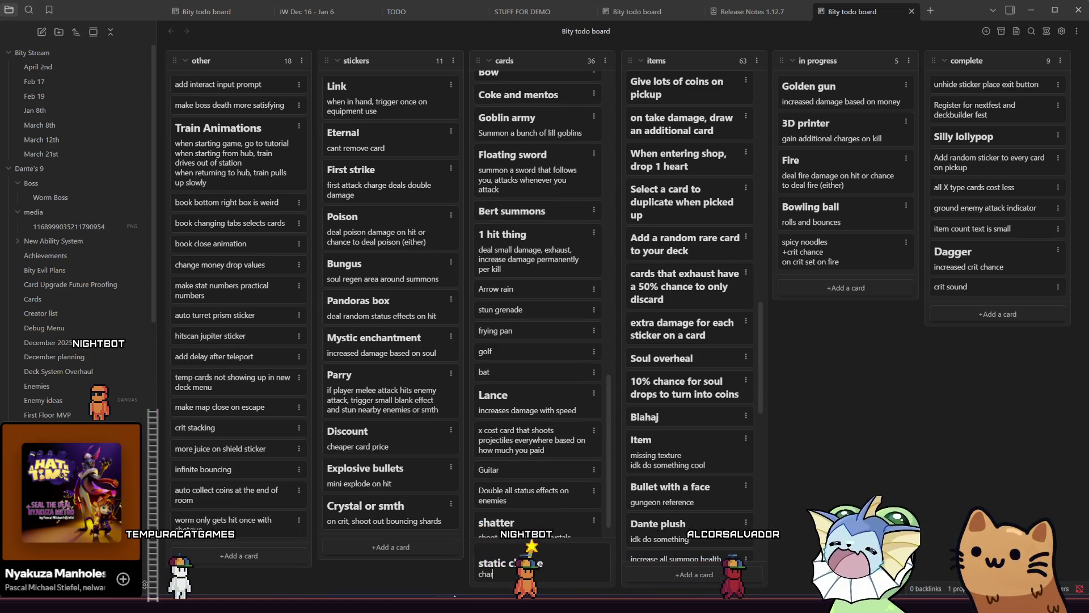
pyautogui.write('ge up while in the ai')
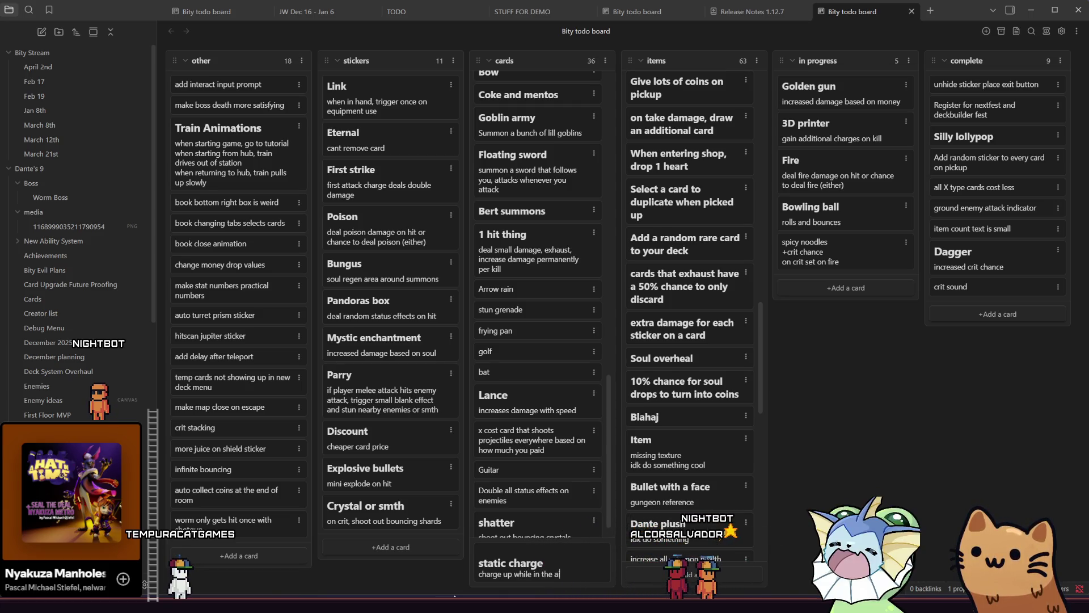
pyautogui.write('r, deal damage/size based on time in the air')
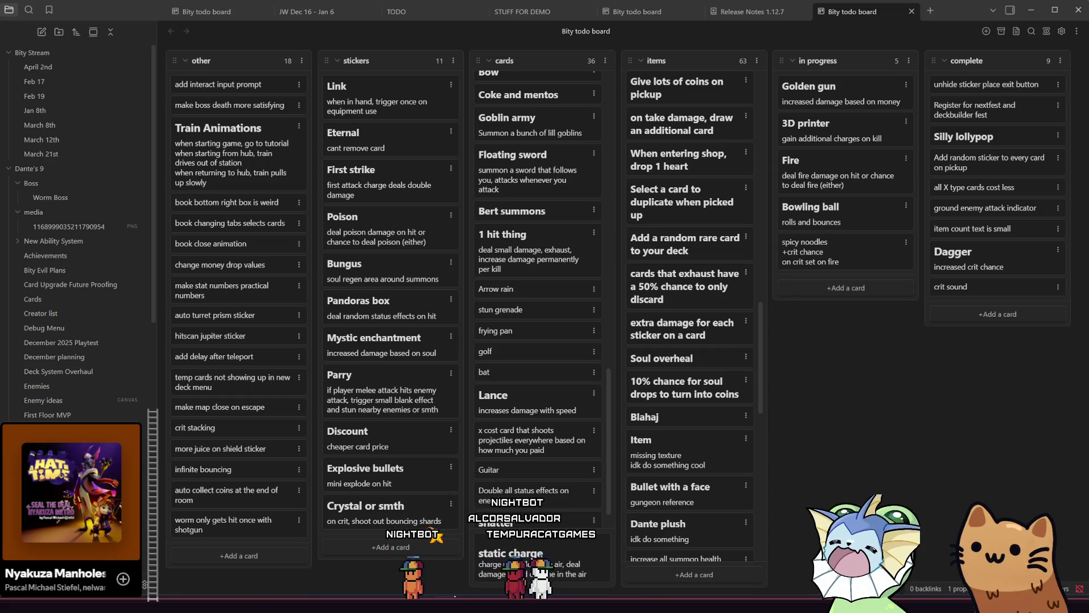
pyautogui.write('when hi')
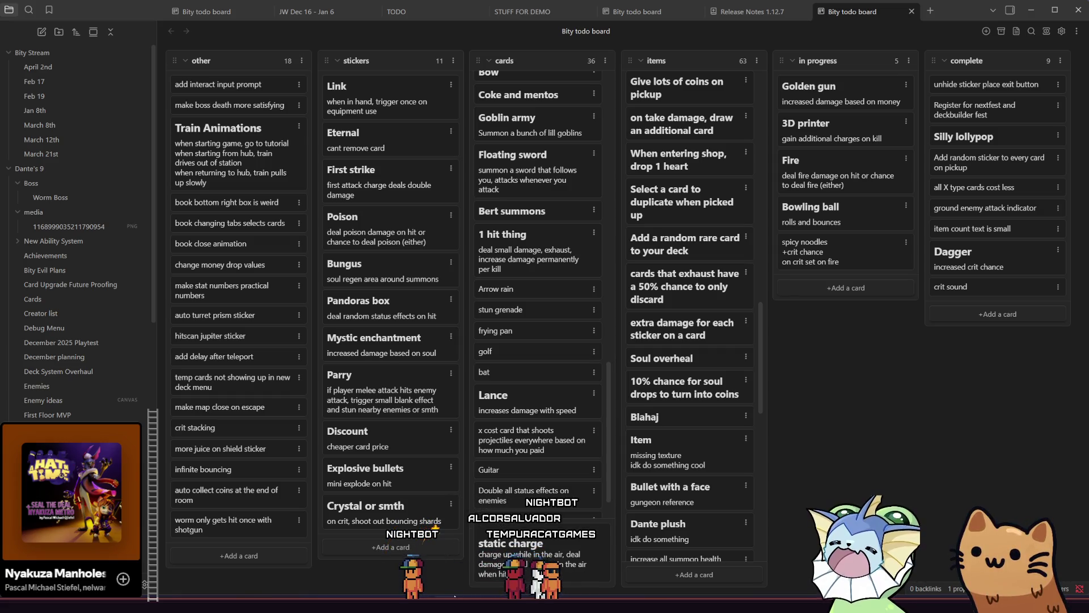
pyautogui.write('t ground')
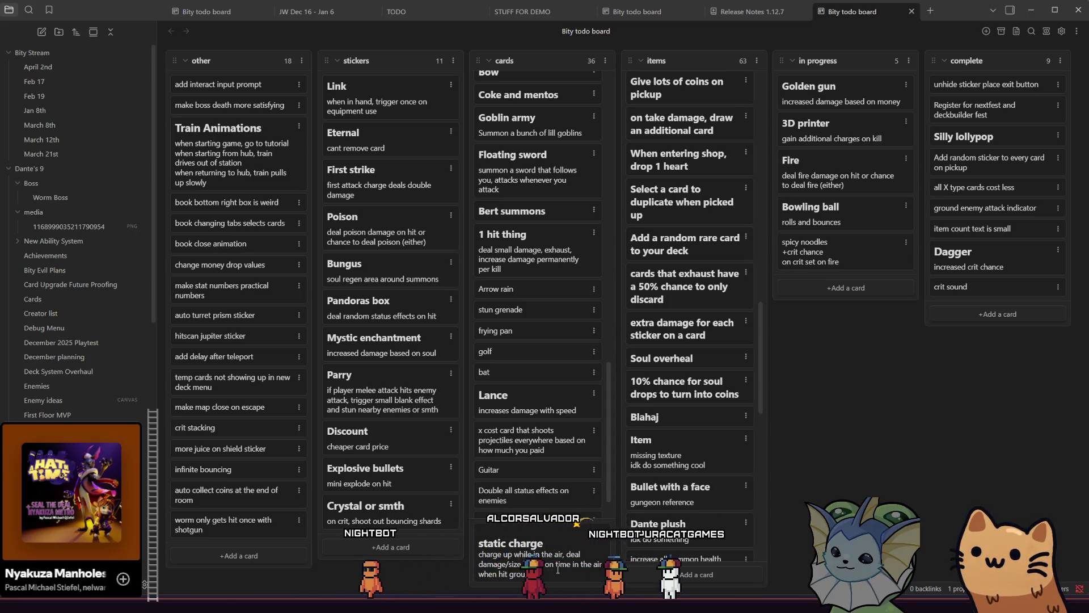
pyautogui.press('Return')
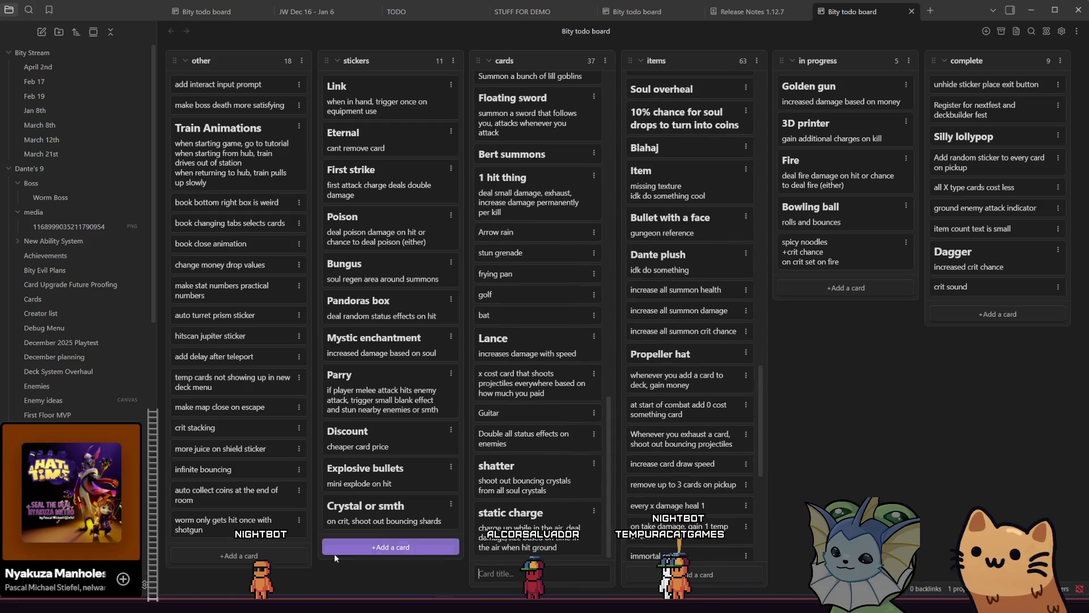
pyautogui.hotkey('alt', 'Tab')
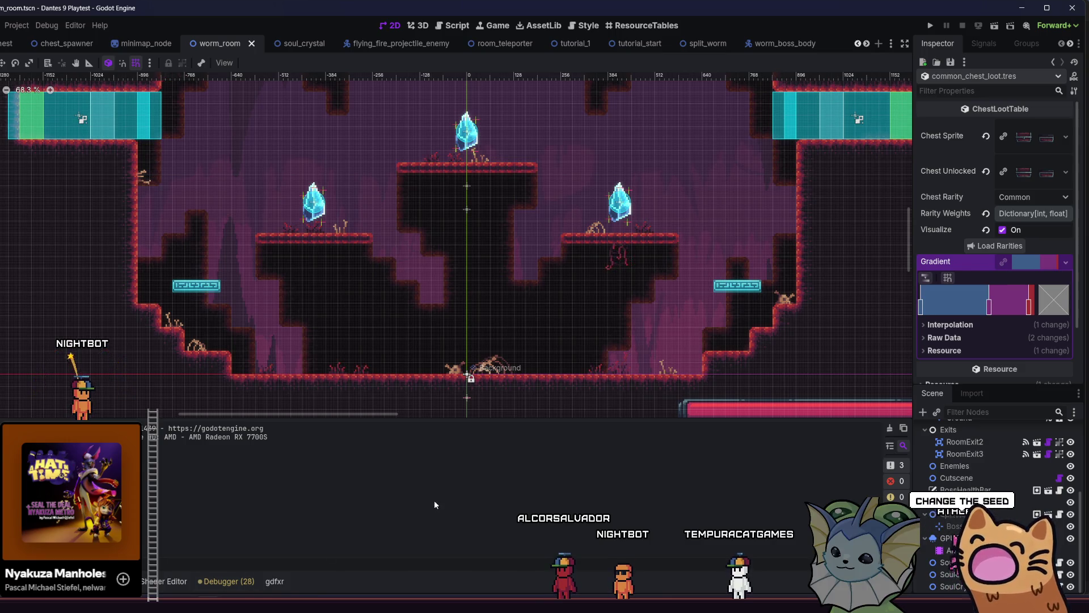
# Turn off the worm_room canvas grid, save the scene, and switch to Aseprite.
pyautogui.scroll(-3, 460, 275)
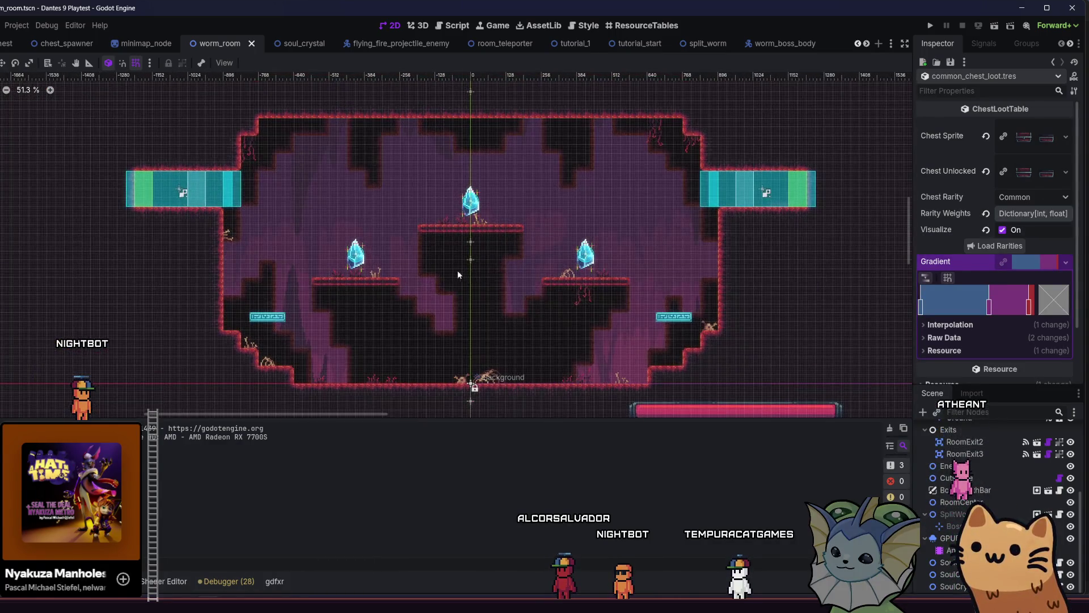
pyautogui.scroll(2, 461, 275)
pyautogui.scroll(-3, 457, 261)
pyautogui.scroll(5, 455, 256)
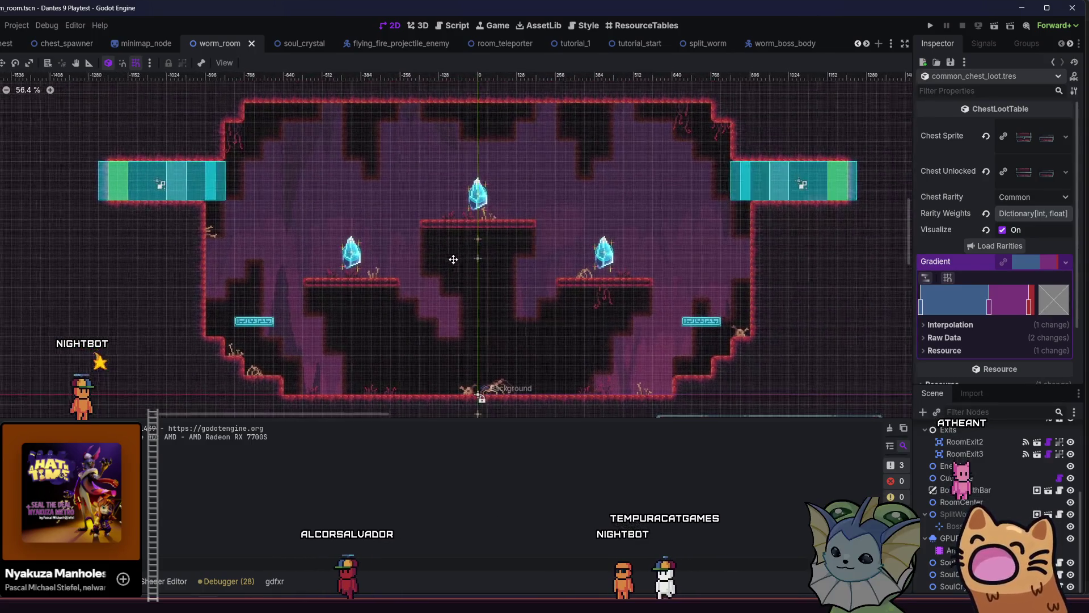
pyautogui.click(133, 63)
pyautogui.hotkey('ctrl', 's')
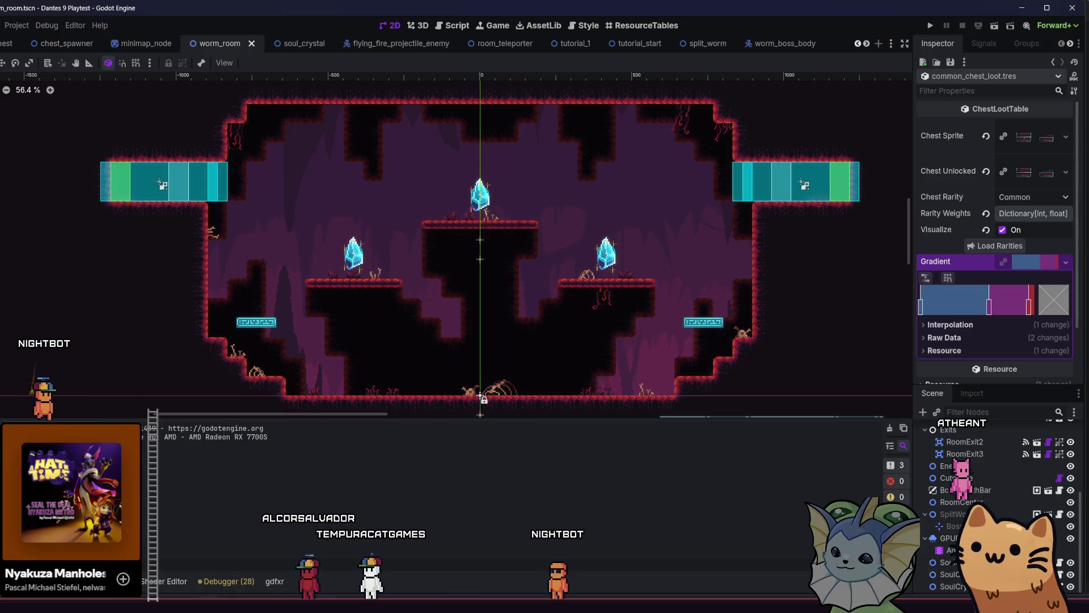
pyautogui.hotkey('alt', 'Tab')
pyautogui.scroll(-2, 340, 316)
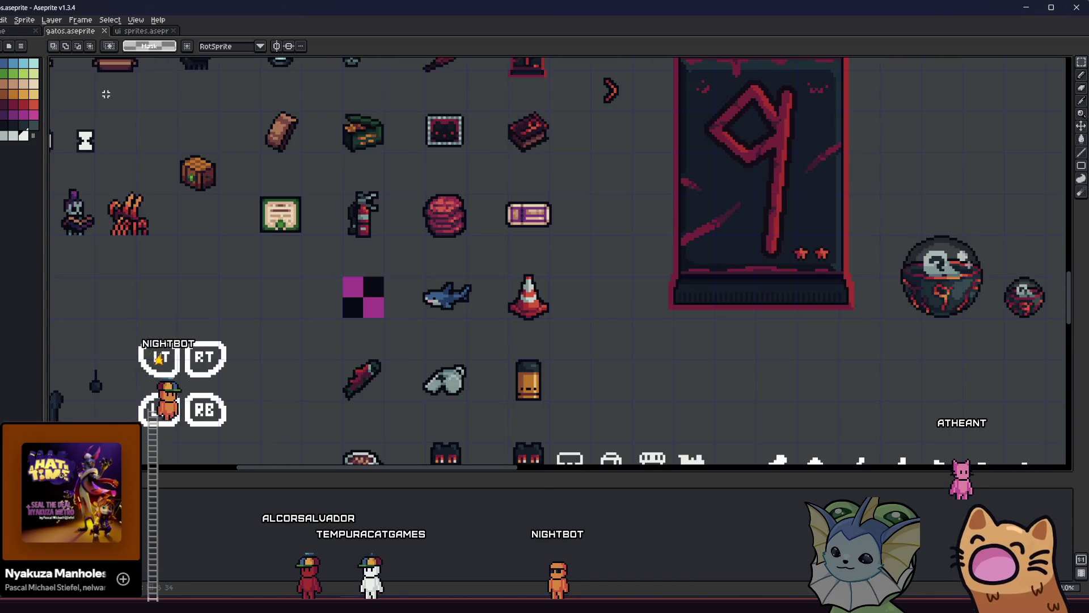
# Pin cards 64x.aseprite in the Home tab's Recent Files and open it.
pyautogui.click(20, 30)
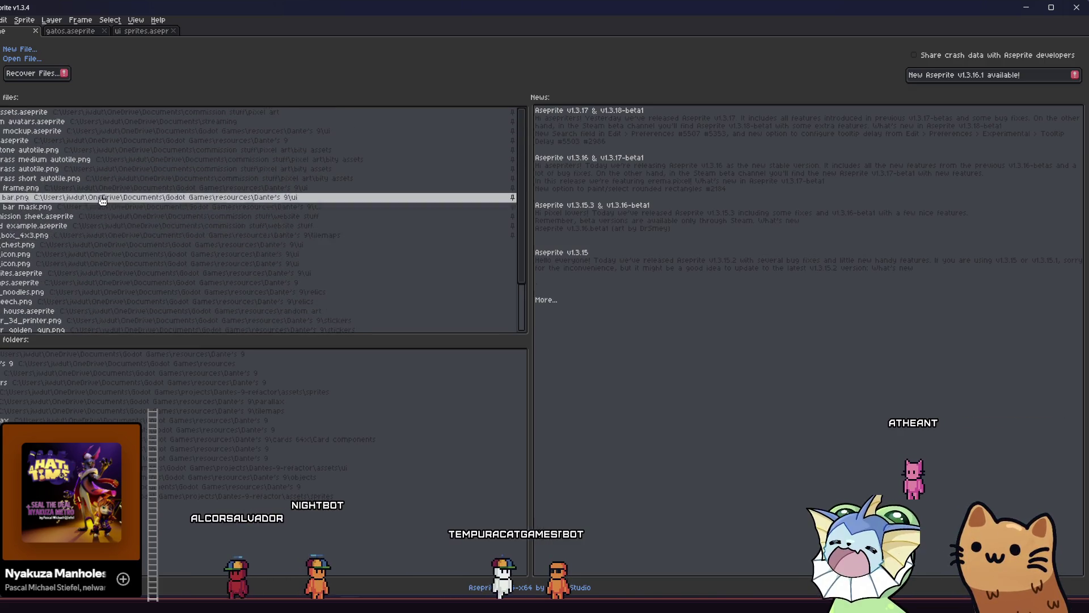
pyautogui.scroll(-2, 131, 255)
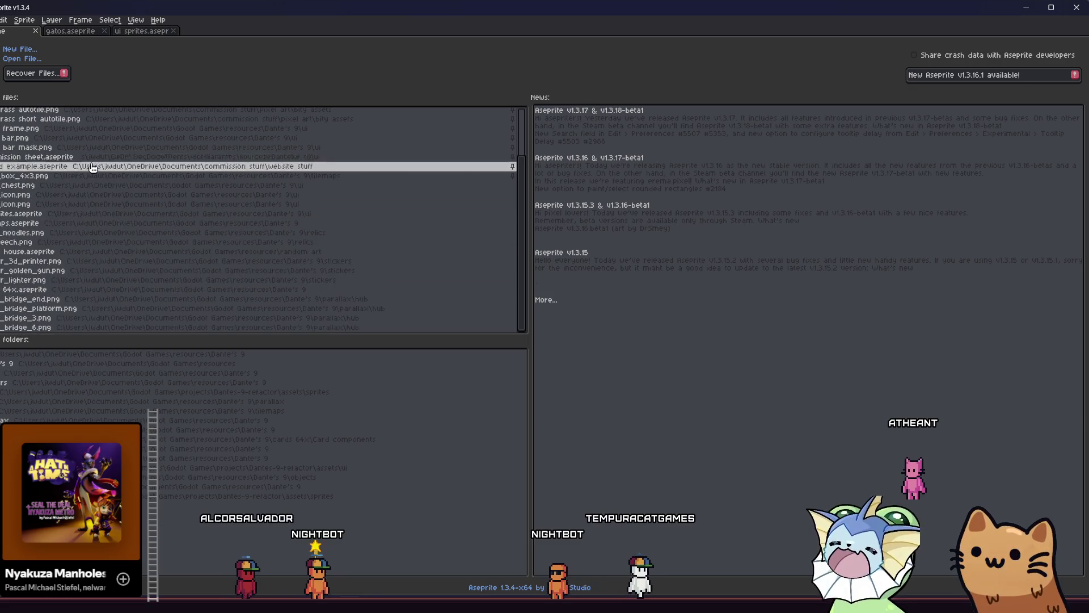
pyautogui.click(515, 291)
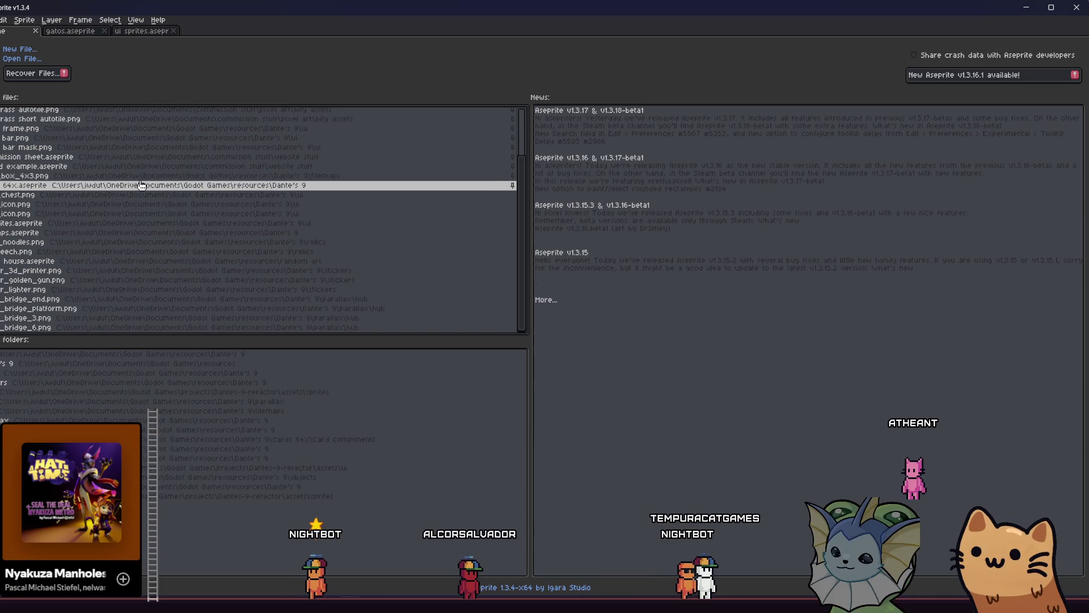
pyautogui.click(59, 186)
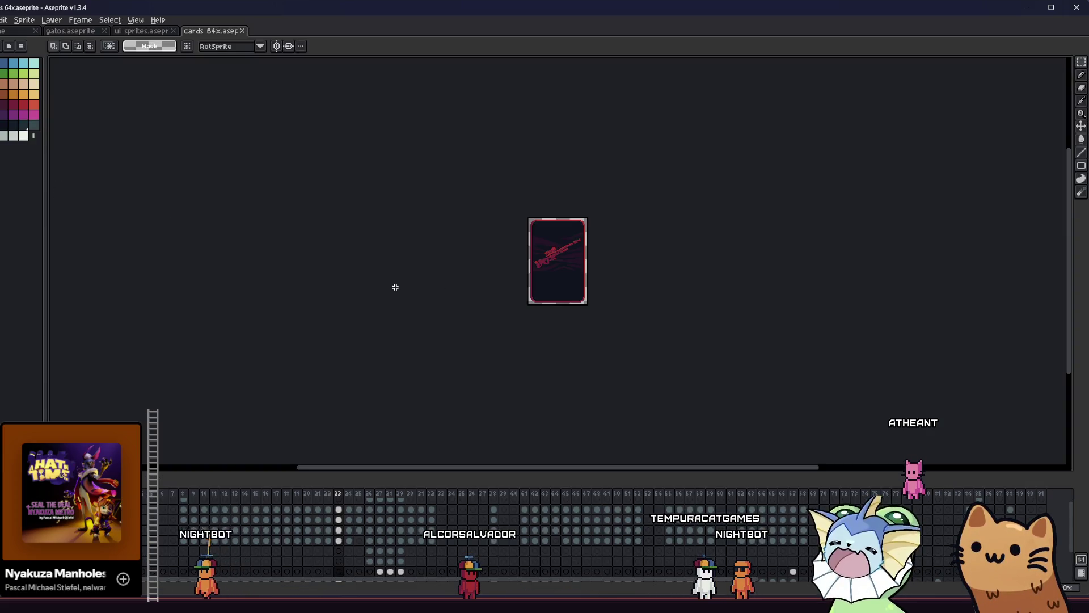
# Browse the card frames and settle on the green jellyfish frame 44.
pyautogui.scroll(1, 495, 284)
pyautogui.press('Right')
pyautogui.press('Right')
pyautogui.press('Right')
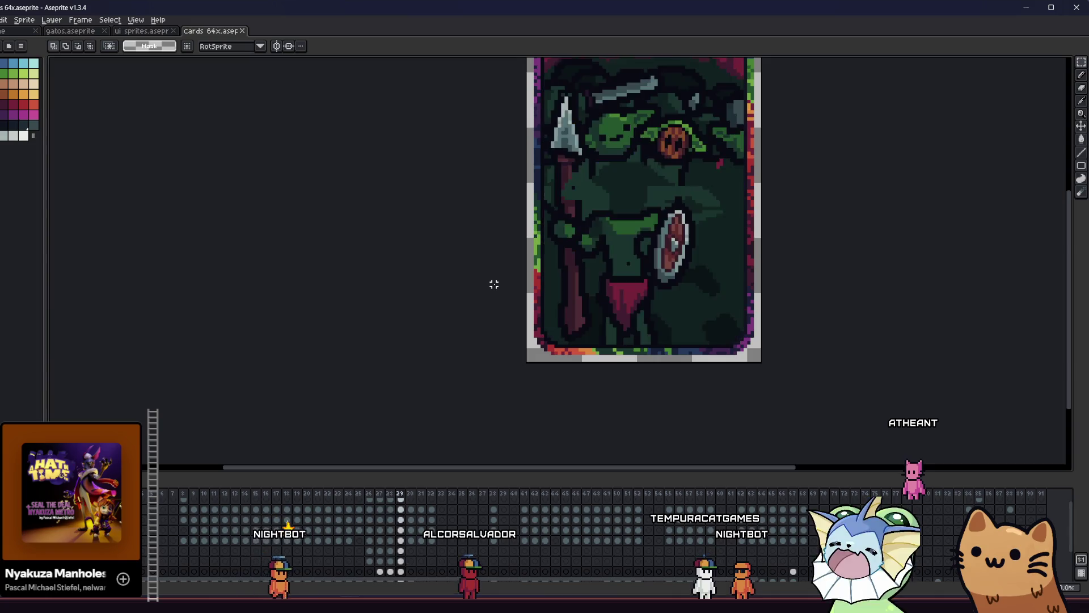
pyautogui.press('Right')
pyautogui.press('Right')
pyautogui.press('Right')
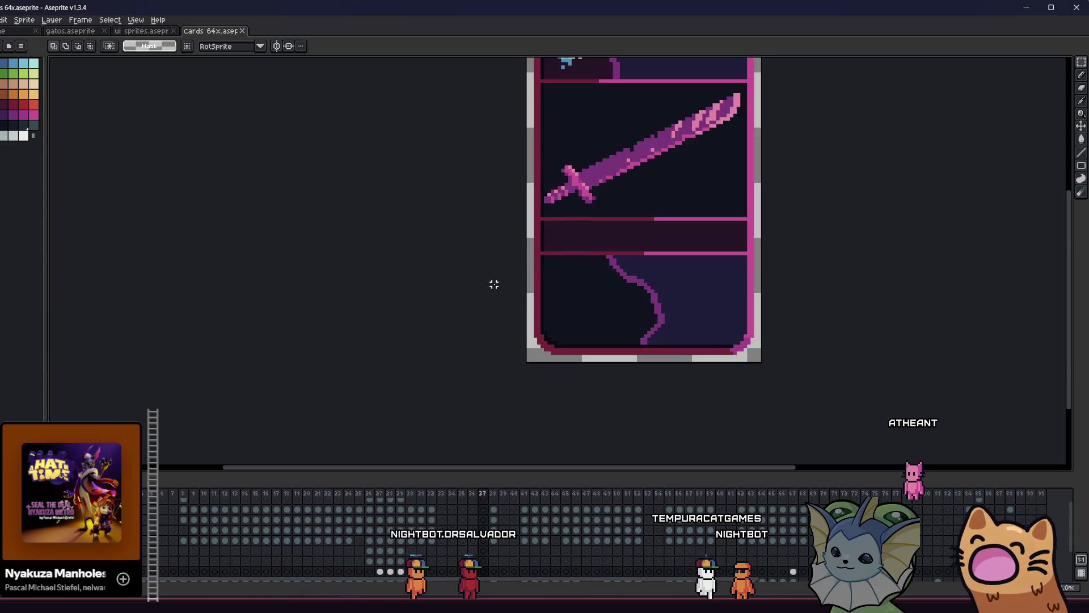
pyautogui.press('Right')
pyautogui.press('Right')
pyautogui.press('Right')
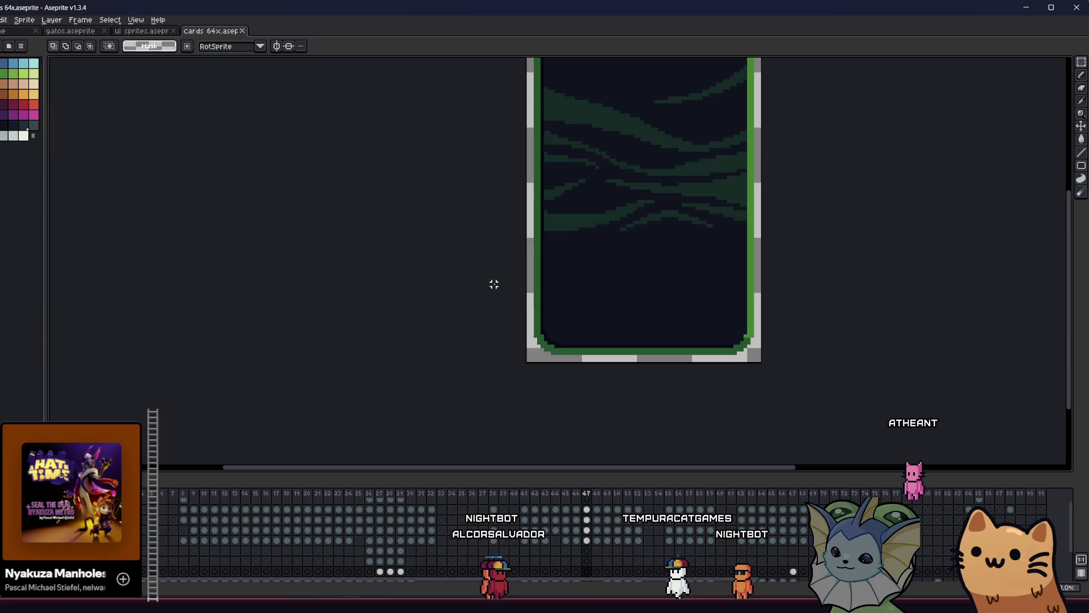
pyautogui.press('Right')
pyautogui.press('Left')
pyautogui.press('Left')
pyautogui.press('Right')
pyautogui.press('Right')
pyautogui.press('Left')
pyautogui.press('Right')
pyautogui.press('Left')
pyautogui.press('Right')
pyautogui.press('Right')
pyautogui.press('Left')
pyautogui.press('Left')
pyautogui.press('Left')
pyautogui.press('Right')
pyautogui.press('Right')
pyautogui.press('Left')
pyautogui.scroll(-5, 490, 295)
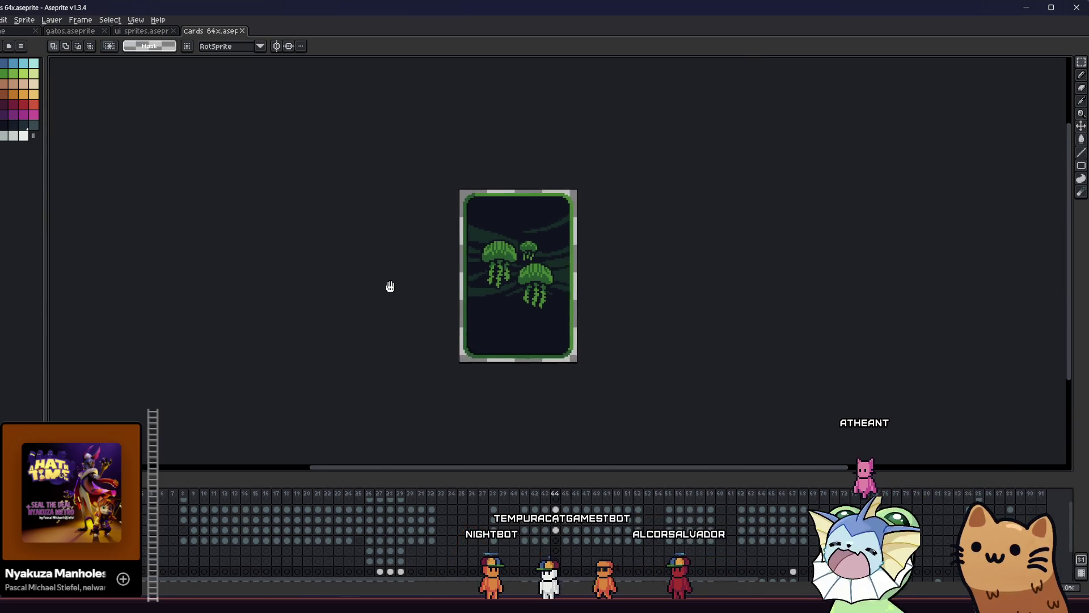
pyautogui.scroll(4, 486, 352)
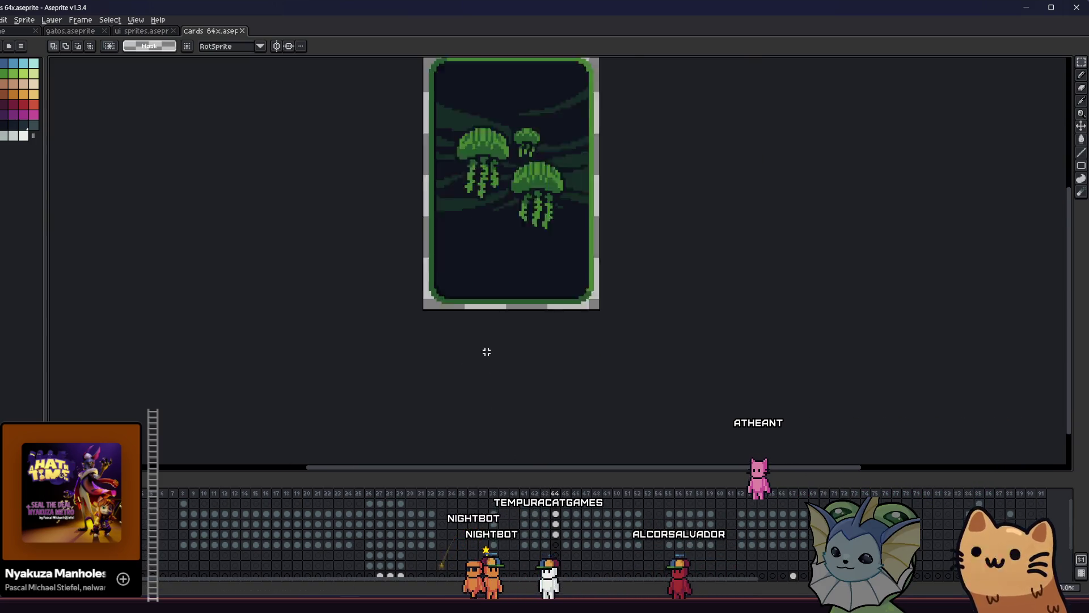
# Add a new frame from frame 44 and cut out the three jellyfish.
pyautogui.rightClick(556, 494)
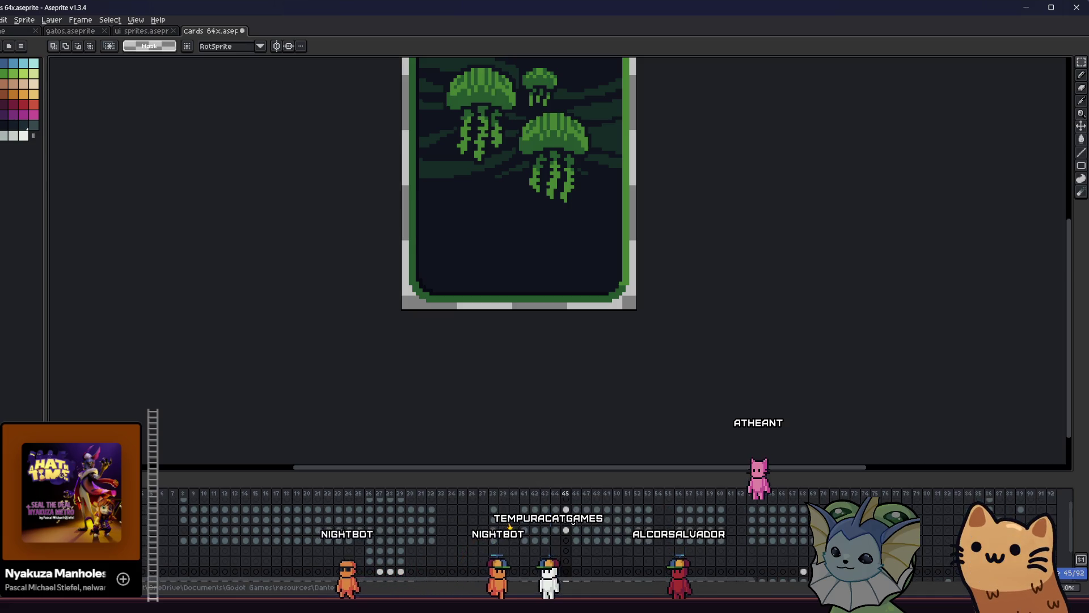
pyautogui.click(567, 549)
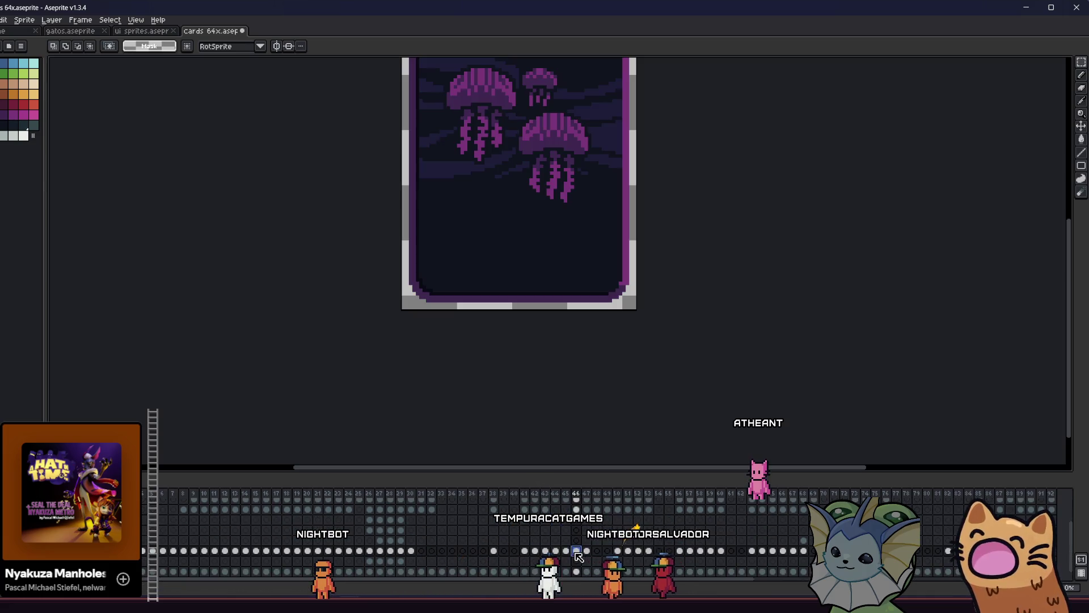
pyautogui.scroll(-2, 412, 369)
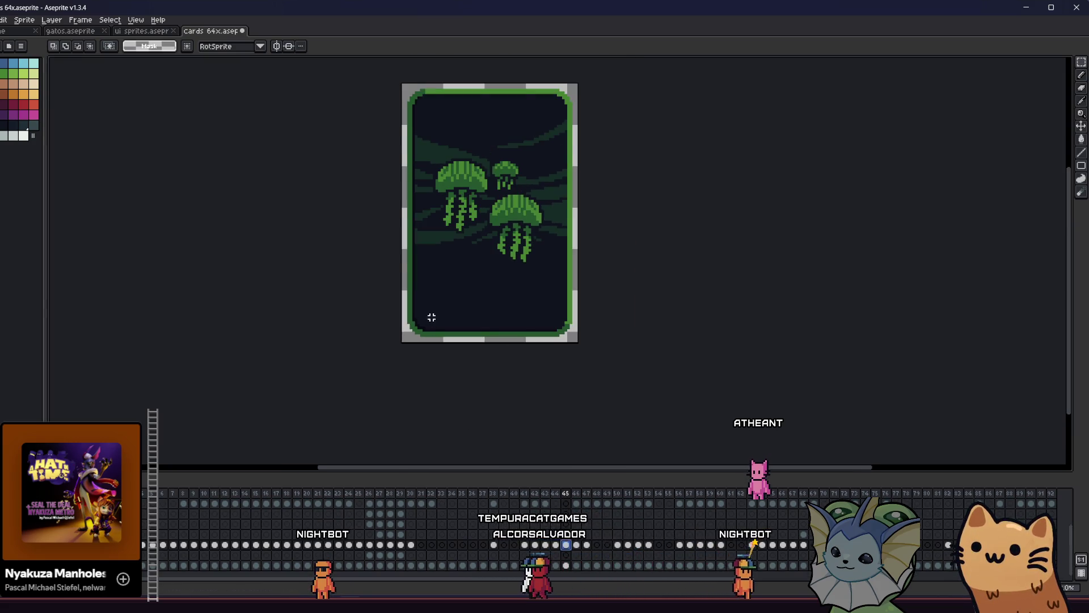
pyautogui.moveTo(408, 316); pyautogui.dragTo(578, 191)
pyautogui.hotkey('ctrl', 'x')
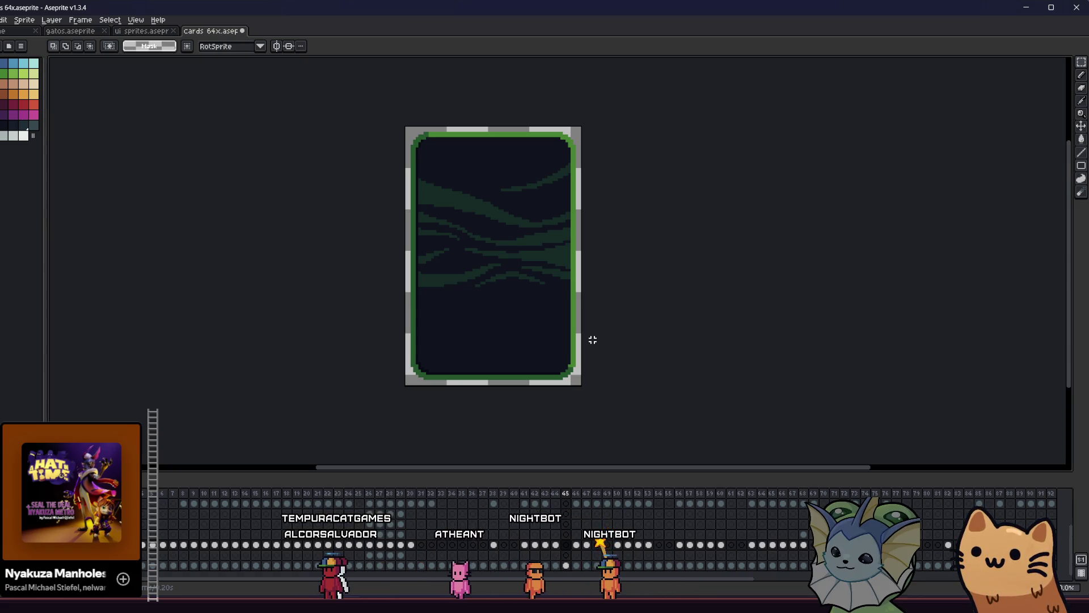
# Return to the background-only card frame after checking the jellyfish frame.
pyautogui.click(556, 545)
pyautogui.scroll(3, 523, 234)
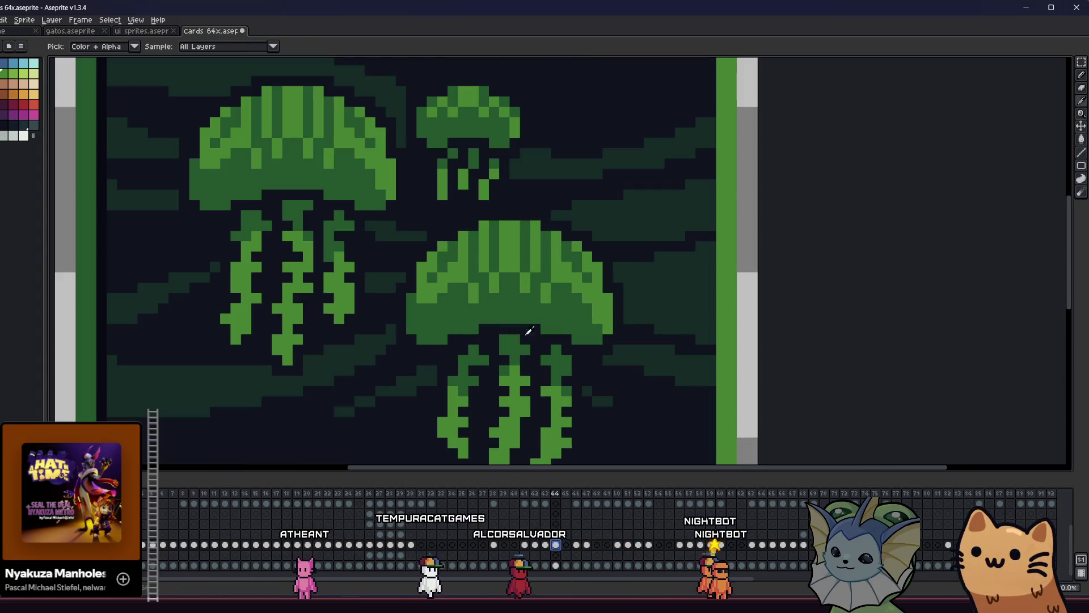
pyautogui.press('Right')
pyautogui.scroll(-2, 475, 252)
pyautogui.scroll(-4, 476, 252)
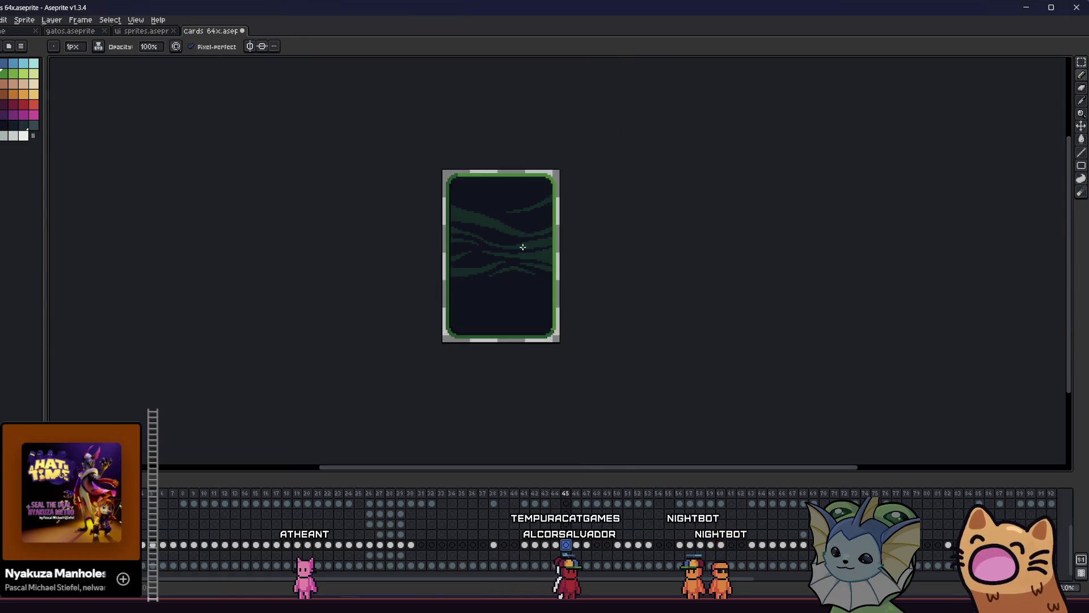
pyautogui.scroll(3, 521, 247)
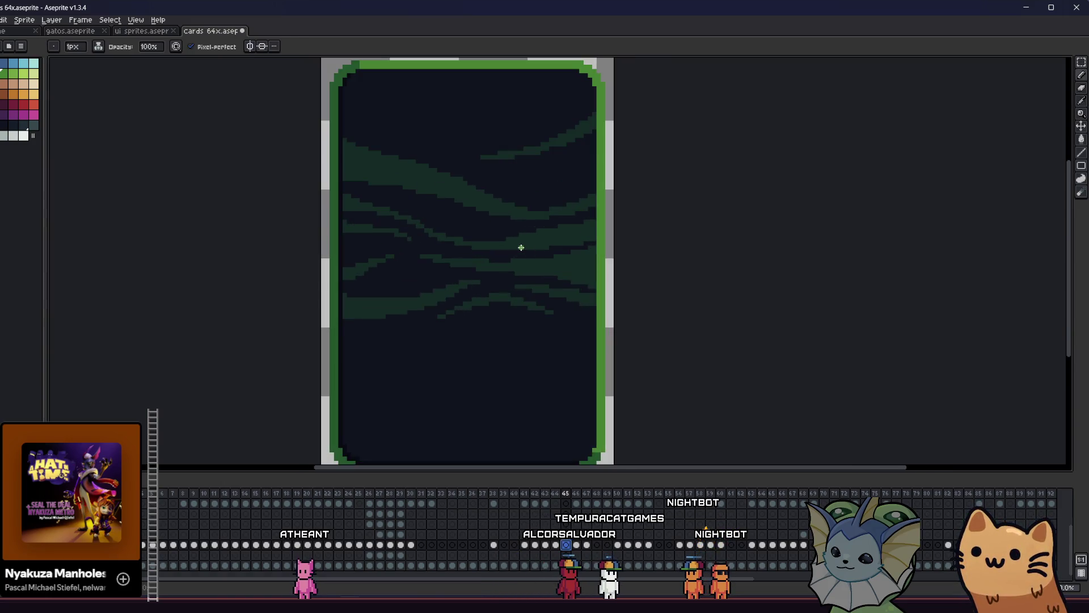
pyautogui.scroll(-1, 511, 193)
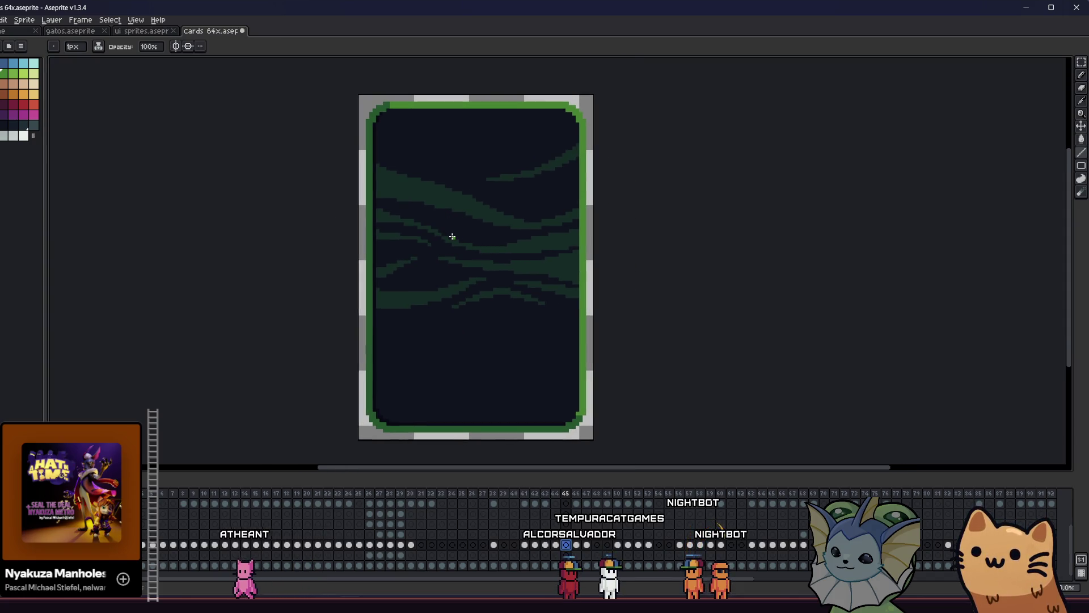
pyautogui.scroll(1, 459, 238)
# Draw a small circle at the card centre with the Ellipse tool and fill it solid green.
pyautogui.press('u')
pyautogui.moveTo(454, 246); pyautogui.dragTo(488, 278)
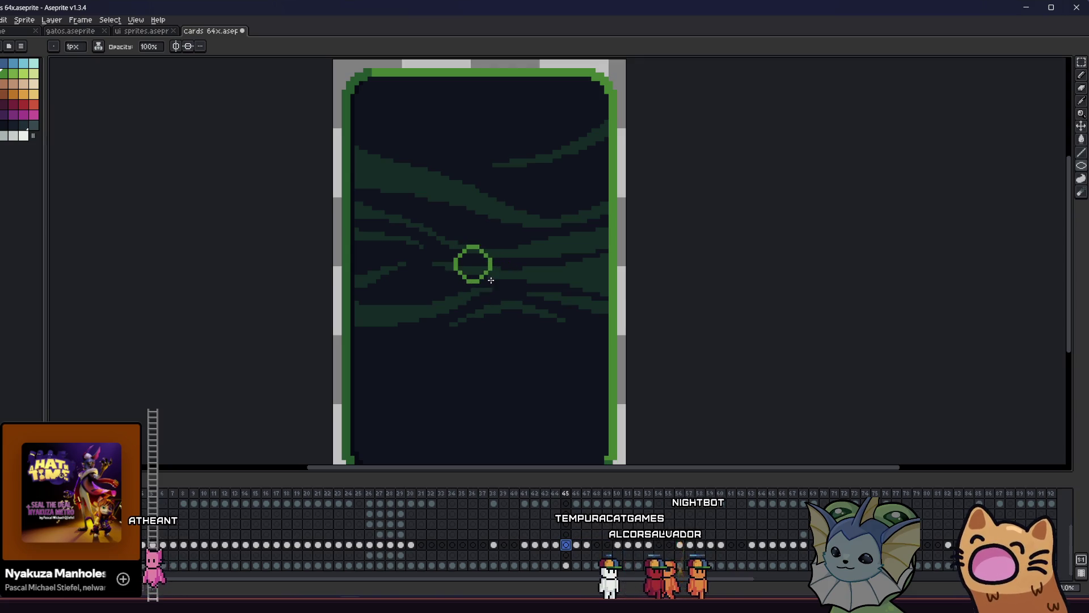
pyautogui.press('g')
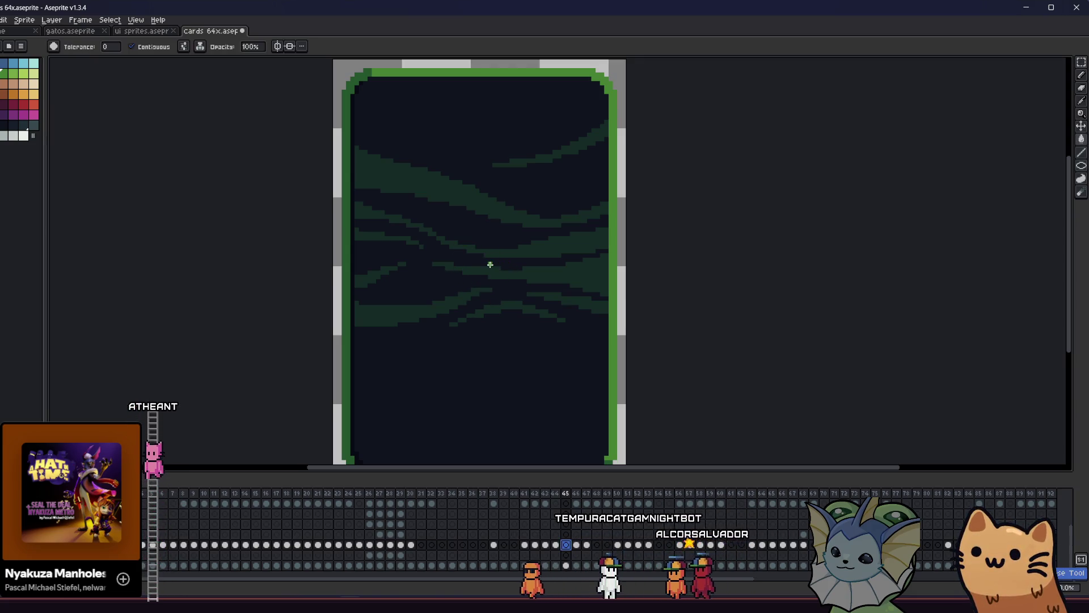
pyautogui.press('u')
pyautogui.moveTo(466, 240); pyautogui.dragTo(492, 266)
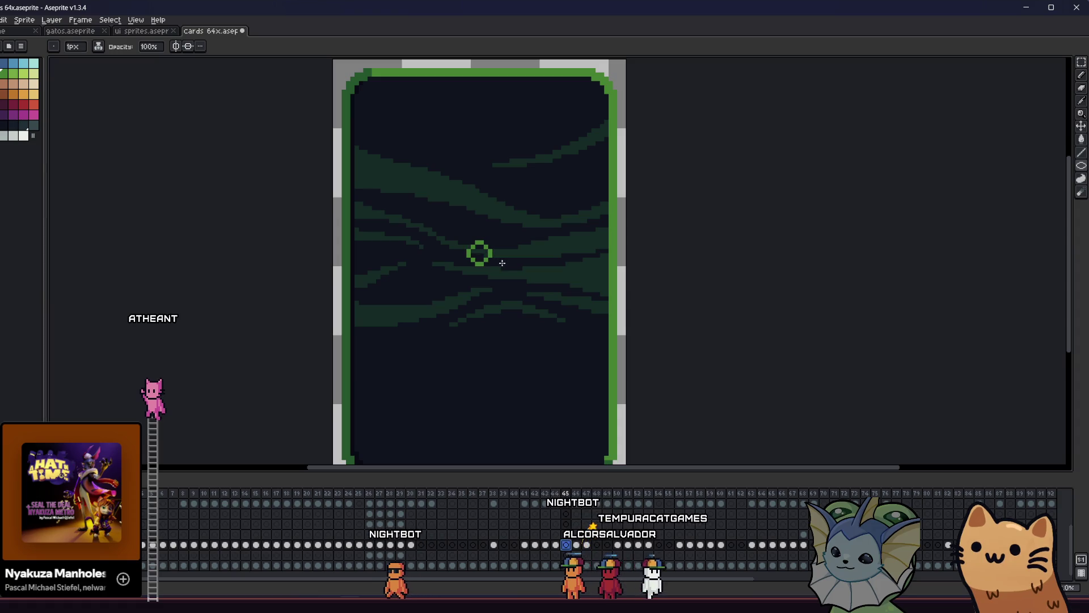
pyautogui.press('g')
pyautogui.click(483, 254)
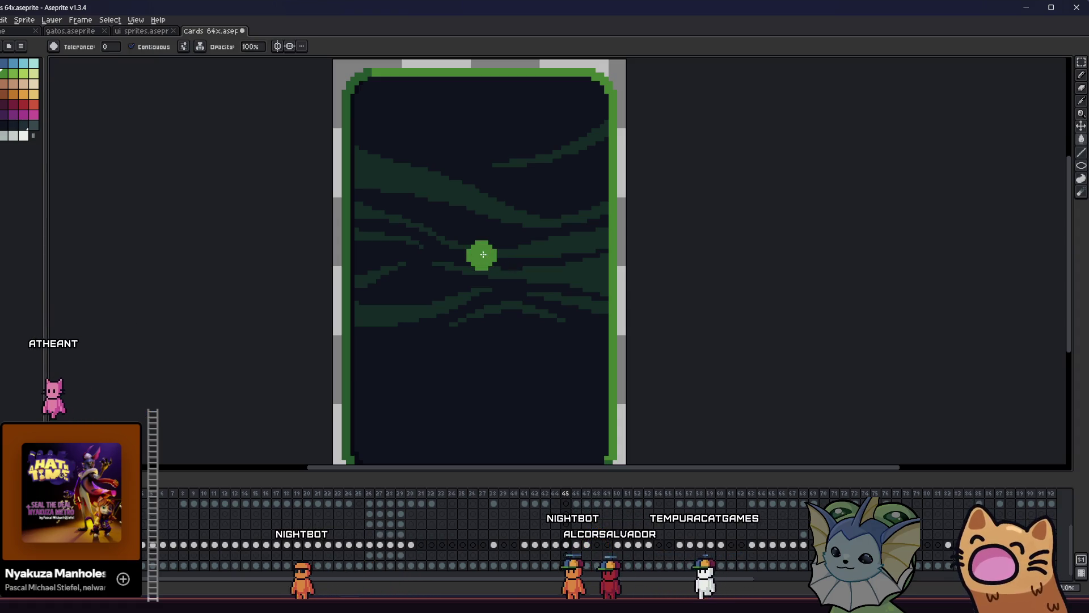
pyautogui.scroll(-1, 482, 254)
# Select the green dot with a marquee, nudge it into place, and deselect.
pyautogui.press('m')
pyautogui.moveTo(452, 204)
pyautogui.mouseDown()
pyautogui.moveTo(515, 266)
pyautogui.moveTo(472, 253)
pyautogui.moveTo(380, 253)
pyautogui.mouseUp()
pyautogui.hotkey('ctrl', 'd')
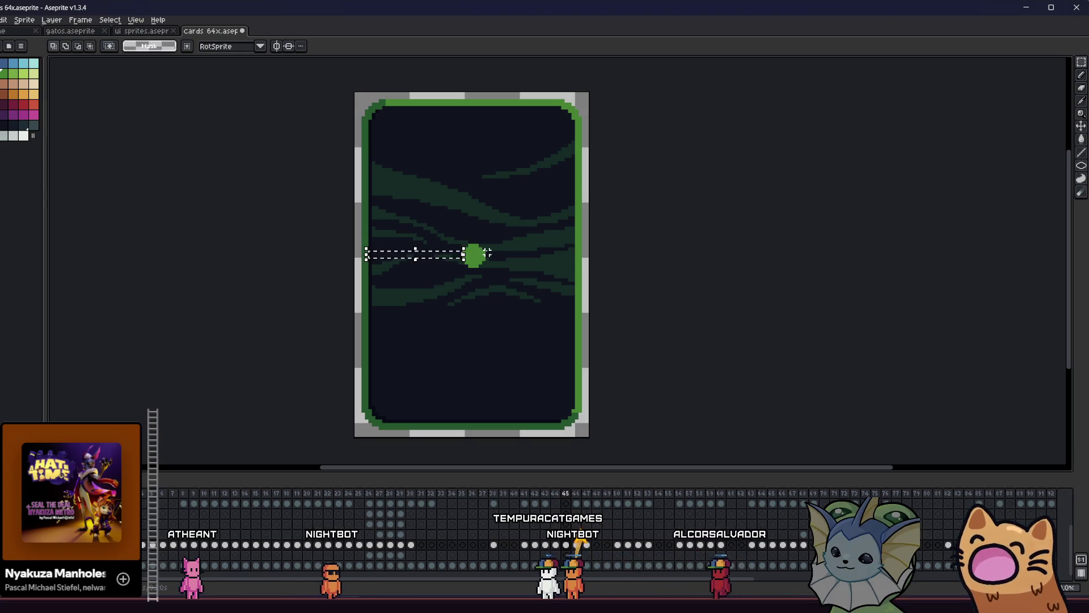
pyautogui.moveTo(487, 252); pyautogui.dragTo(575, 261)
pyautogui.hotkey('ctrl', 'd')
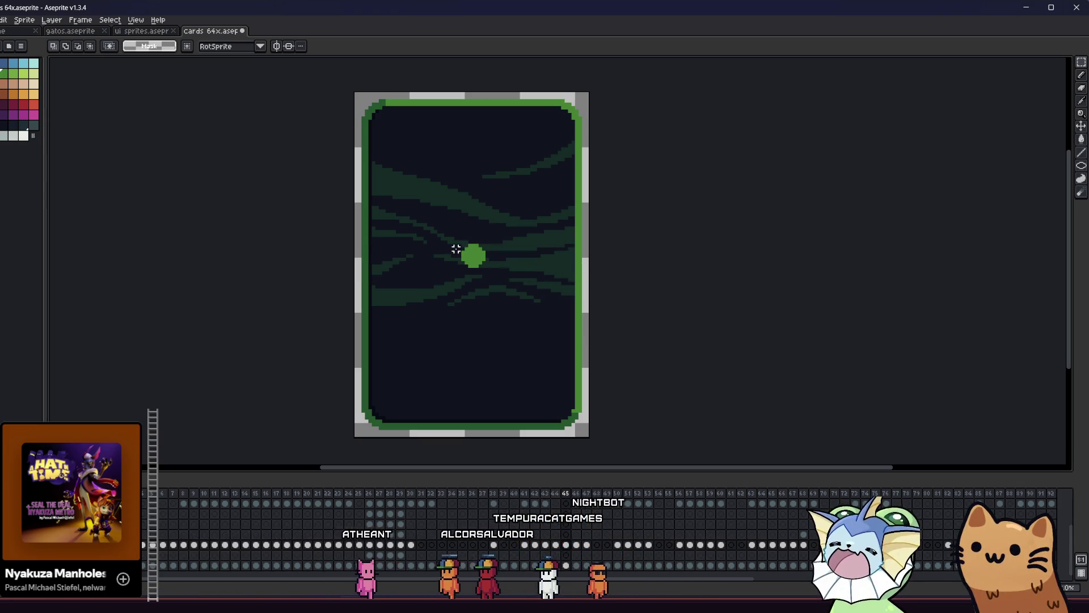
# Recentre the card in view and begin a straight-line spike outline from the dot.
pyautogui.scroll(-2, 412, 256)
pyautogui.moveTo(411, 255); pyautogui.dragTo(342, 258)
pyautogui.scroll(-1, 343, 272)
pyautogui.moveTo(284, 274)
pyautogui.mouseDown()
pyautogui.moveTo(356, 259)
pyautogui.moveTo(359, 286)
pyautogui.mouseUp()
pyautogui.scroll(5, 356, 259)
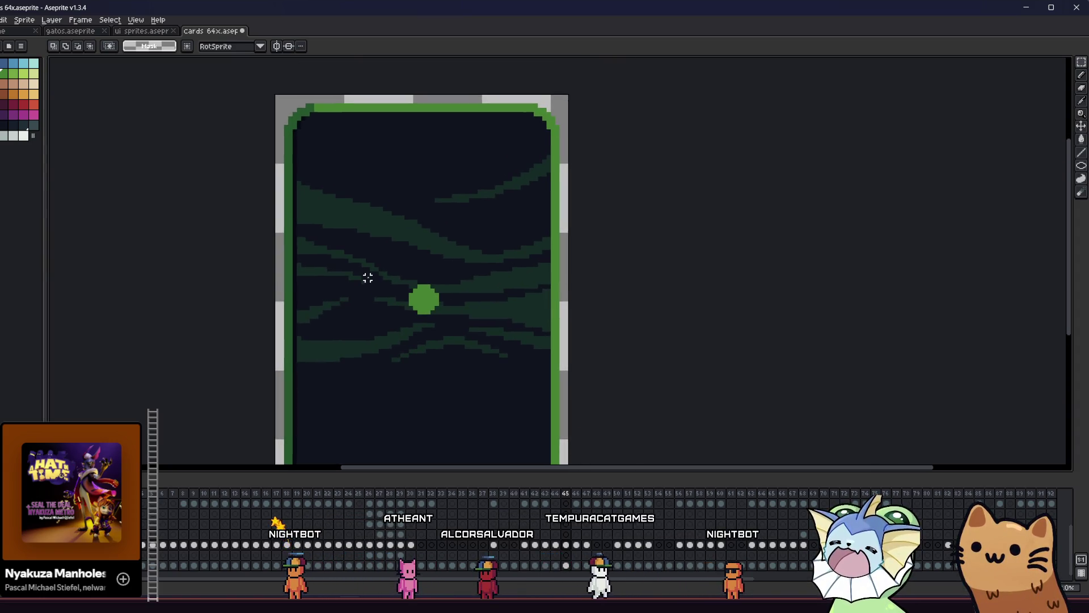
pyautogui.hotkey('shift', 'l')
pyautogui.scroll(-1, 391, 268)
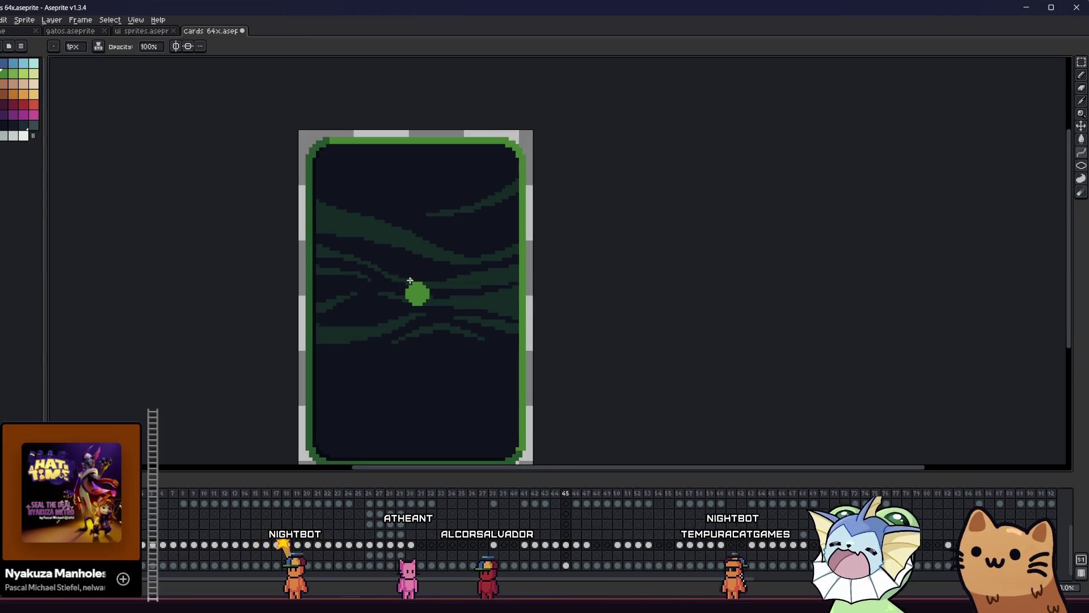
pyautogui.press('Escape')
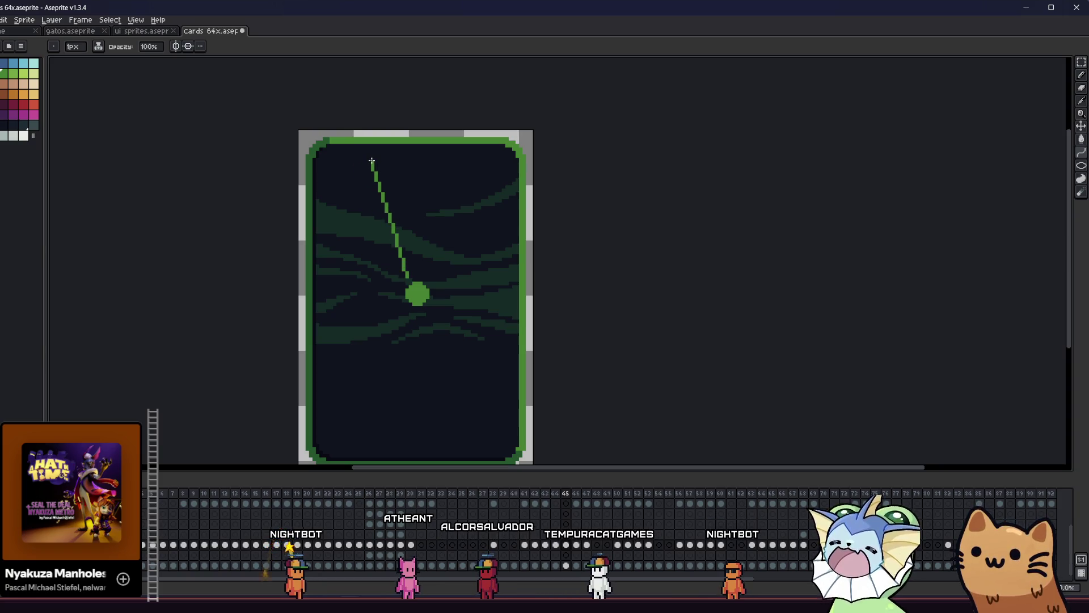
pyautogui.moveTo(371, 162); pyautogui.dragTo(371, 162)
pyautogui.press('v')
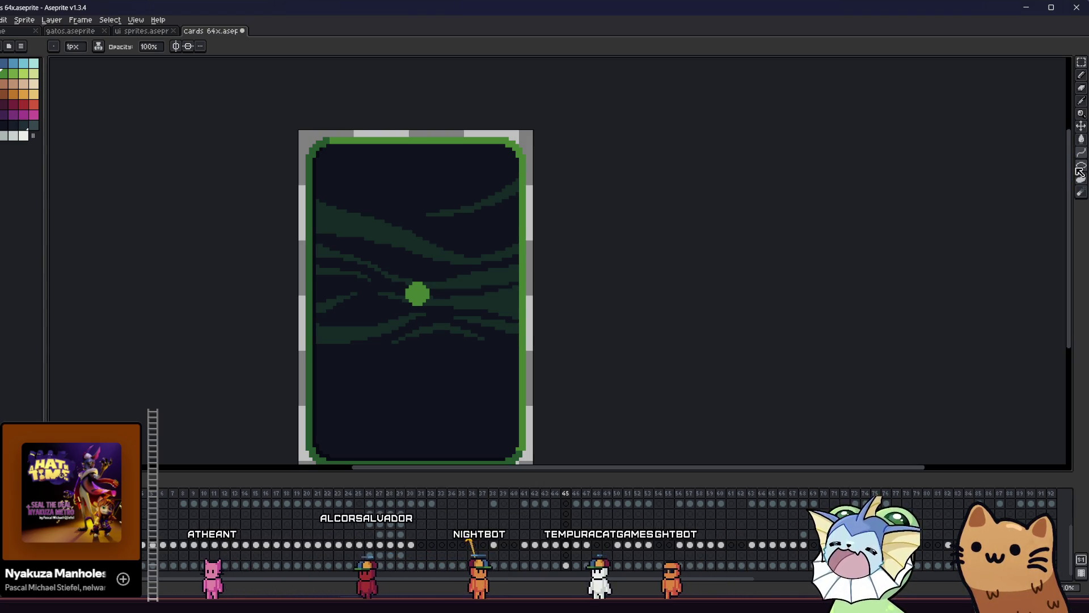
pyautogui.click(1059, 153)
pyautogui.click(468, 172)
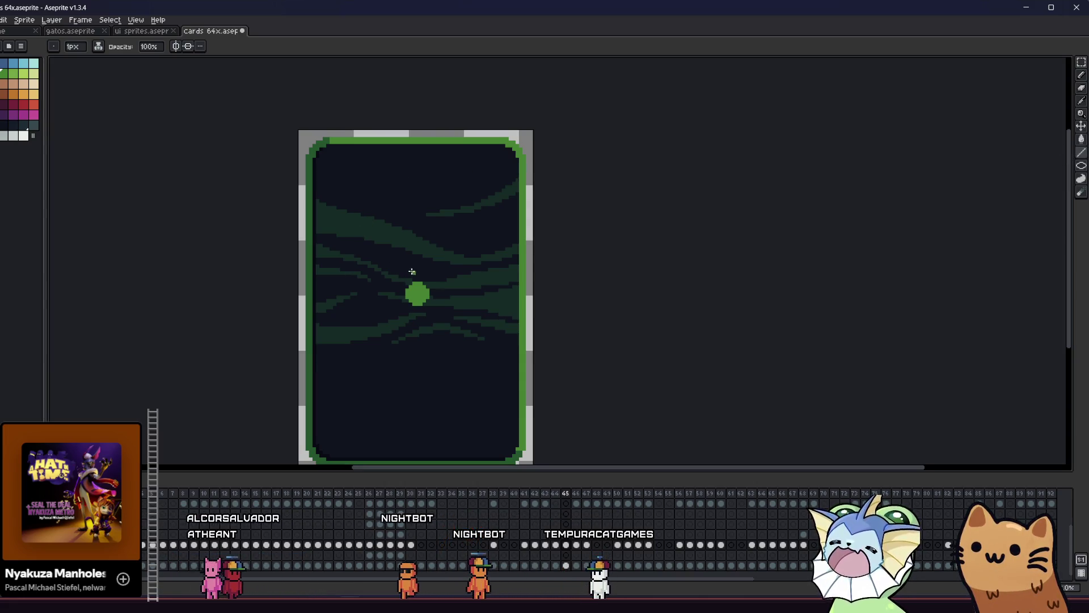
# Draw upper and lower spike outlines around the green dot, undoing an accidental background fill.
pyautogui.moveTo(370, 157)
pyautogui.mouseDown()
pyautogui.moveTo(377, 268)
pyautogui.moveTo(415, 273)
pyautogui.mouseUp()
pyautogui.moveTo(408, 311); pyautogui.dragTo(387, 329)
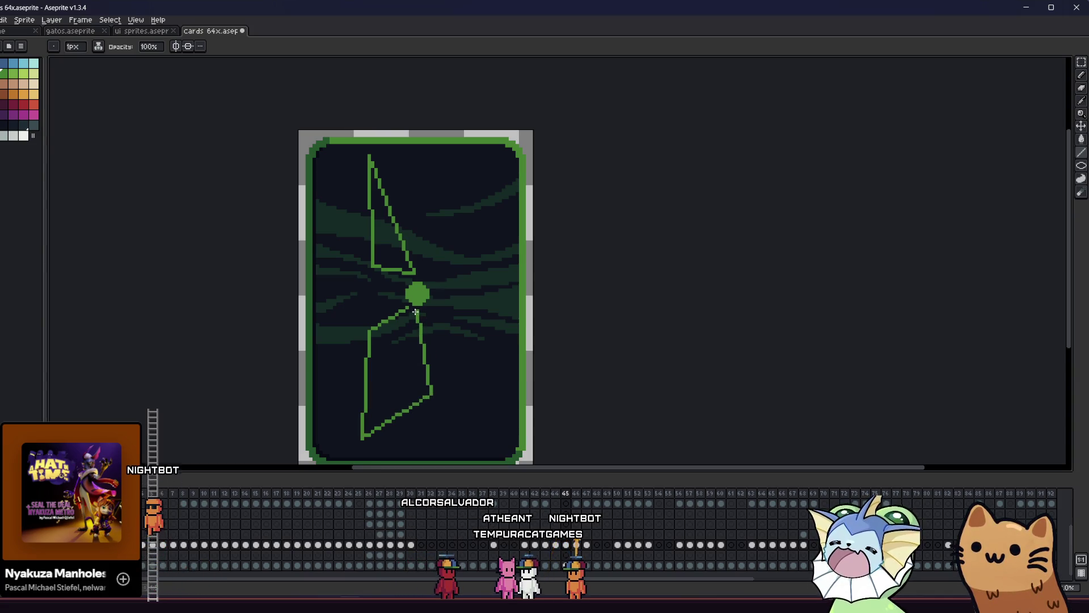
pyautogui.scroll(1, 406, 319)
pyautogui.press('g')
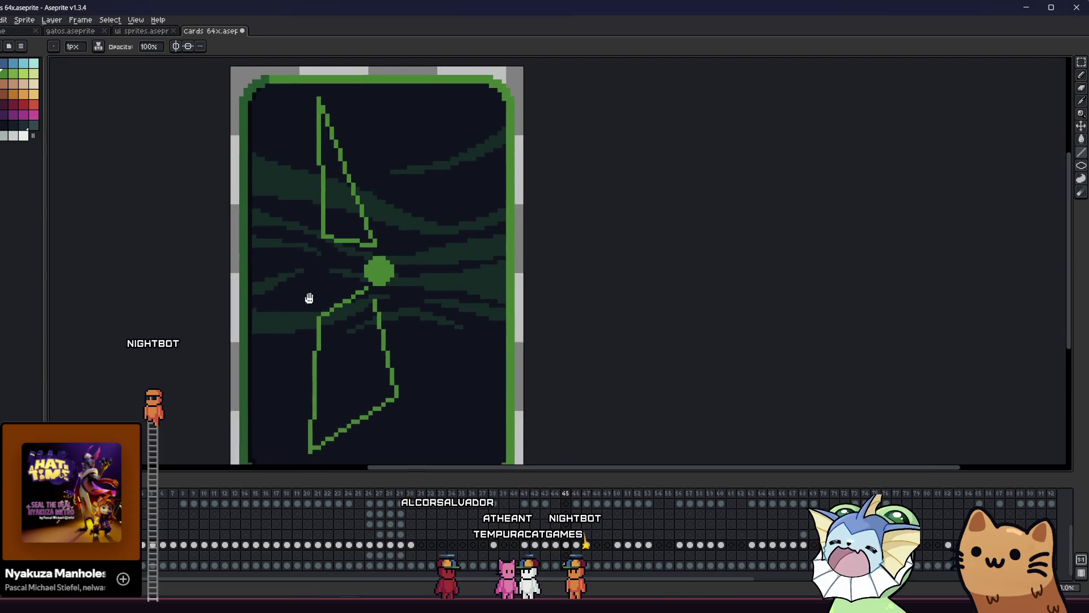
pyautogui.scroll(-6, 318, 300)
pyautogui.scroll(6, 346, 336)
pyautogui.click(346, 336)
pyautogui.hotkey('ctrl', 'z')
pyautogui.press('b')
# Fill the lower spike solid green, then undo that fill.
pyautogui.scroll(2, 395, 247)
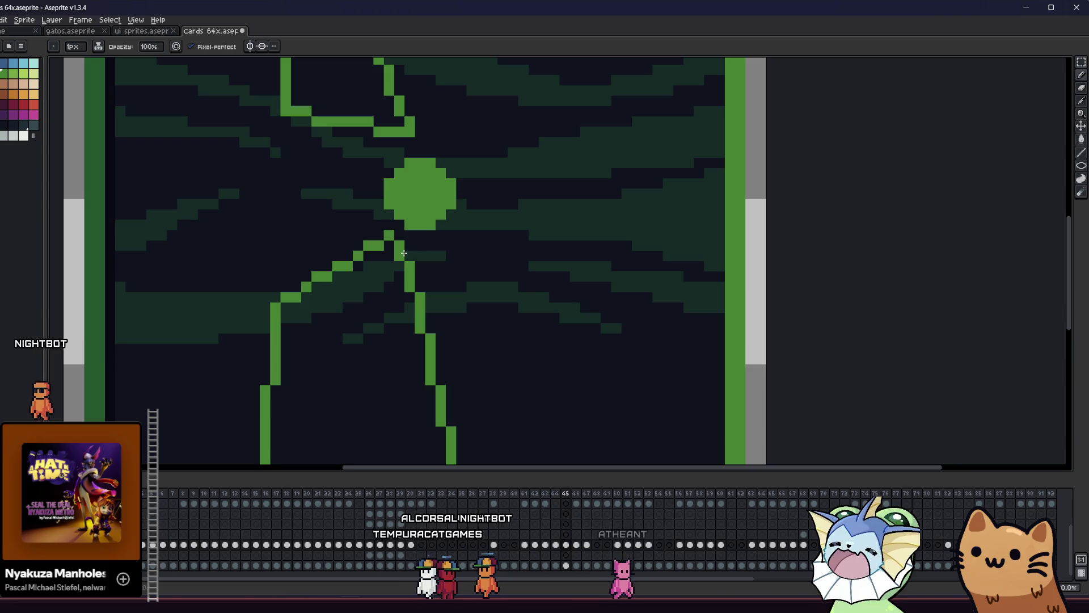
pyautogui.press('g')
pyautogui.click(365, 275)
pyautogui.scroll(-3, 354, 221)
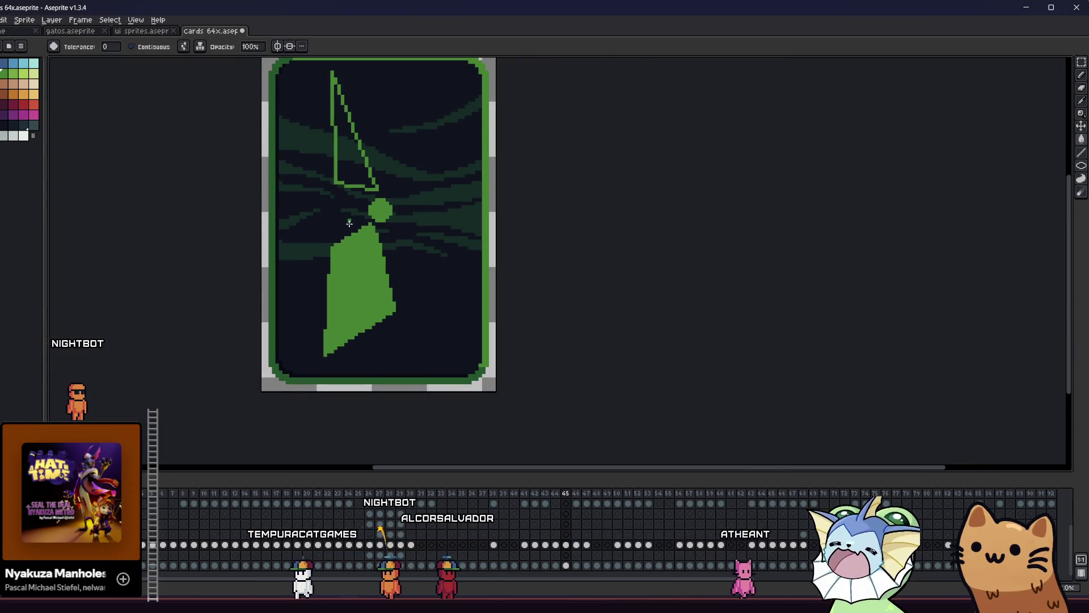
pyautogui.scroll(2, 347, 239)
pyautogui.scroll(-8, 309, 284)
pyautogui.scroll(6, 310, 284)
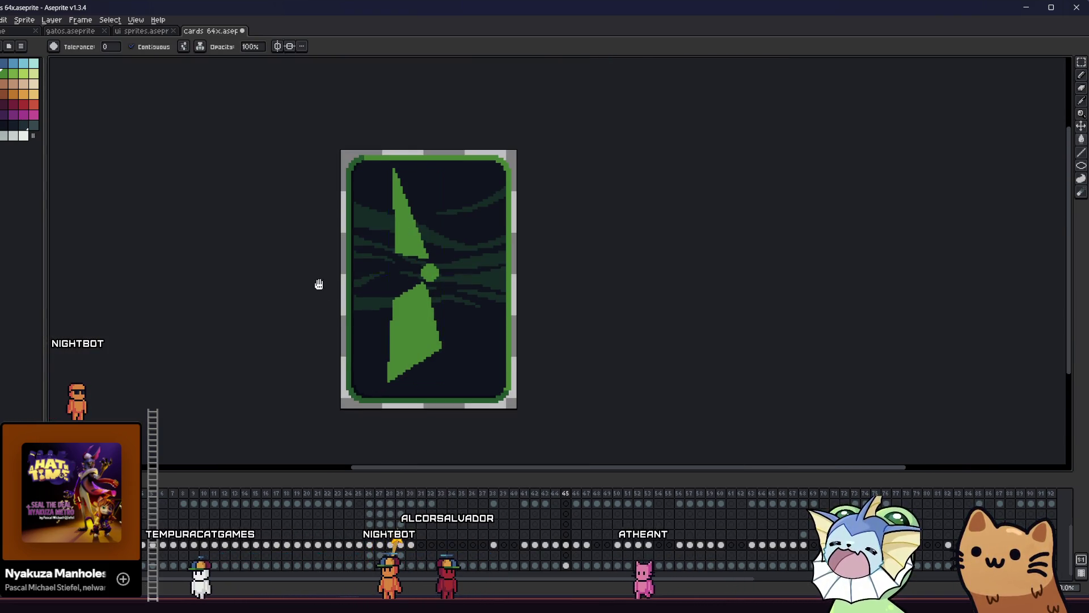
pyautogui.hotkey('ctrl', 'z')
pyautogui.hotkey('ctrl', 'z')
# Select the green dot and shift it slightly lower on the card.
pyautogui.press('m')
pyautogui.moveTo(381, 235); pyautogui.dragTo(508, 343)
pyautogui.moveTo(457, 283); pyautogui.dragTo(456, 291)
pyautogui.hotkey('ctrl', 'd')
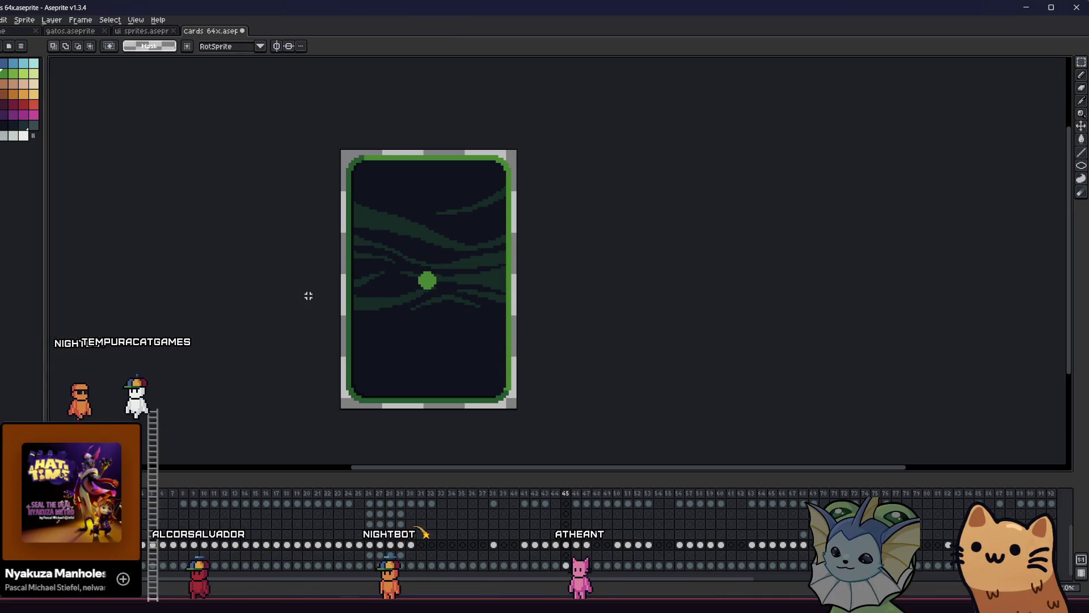
# Outline left and right wing shapes beside the circle and fill both solid green.
pyautogui.press('b')
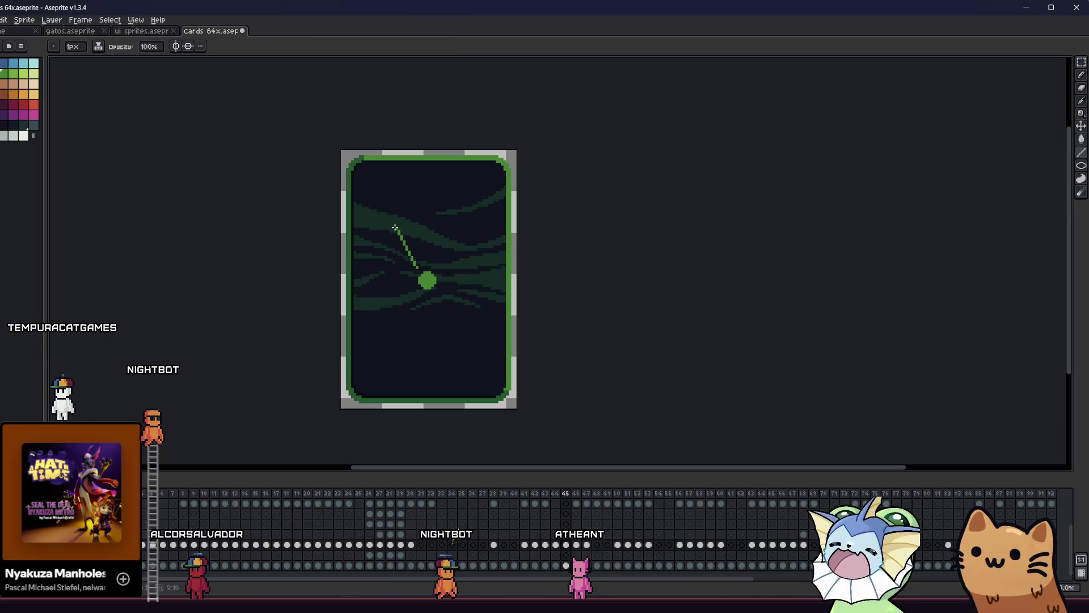
pyautogui.moveTo(396, 254); pyautogui.dragTo(416, 266)
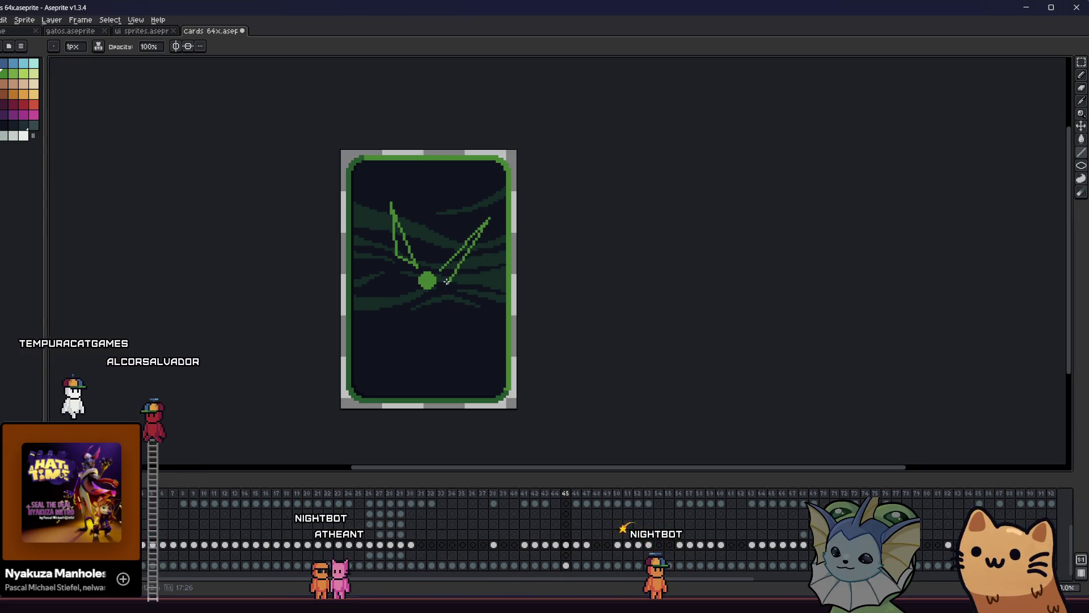
pyautogui.moveTo(466, 264); pyautogui.dragTo(441, 272)
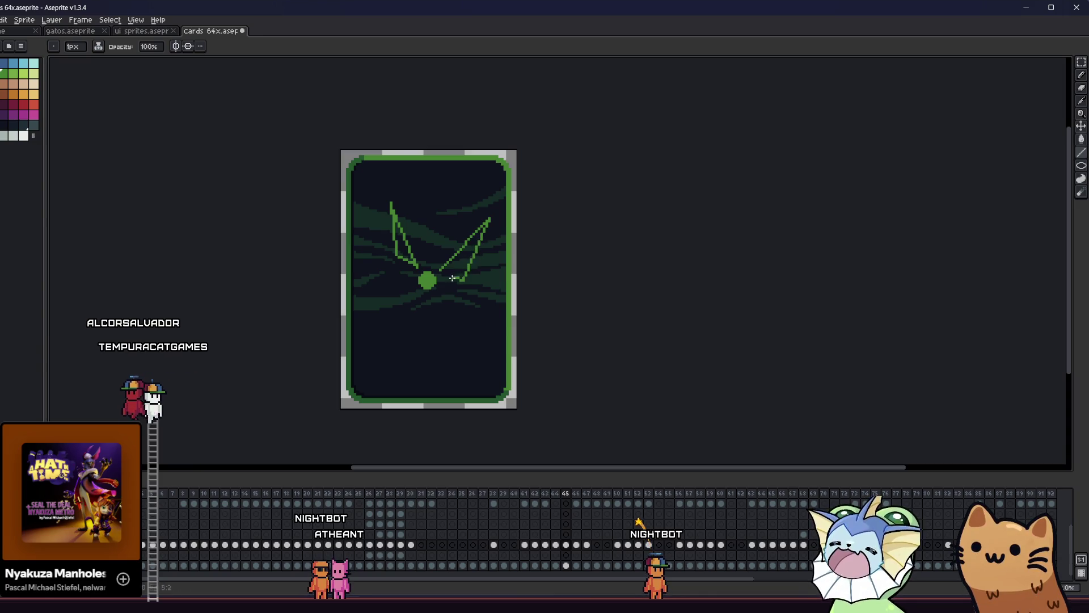
pyautogui.press('g')
pyautogui.click(468, 255)
pyautogui.click(402, 238)
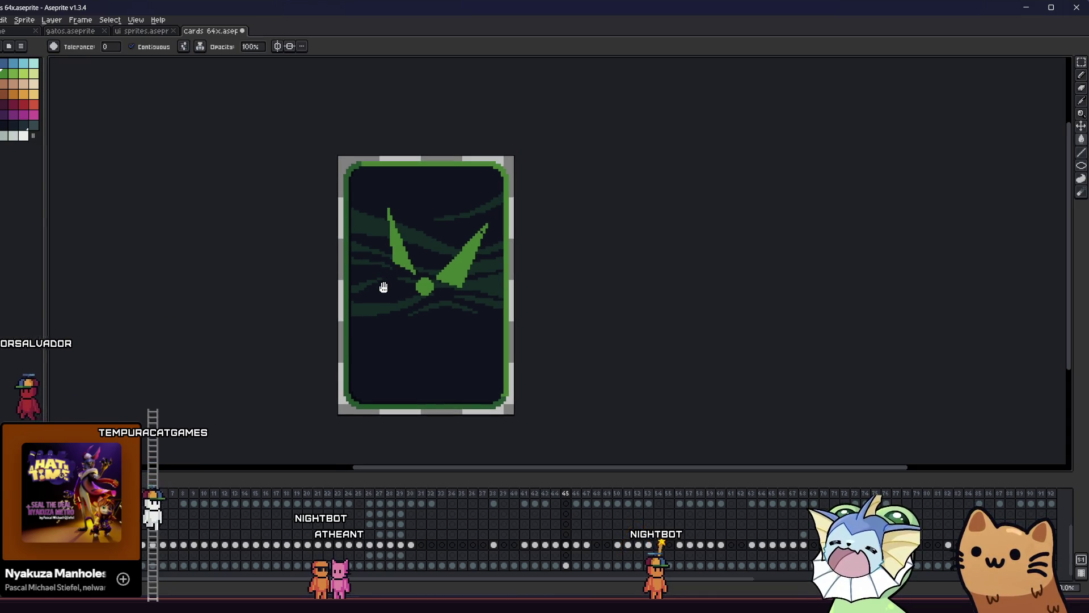
pyautogui.press('b')
# Sketch a small spike above the left wing and fill it green.
pyautogui.moveTo(407, 225); pyautogui.dragTo(410, 203)
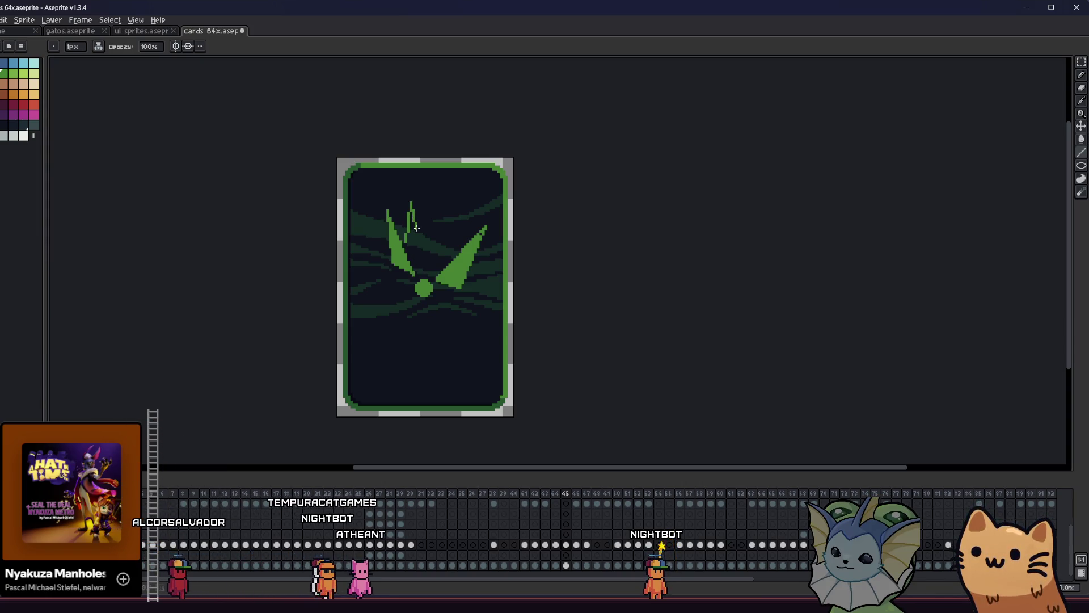
pyautogui.press('g')
pyautogui.click(413, 225)
pyautogui.press('b')
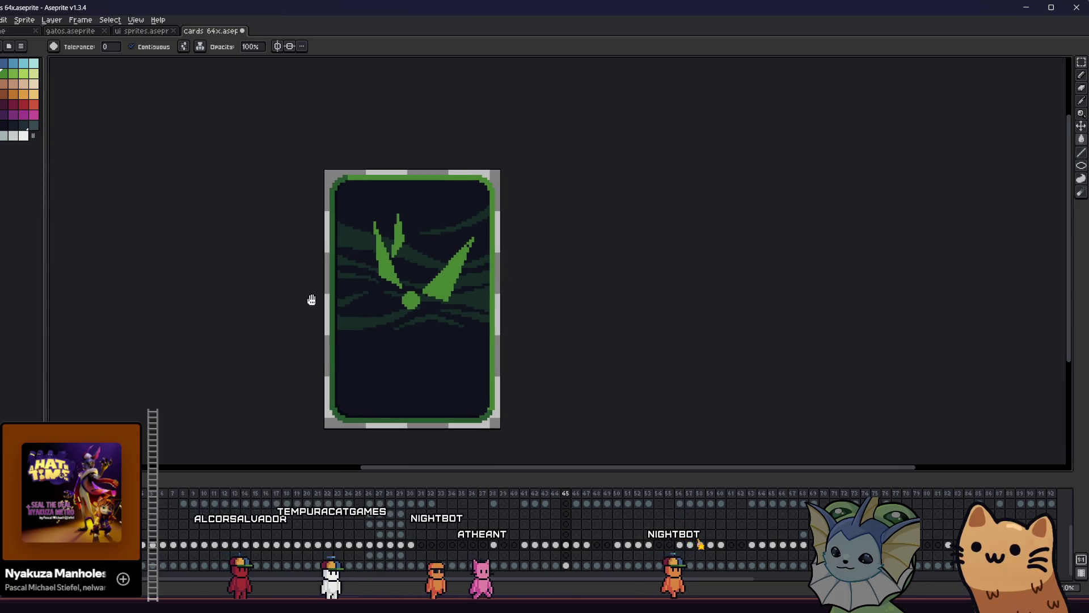
pyautogui.scroll(1, 397, 270)
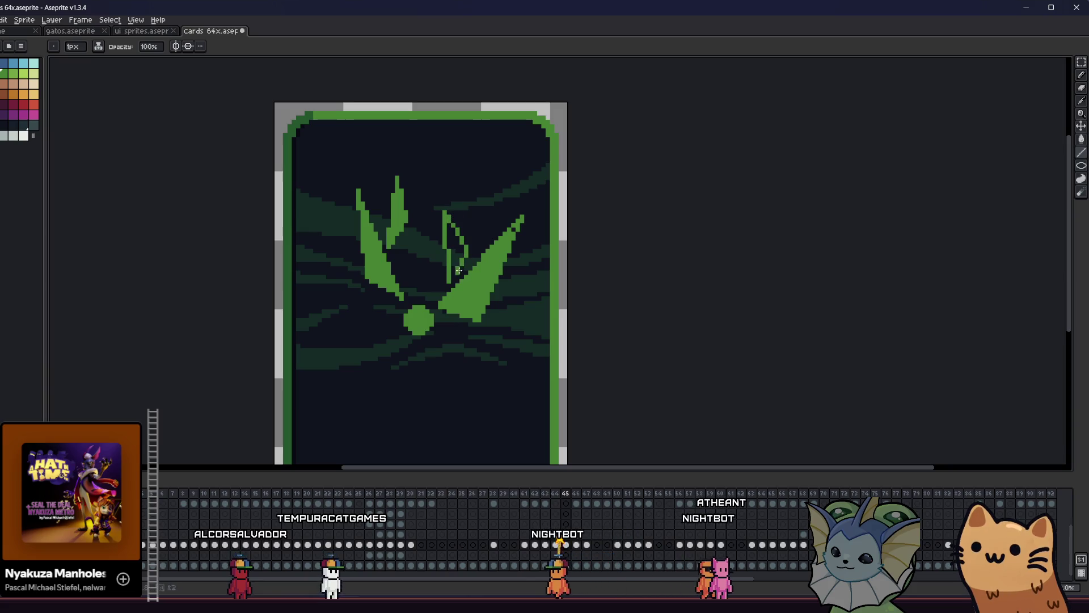
pyautogui.press('g')
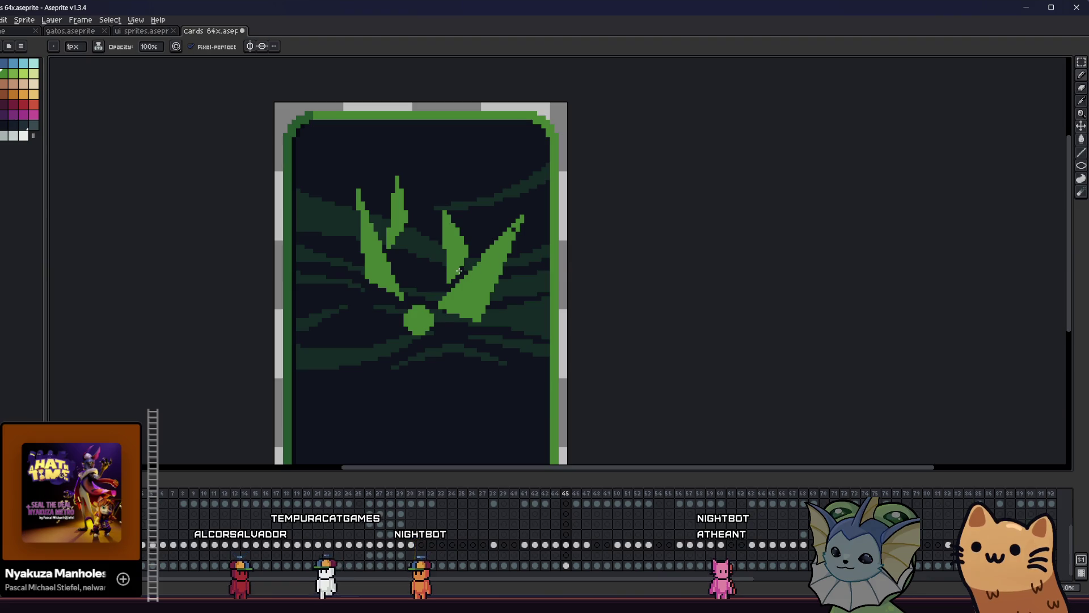
pyautogui.press('e')
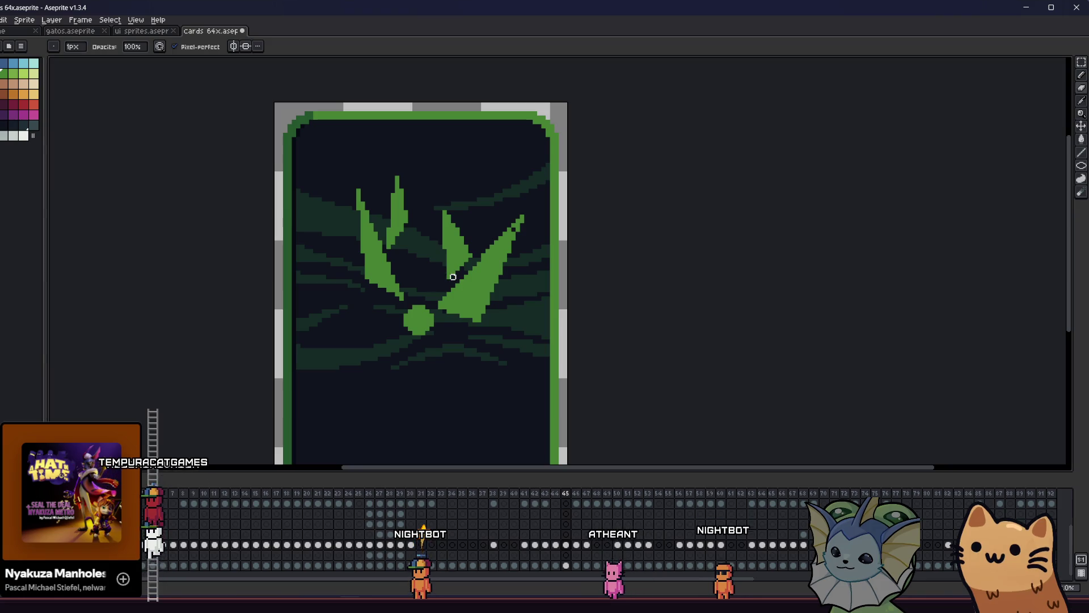
# Recentre and zoom the view to frame the emblem on the card.
pyautogui.hscroll(2, 361, 290)
pyautogui.press('b')
pyautogui.scroll(-5, 407, 272)
pyautogui.scroll(3, 417, 267)
pyautogui.moveTo(417, 268); pyautogui.dragTo(270, 306)
pyautogui.scroll(1, 360, 316)
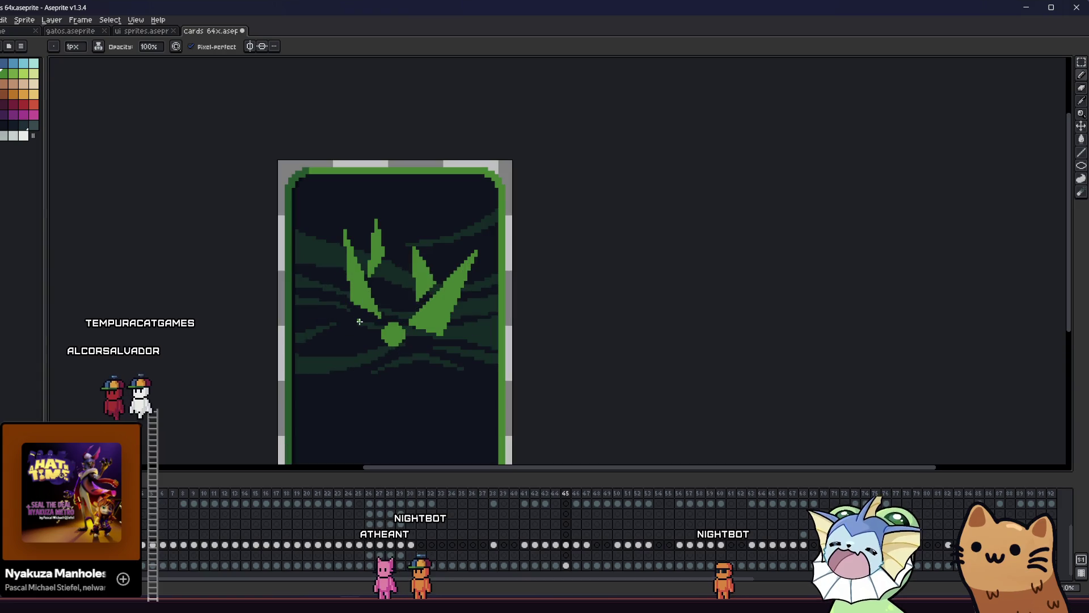
pyautogui.moveTo(356, 321); pyautogui.dragTo(354, 318)
# Select only the middle leaf with a contiguous Magic Wand and delete it.
pyautogui.press('w')
pyautogui.click(426, 275)
pyautogui.click(338, 47)
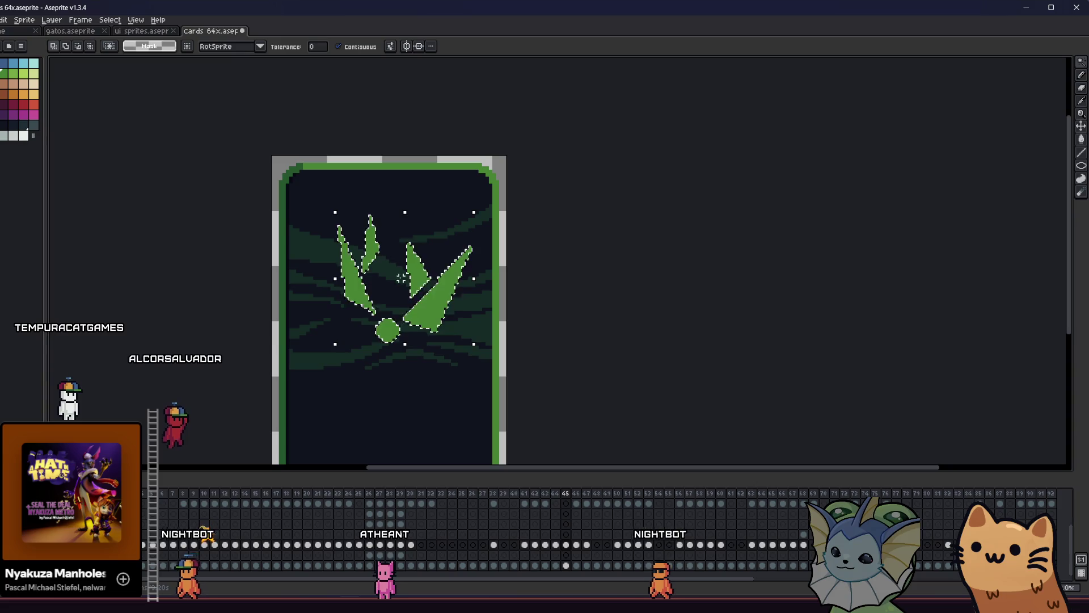
pyautogui.click(417, 267)
pyautogui.press('Delete')
pyautogui.hotkey('ctrl', 'd')
# Fill the redrawn middle leaf green and review the emblem at different zooms.
pyautogui.press('b')
pyautogui.scroll(2, 413, 289)
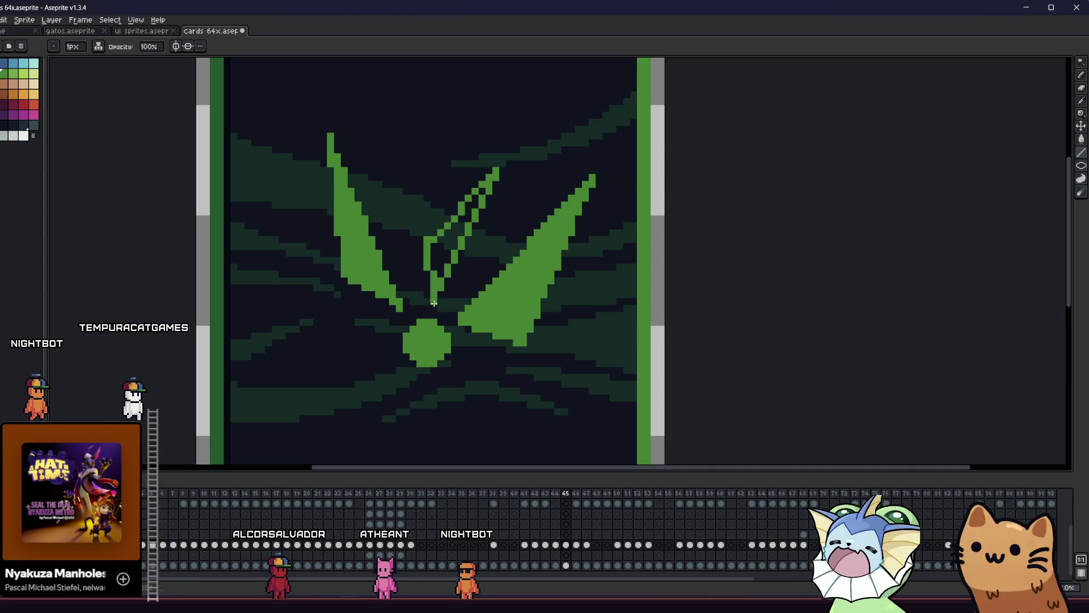
pyautogui.click(451, 244)
pyautogui.scroll(-3, 443, 255)
pyautogui.scroll(2, 442, 255)
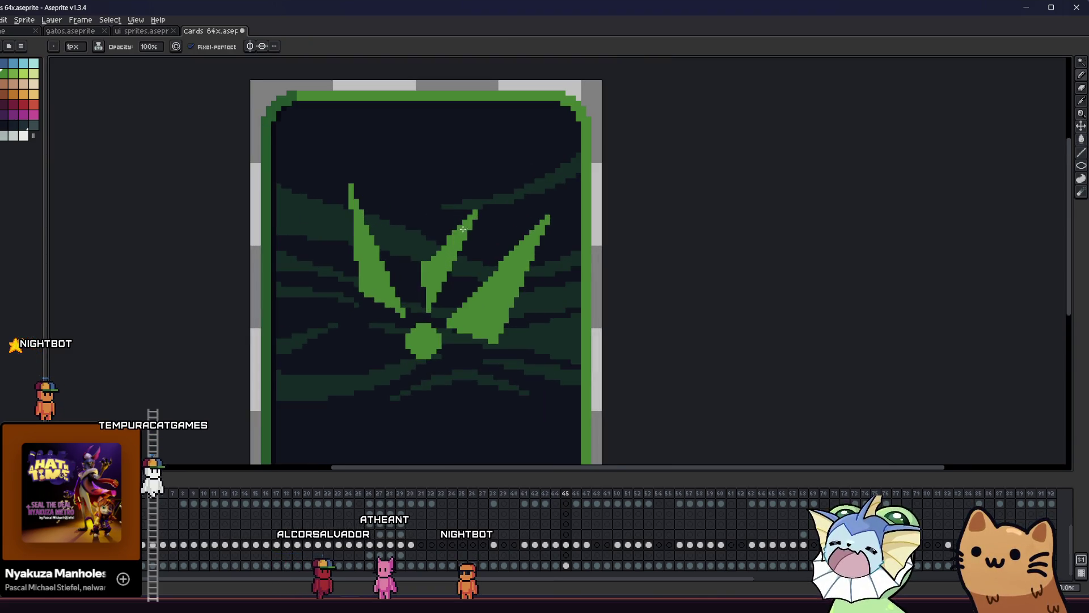
pyautogui.scroll(-3, 442, 250)
pyautogui.scroll(2, 363, 318)
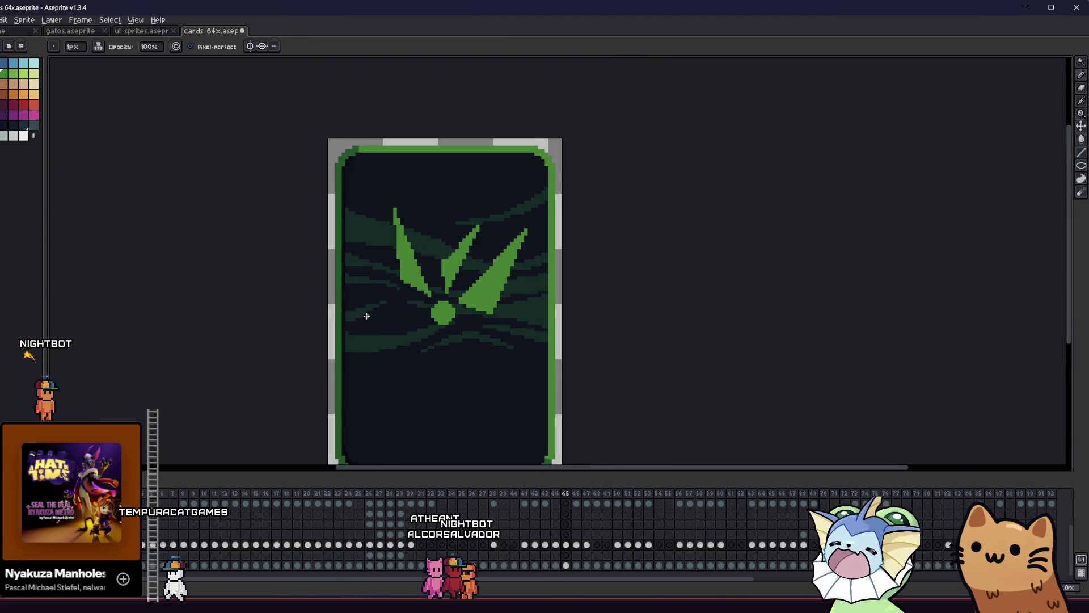
pyautogui.scroll(-3, 302, 294)
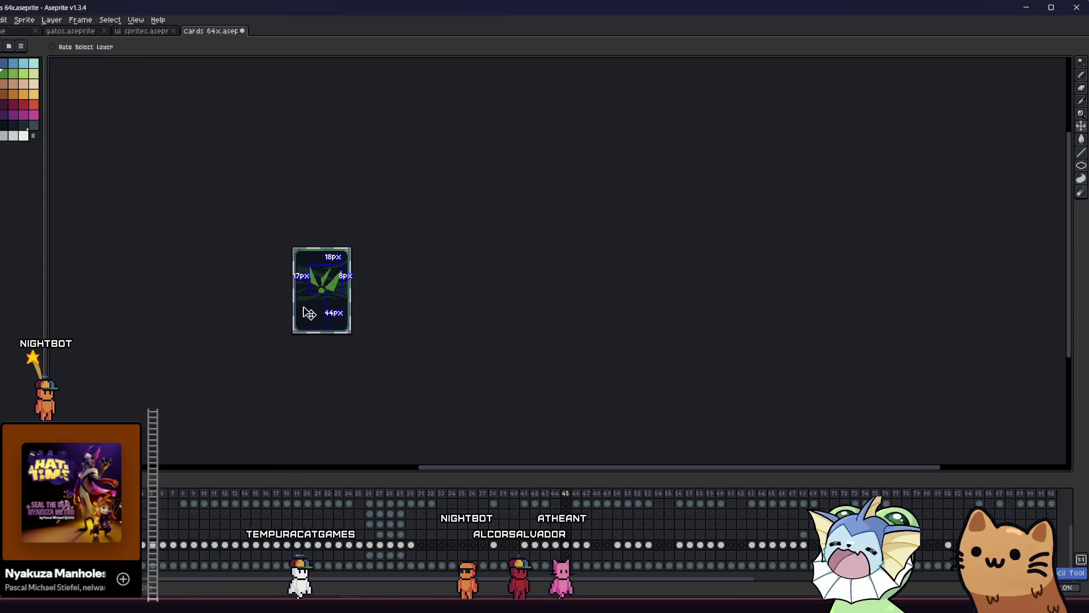
pyautogui.scroll(4, 305, 293)
pyautogui.press('Return')
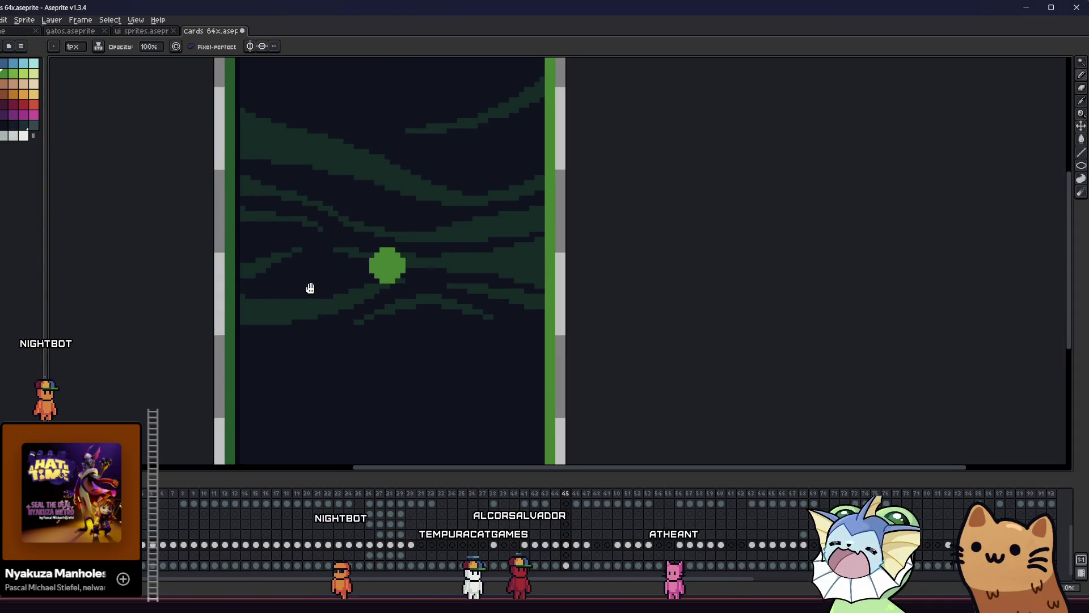
# Outline a tall triangle spike above the circle and fill it solid green.
pyautogui.moveTo(308, 260); pyautogui.dragTo(317, 279)
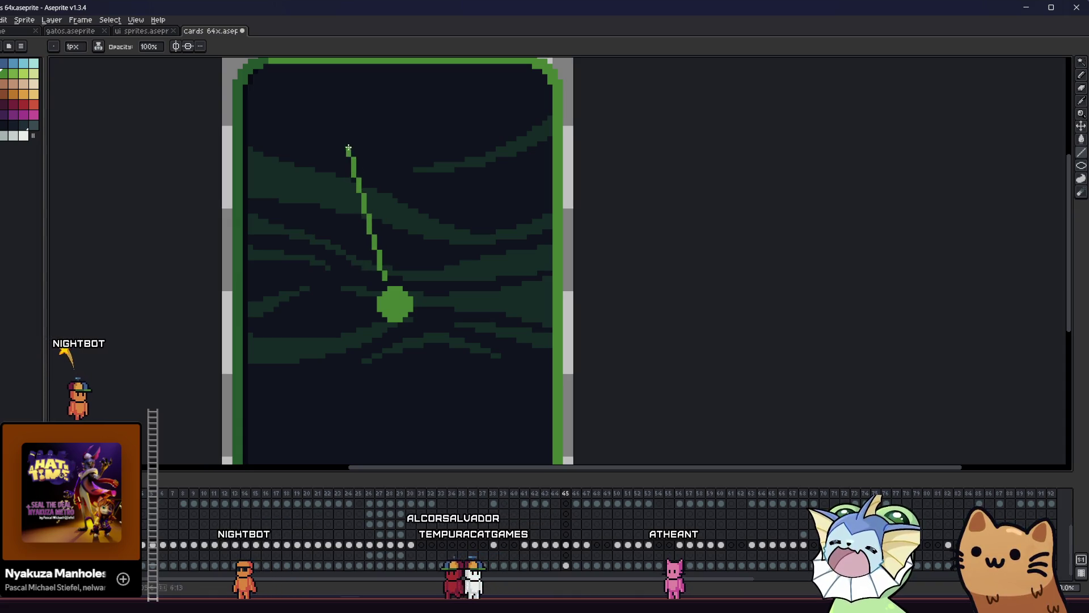
pyautogui.keyDown('shift'); pyautogui.click(322, 169); pyautogui.keyUp('shift')
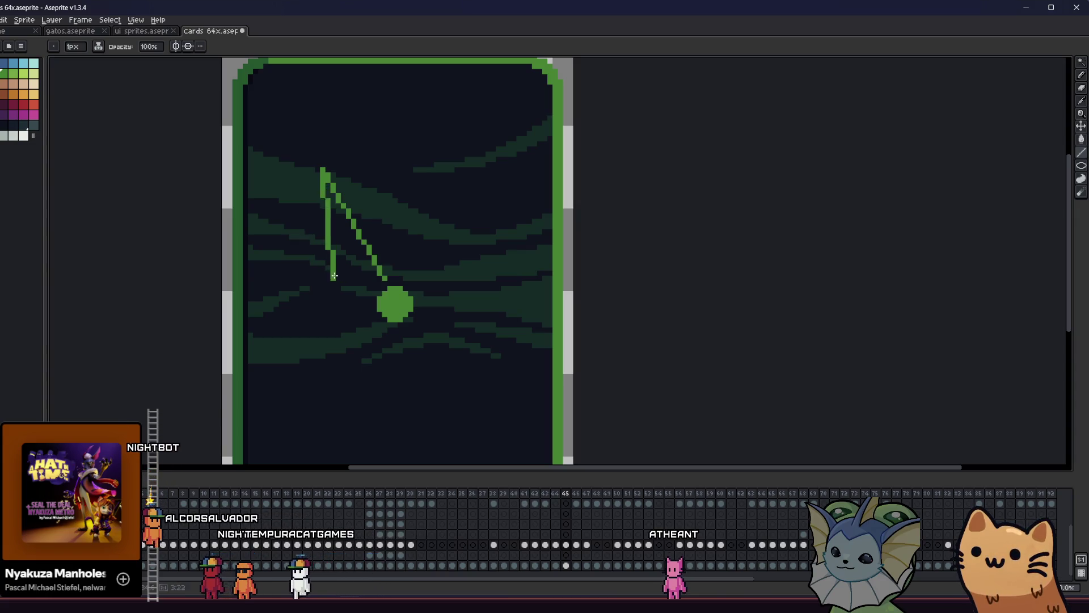
pyautogui.keyDown('shift'); pyautogui.click(327, 266); pyautogui.keyUp('shift')
pyautogui.keyDown('shift'); pyautogui.click(377, 274); pyautogui.keyUp('shift')
pyautogui.press('g')
pyautogui.click(329, 261)
# Draw a diamond outline below the circle and fill it solid green.
pyautogui.scroll(-2, 371, 259)
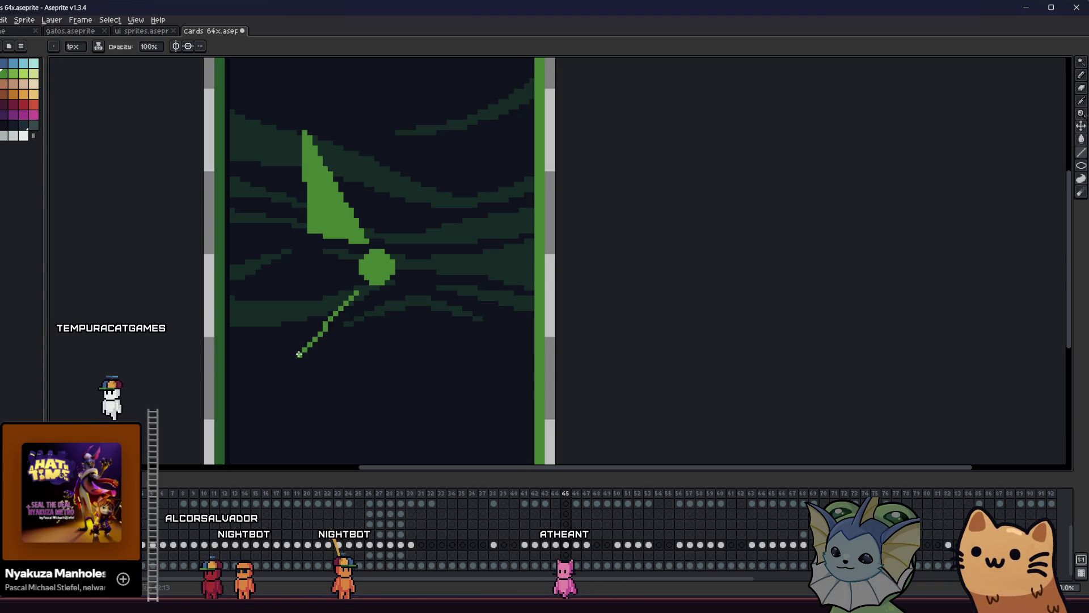
pyautogui.moveTo(290, 356)
pyautogui.mouseDown()
pyautogui.moveTo(288, 404)
pyautogui.moveTo(316, 453)
pyautogui.moveTo(328, 330)
pyautogui.moveTo(349, 340)
pyautogui.moveTo(385, 327)
pyautogui.mouseUp()
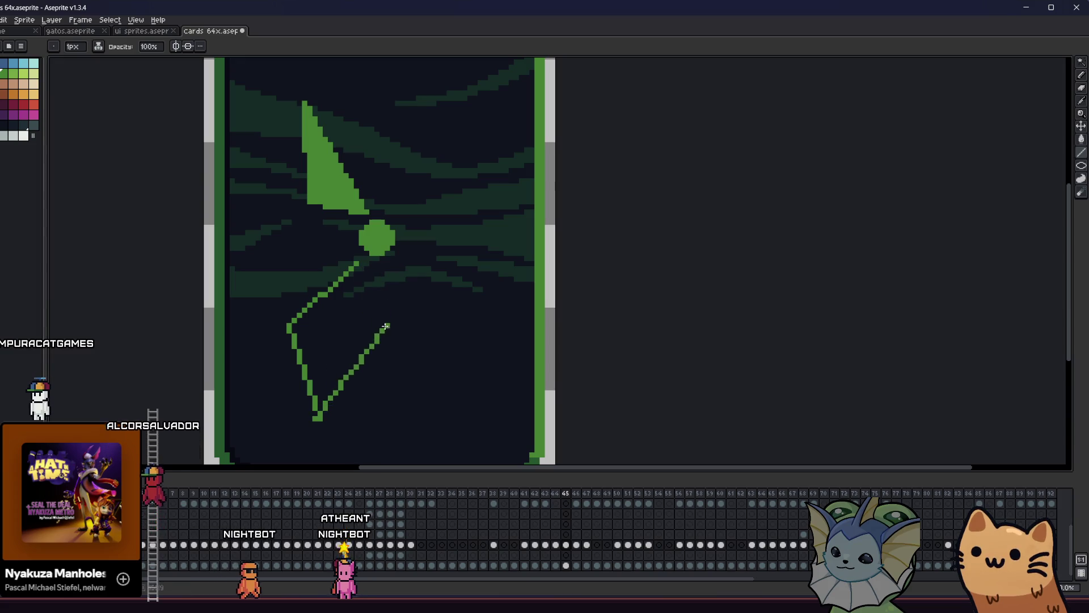
pyautogui.press('g')
pyautogui.click(349, 302)
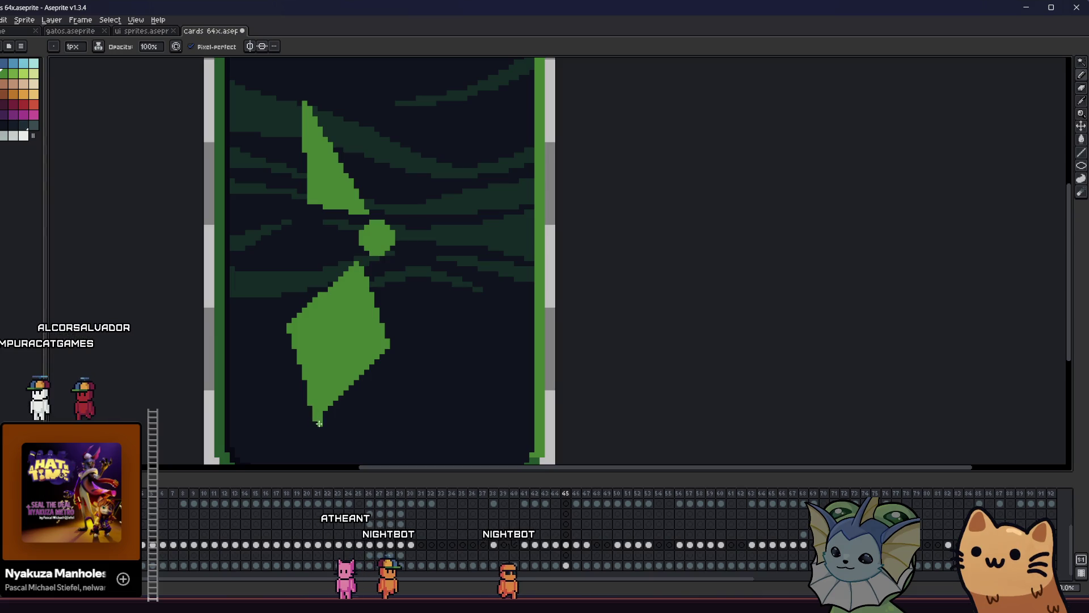
# Add thin strands running down-right and up-left from the circle.
pyautogui.scroll(-1, 324, 426)
pyautogui.press('e')
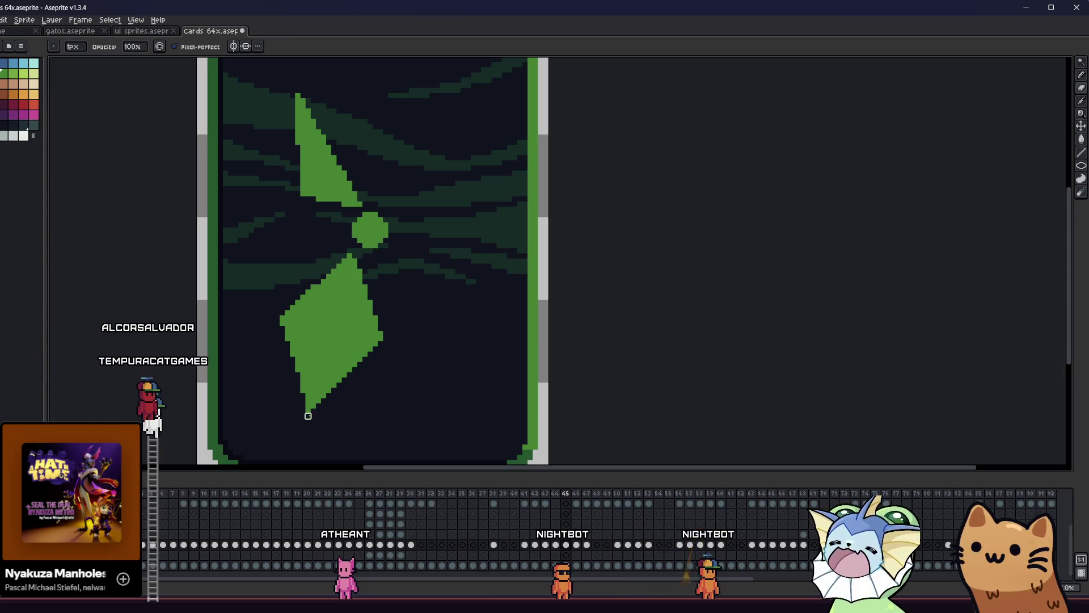
pyautogui.scroll(1, 397, 297)
pyautogui.scroll(-1, 388, 310)
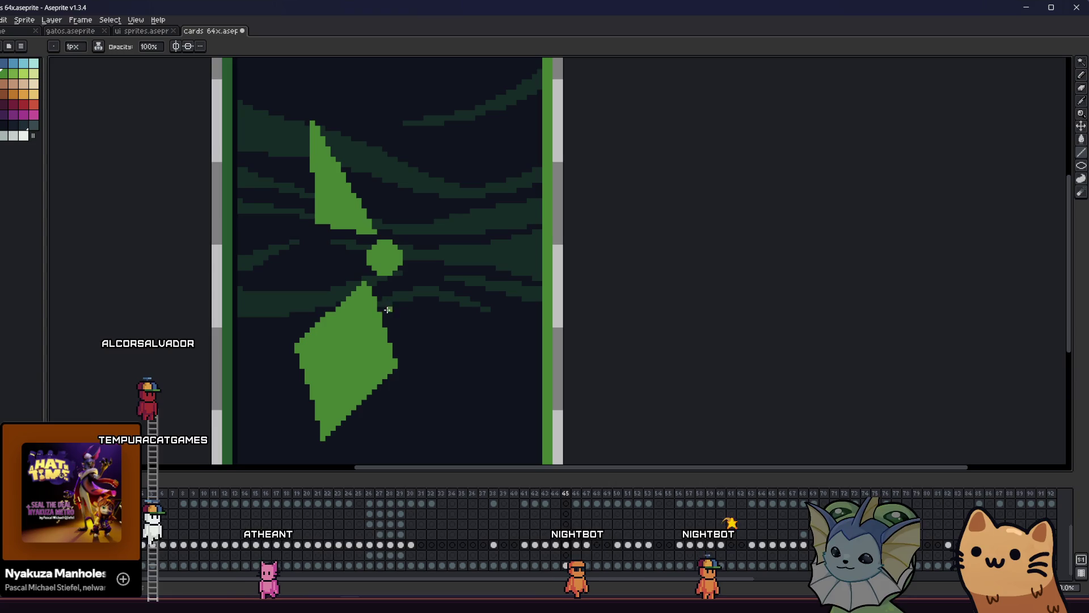
pyautogui.moveTo(385, 292); pyautogui.dragTo(418, 346)
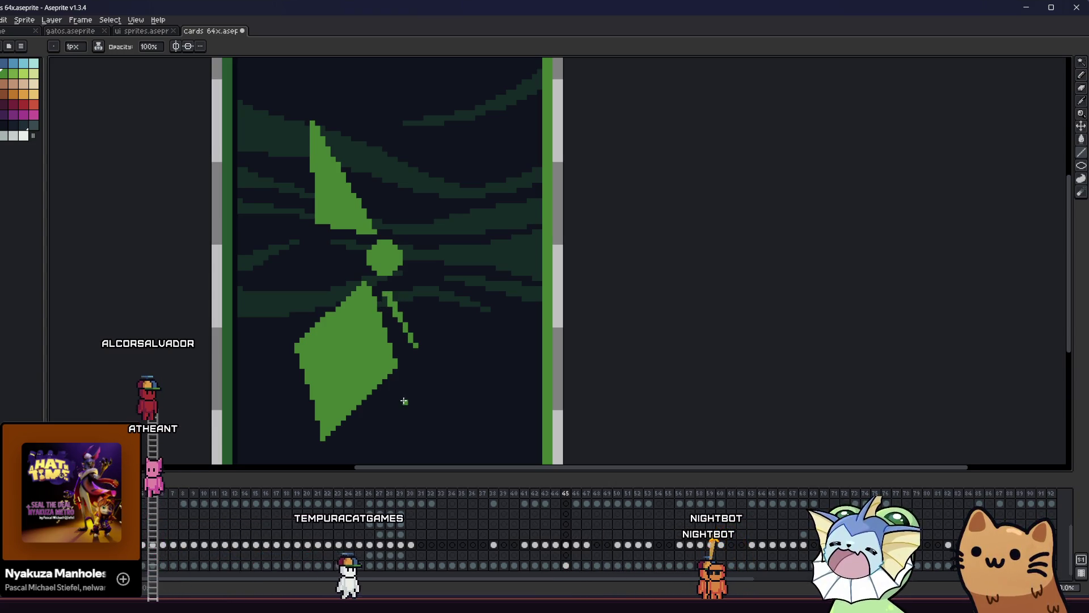
pyautogui.moveTo(357, 248)
pyautogui.mouseDown()
pyautogui.moveTo(276, 216)
pyautogui.moveTo(280, 264)
pyautogui.mouseUp()
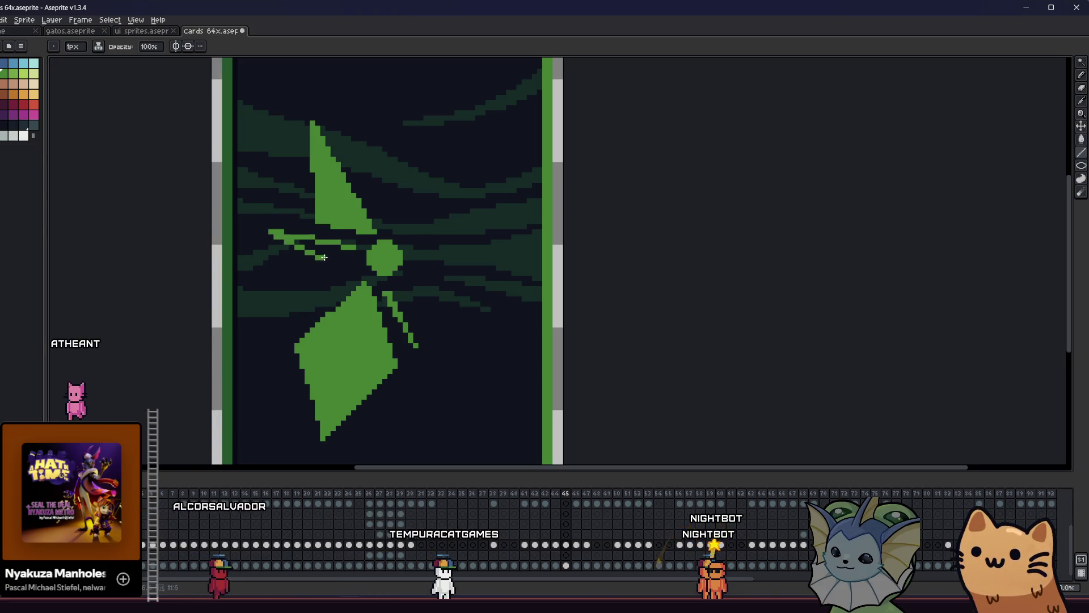
# Draw a long thin spike up-right of the circle and fill it green.
pyautogui.press('g')
pyautogui.press('b')
pyautogui.scroll(3, 264, 252)
pyautogui.moveTo(354, 203)
pyautogui.mouseDown()
pyautogui.moveTo(331, 154)
pyautogui.moveTo(356, 202)
pyautogui.mouseUp()
pyautogui.press('g')
pyautogui.click(351, 185)
# Redraw the lower-right strand of the emblem.
pyautogui.scroll(-7, 287, 233)
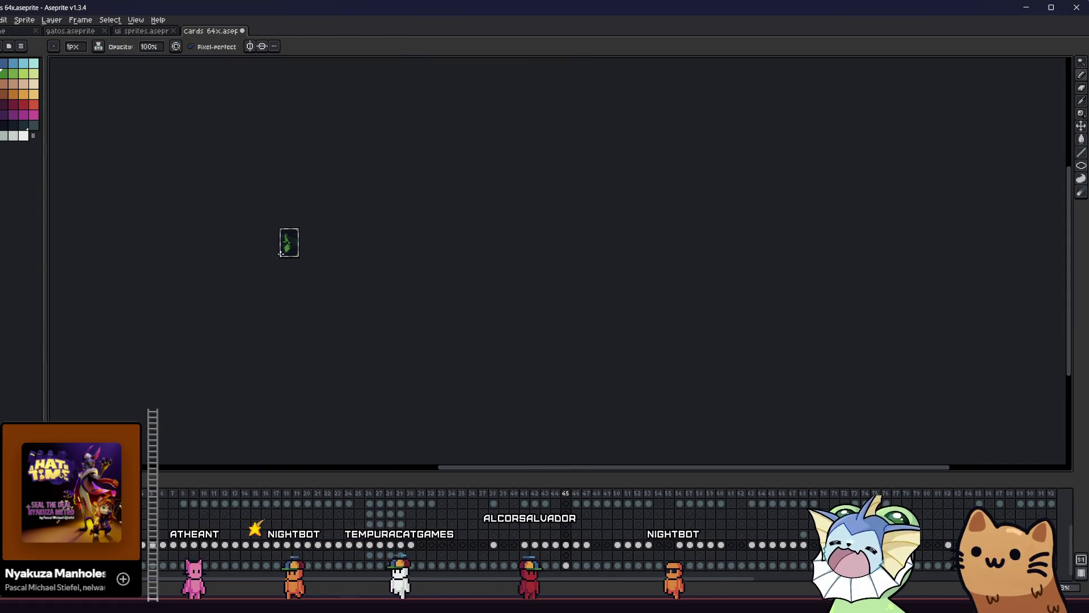
pyautogui.scroll(5, 275, 256)
pyautogui.scroll(2, 531, 269)
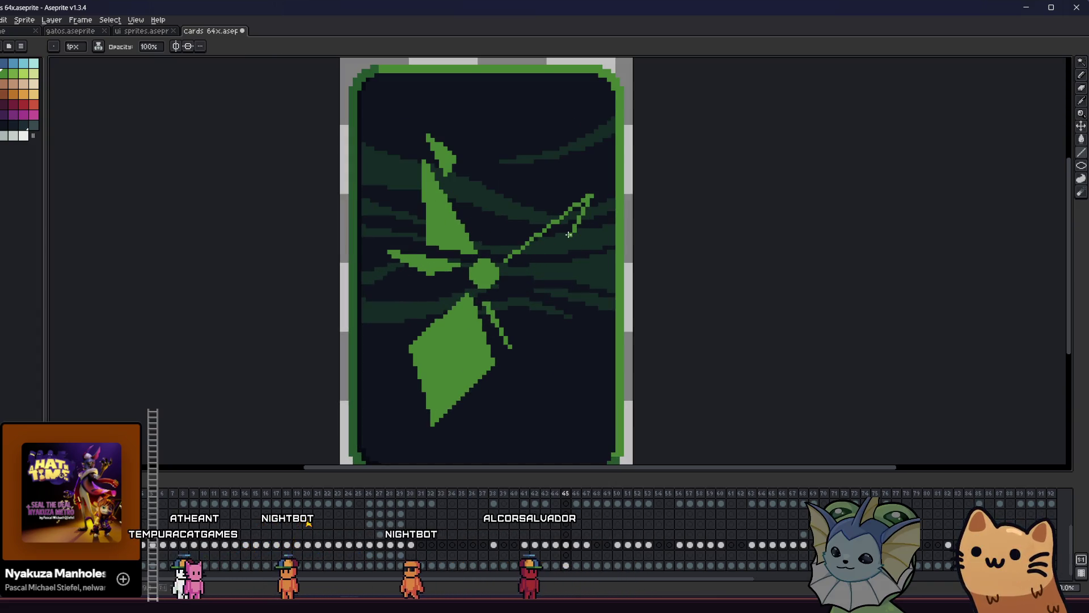
pyautogui.scroll(2, 538, 239)
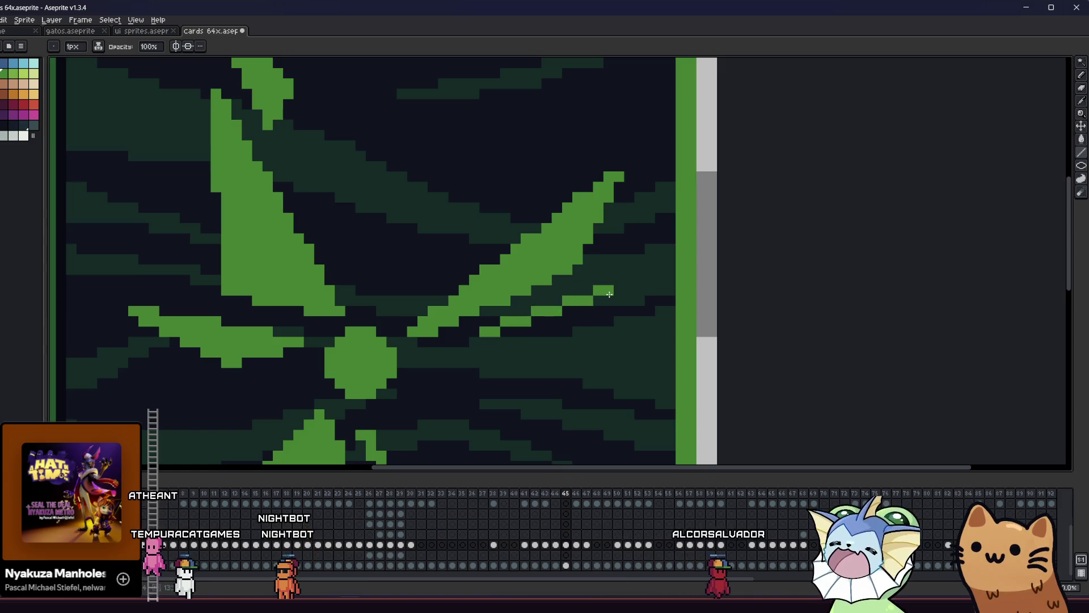
pyautogui.moveTo(609, 294); pyautogui.dragTo(503, 331)
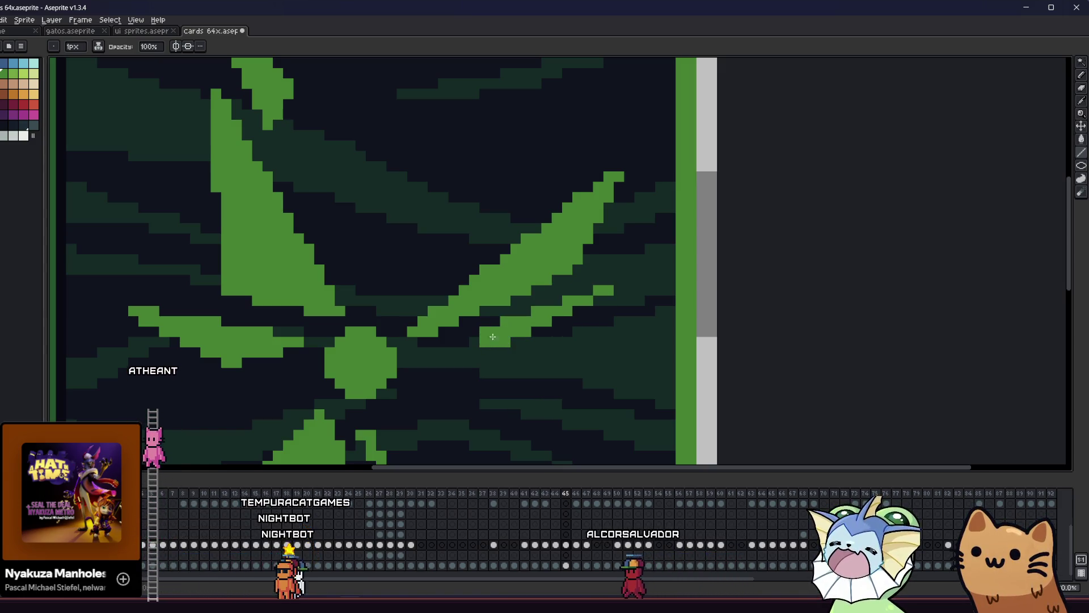
pyautogui.scroll(-2, 502, 330)
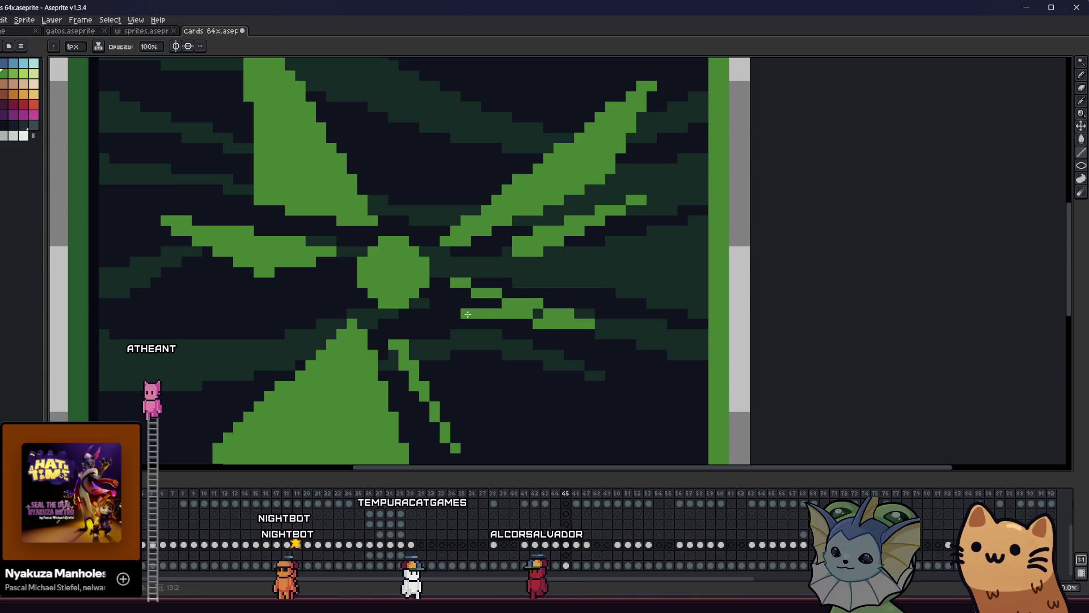
# Add a thin strand below the diamond and bucket-fill beside it, flooding the card green.
pyautogui.press('g')
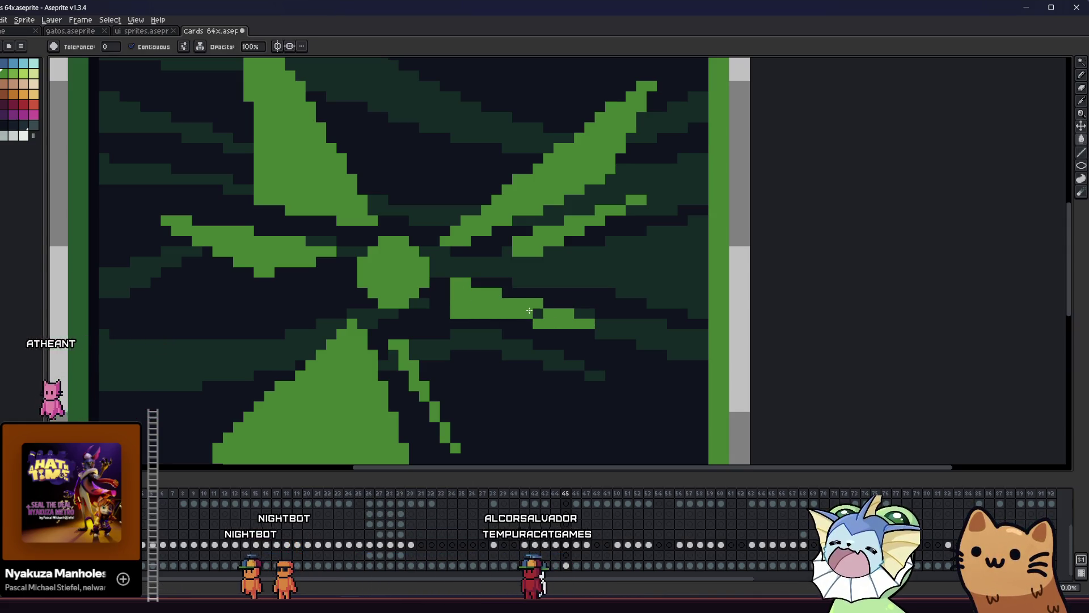
pyautogui.scroll(-4, 529, 310)
pyautogui.scroll(2, 442, 335)
pyautogui.scroll(-1, 327, 357)
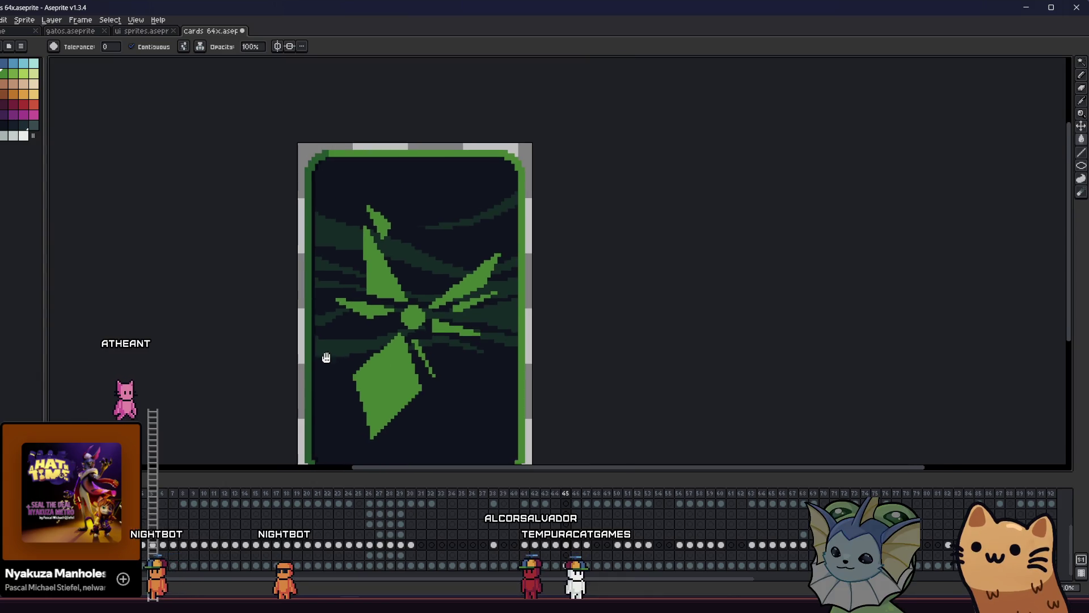
pyautogui.scroll(-3, 327, 358)
pyautogui.scroll(3, 398, 320)
pyautogui.moveTo(399, 320)
pyautogui.mouseDown()
pyautogui.moveTo(533, 317)
pyautogui.moveTo(465, 284)
pyautogui.moveTo(453, 248)
pyautogui.mouseUp()
pyautogui.scroll(1, 466, 278)
pyautogui.scroll(1, 461, 271)
pyautogui.moveTo(442, 348)
pyautogui.mouseDown()
pyautogui.moveTo(447, 419)
pyautogui.moveTo(425, 357)
pyautogui.mouseUp()
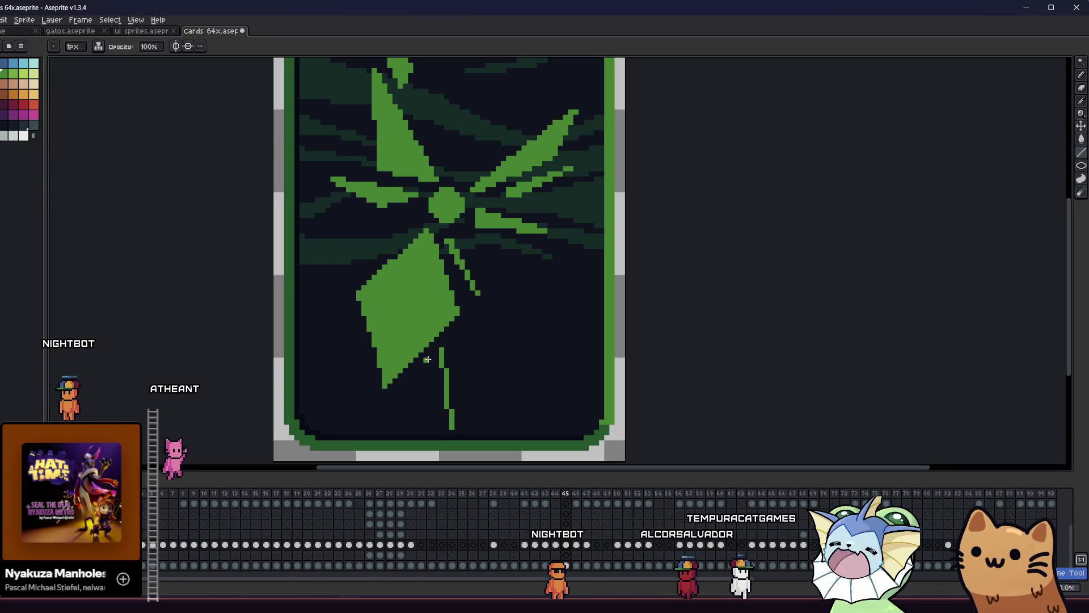
pyautogui.press('g')
pyautogui.click(440, 374)
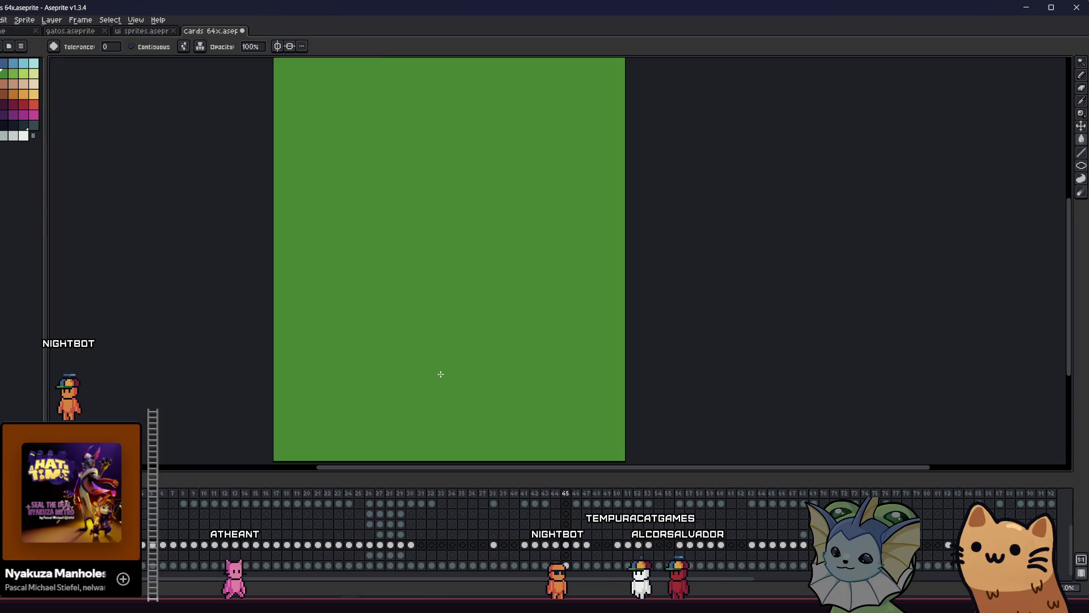
# Undo the all-green flood and fill the gap between the thin lines below the diamond.
pyautogui.hotkey('ctrl', 'z')
pyautogui.press('b')
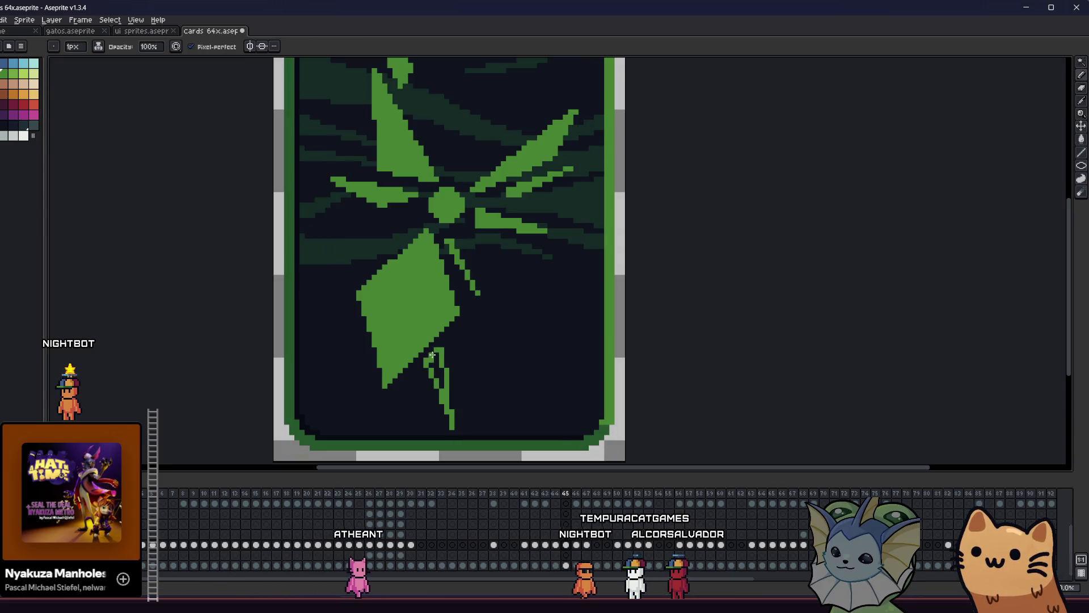
pyautogui.press('g')
pyautogui.click(437, 359)
# Draw a thin spike line rising above the circle.
pyautogui.press('b')
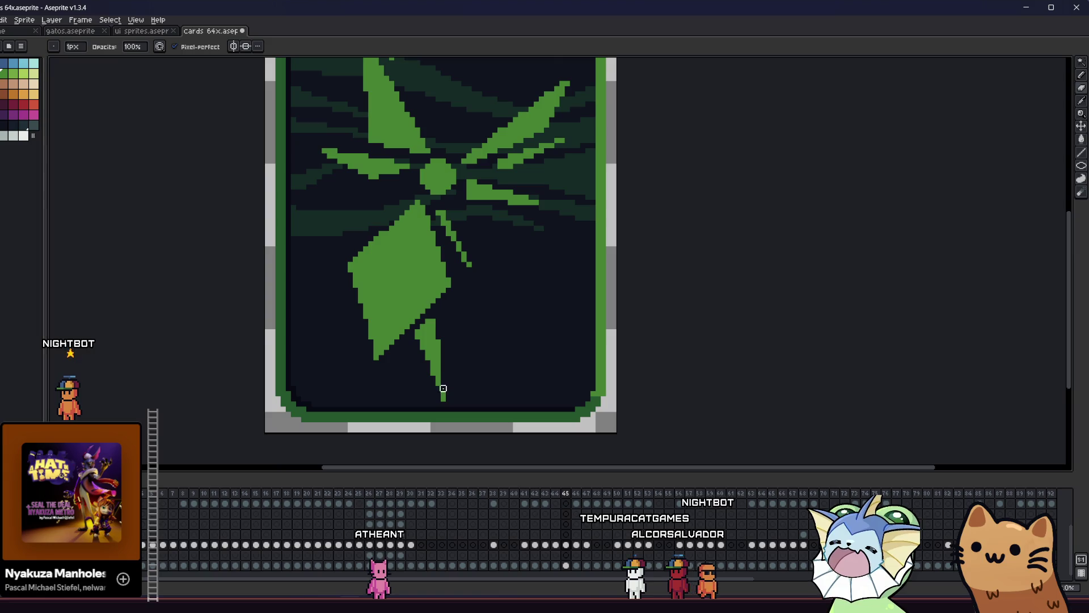
pyautogui.scroll(-3, 443, 398)
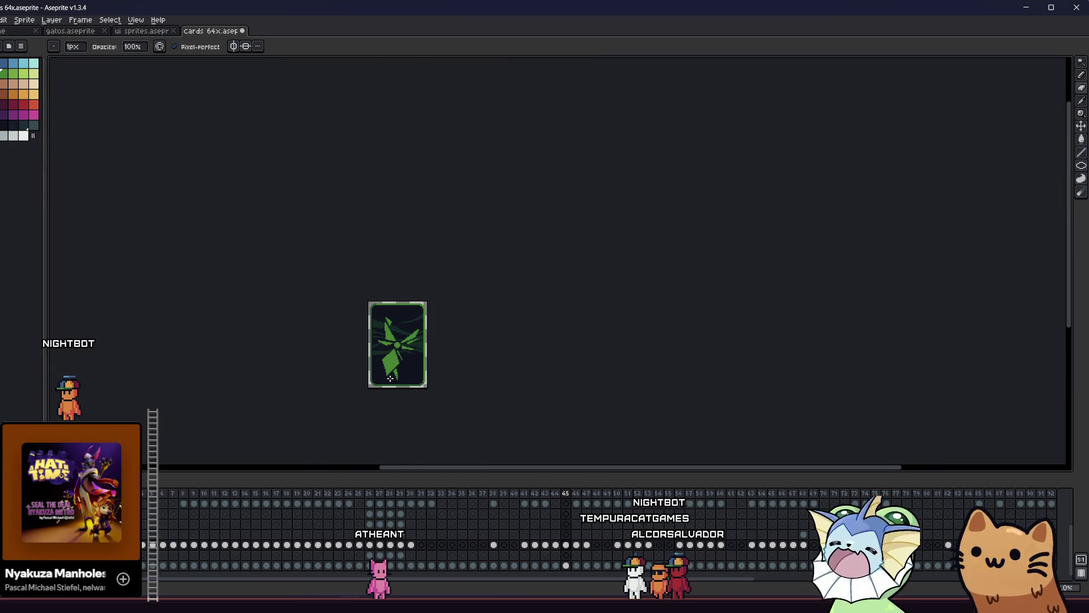
pyautogui.scroll(3, 397, 372)
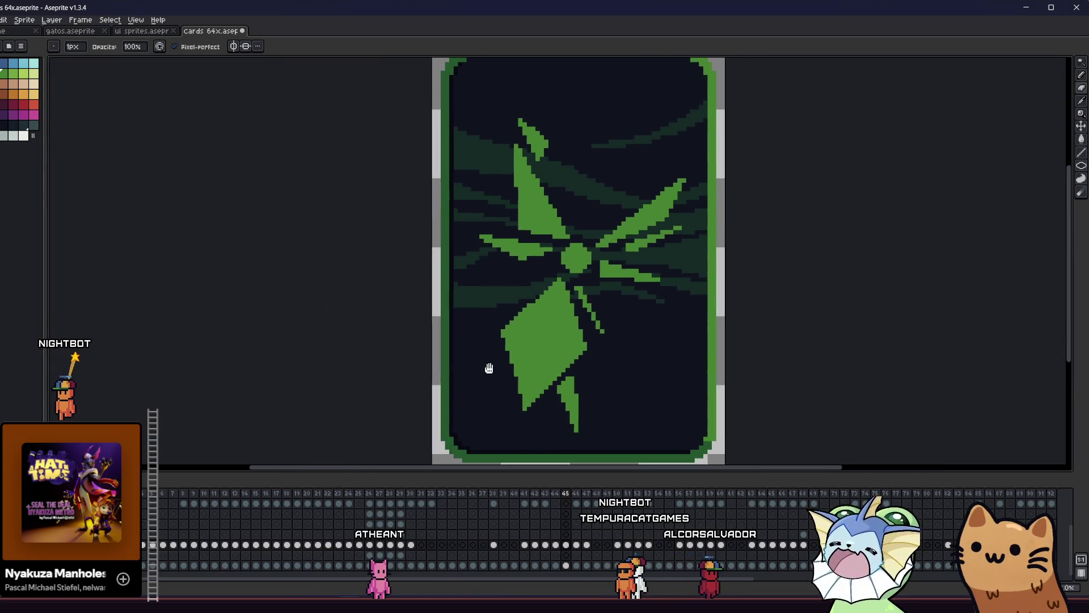
pyautogui.scroll(1, 507, 355)
pyautogui.scroll(-1, 522, 247)
pyautogui.scroll(1, 487, 263)
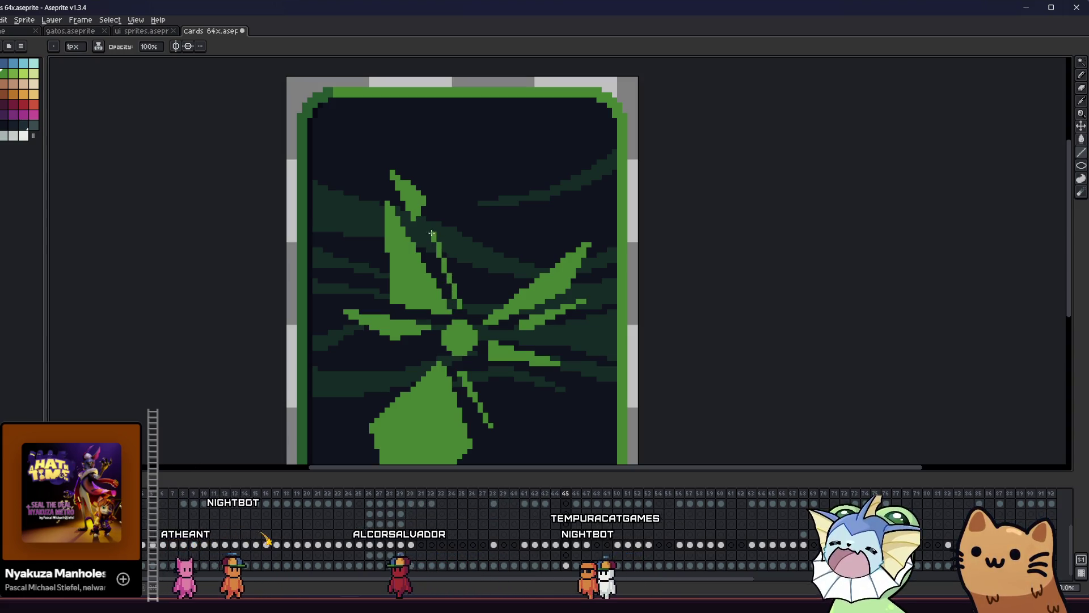
pyautogui.moveTo(438, 228); pyautogui.dragTo(470, 303)
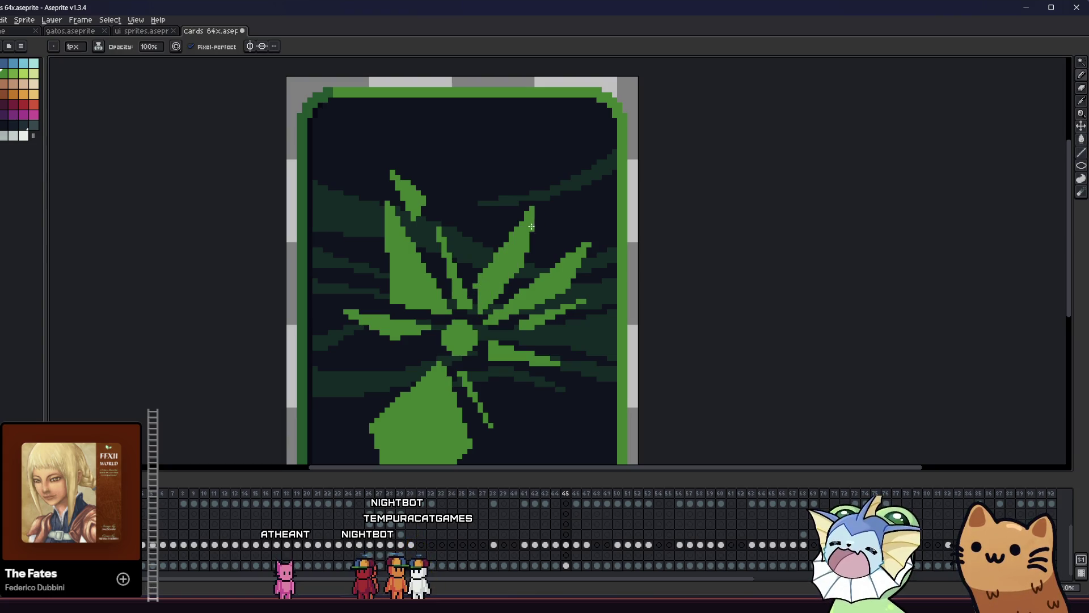
pyautogui.scroll(-4, 532, 224)
pyautogui.moveTo(402, 302)
pyautogui.mouseDown()
pyautogui.moveTo(362, 326)
pyautogui.moveTo(314, 321)
pyautogui.mouseUp()
pyautogui.scroll(-2, 313, 321)
pyautogui.scroll(4, 367, 336)
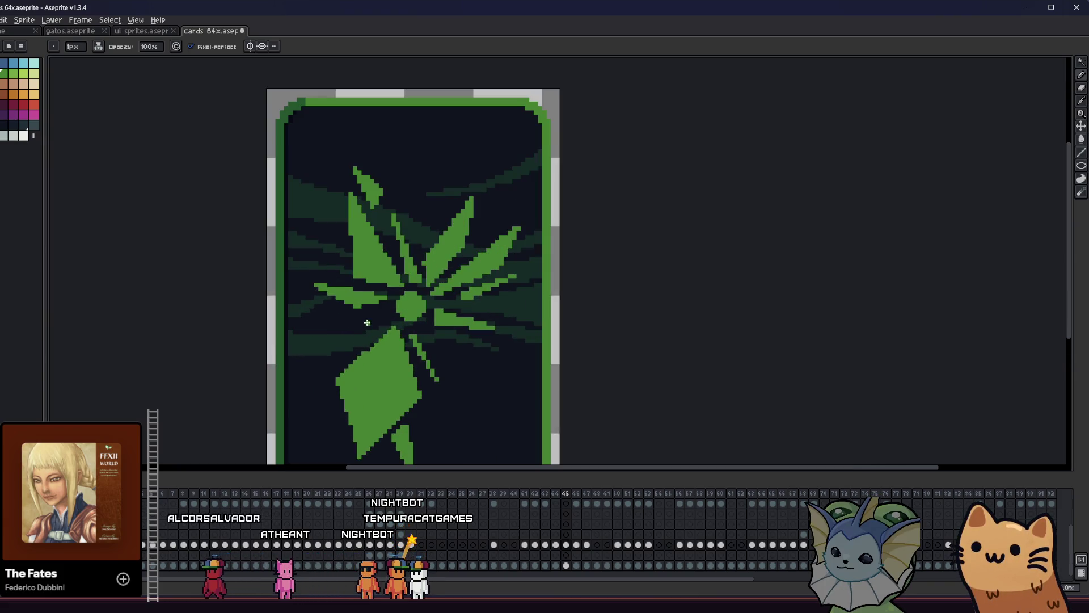
pyautogui.scroll(1, 367, 322)
pyautogui.moveTo(399, 307)
pyautogui.mouseDown()
pyautogui.moveTo(310, 341)
pyautogui.moveTo(398, 315)
pyautogui.moveTo(316, 278)
pyautogui.mouseUp()
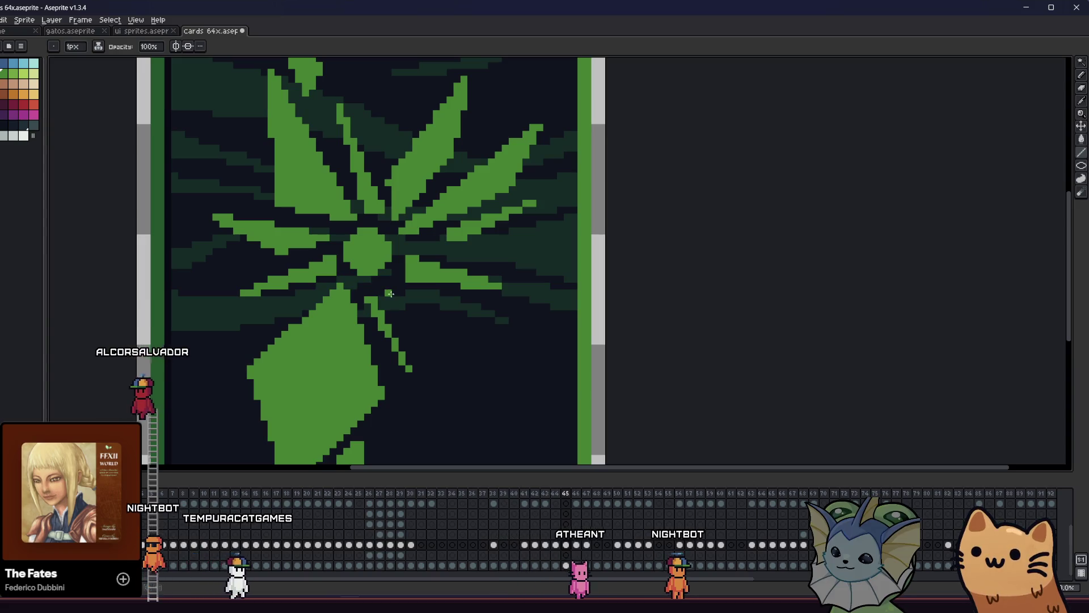
pyautogui.moveTo(387, 292)
pyautogui.mouseDown()
pyautogui.moveTo(477, 431)
pyautogui.moveTo(468, 355)
pyautogui.moveTo(401, 293)
pyautogui.mouseUp()
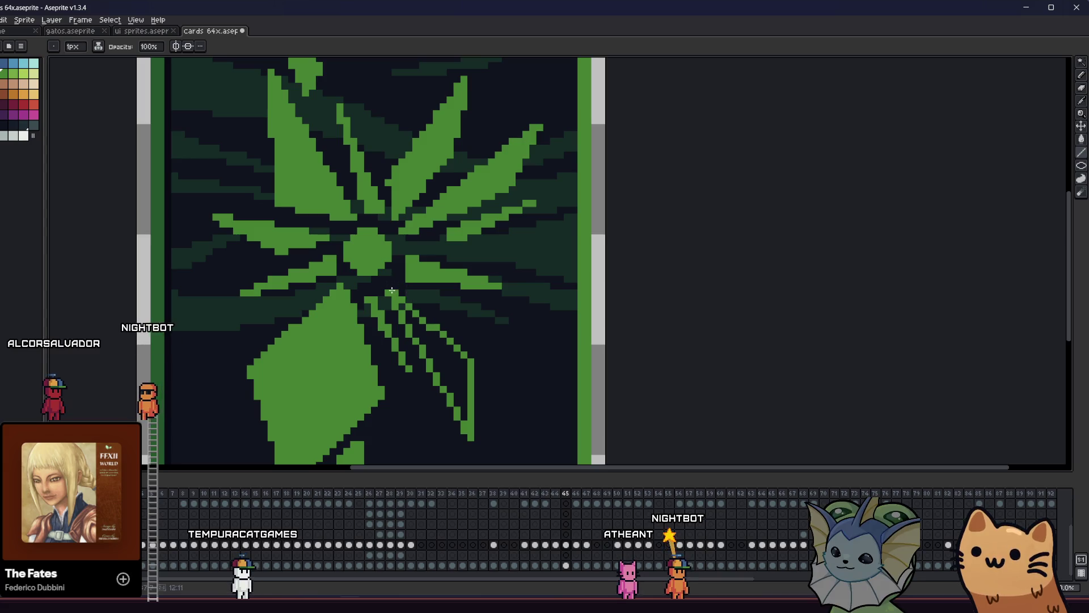
pyautogui.press('g')
pyautogui.click(419, 340)
pyautogui.scroll(-3, 402, 310)
pyautogui.moveTo(281, 343)
pyautogui.mouseDown()
pyautogui.moveTo(637, 343)
pyautogui.moveTo(456, 342)
pyautogui.mouseUp()
pyautogui.scroll(1, 518, 295)
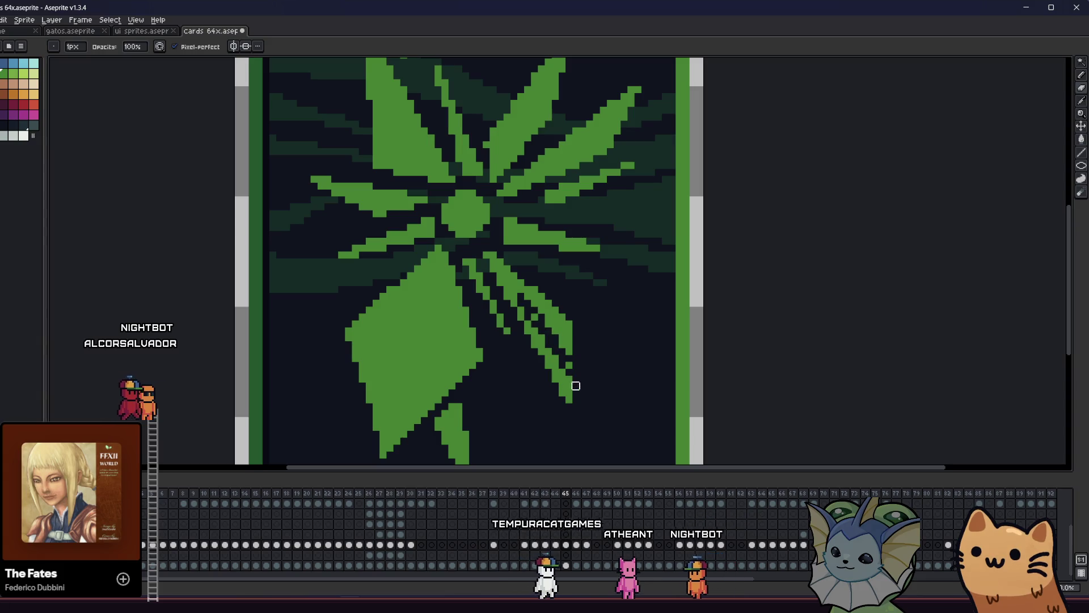
pyautogui.scroll(-3, 487, 246)
pyautogui.moveTo(442, 358); pyautogui.dragTo(424, 346)
pyautogui.scroll(2, 490, 349)
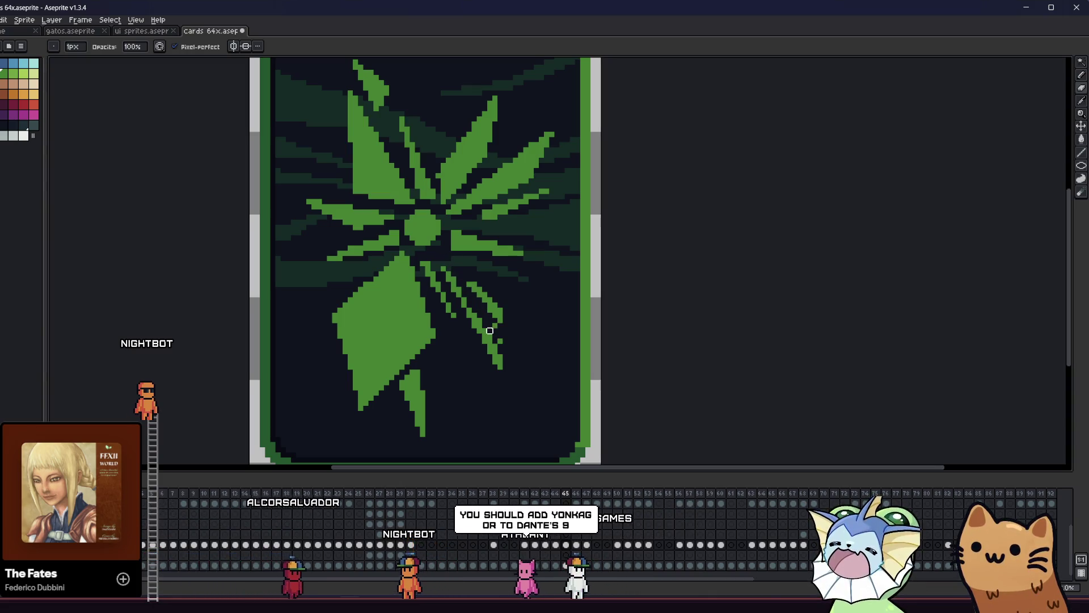
pyautogui.scroll(-1, 451, 338)
pyautogui.scroll(2, 464, 340)
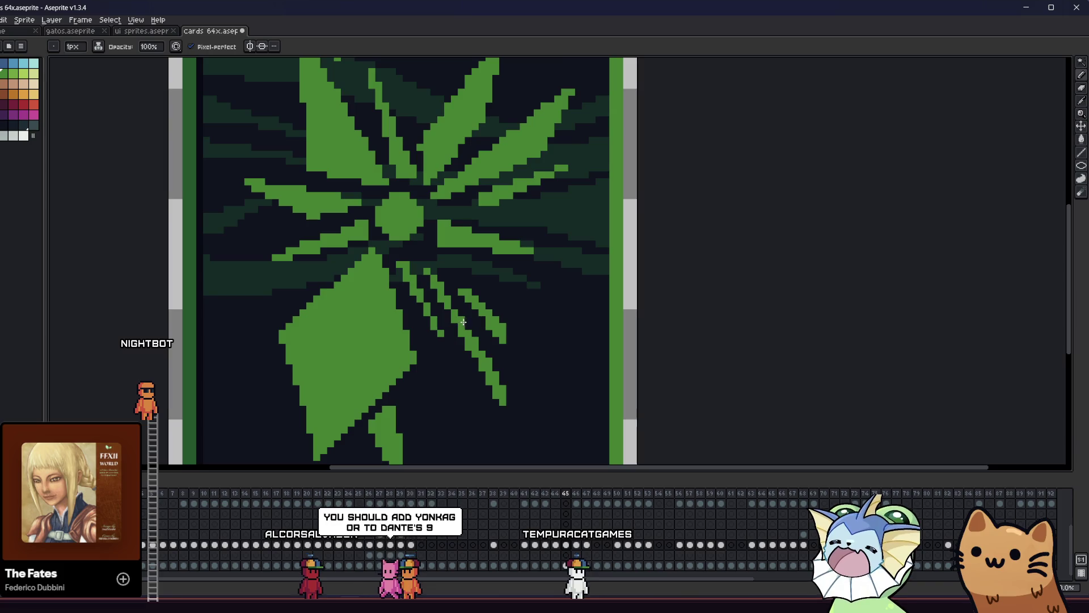
pyautogui.moveTo(385, 340); pyautogui.dragTo(400, 352)
pyautogui.scroll(-3, 400, 351)
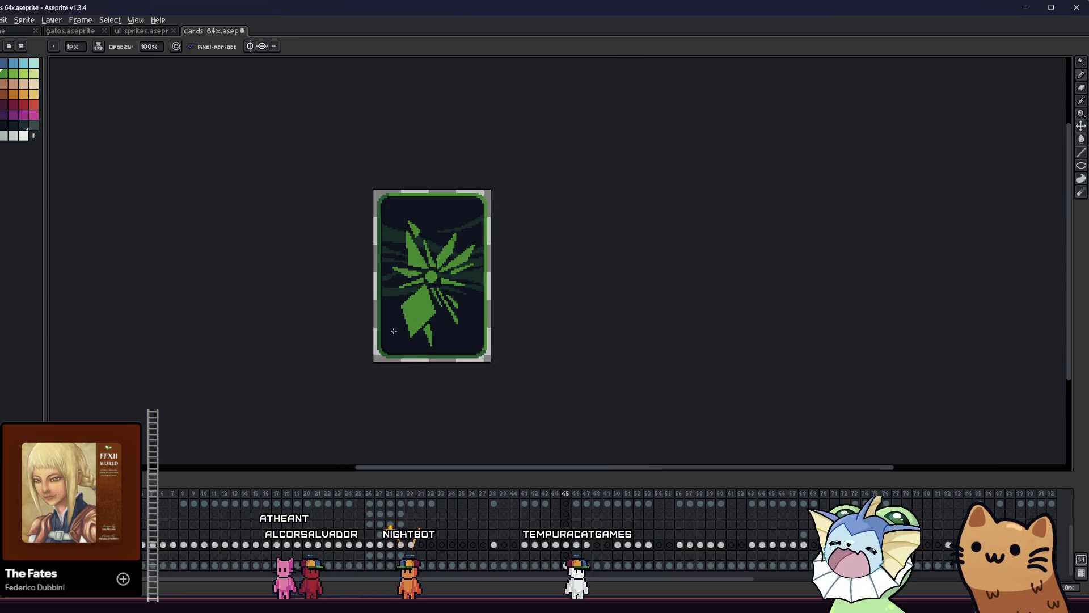
# Paint dark over the stray pixels along the lower-left leaf and its thin tip.
pyautogui.scroll(-1, 401, 350)
pyautogui.scroll(4, 397, 341)
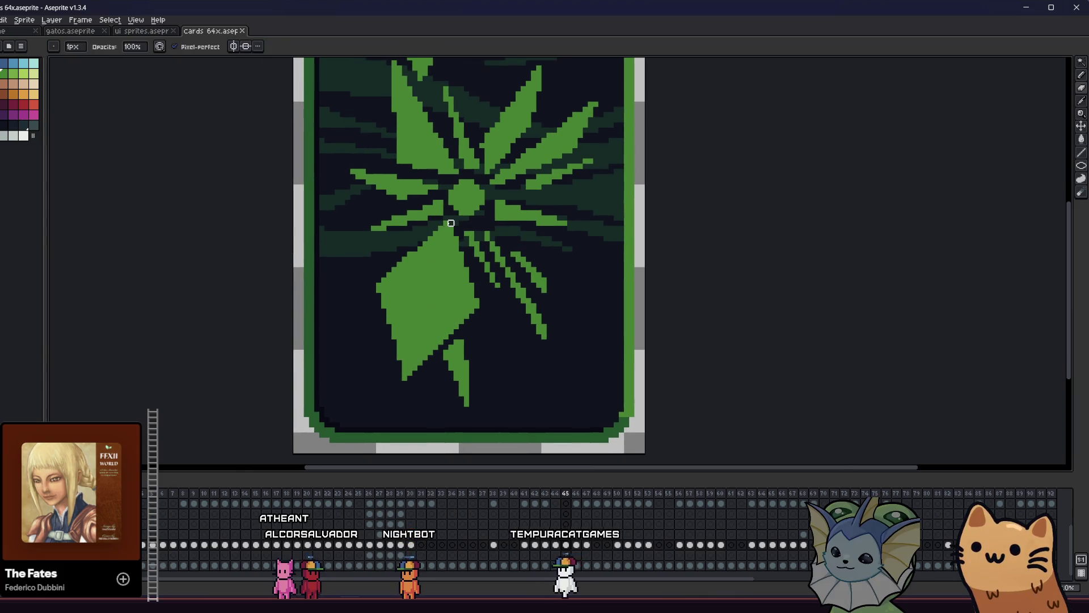
pyautogui.moveTo(429, 323); pyautogui.dragTo(419, 351)
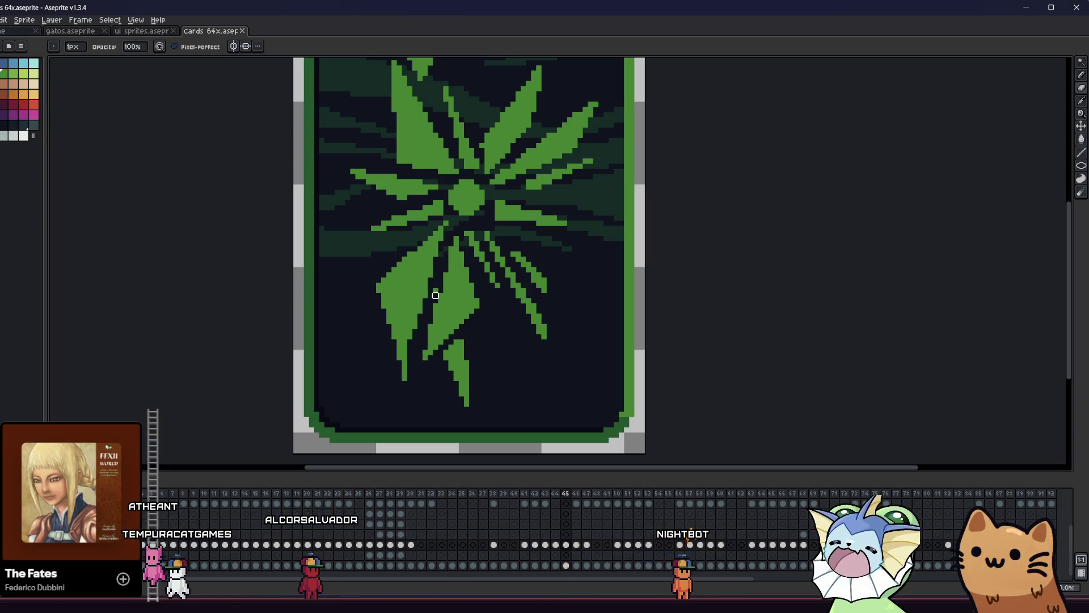
pyautogui.moveTo(403, 403); pyautogui.dragTo(404, 357)
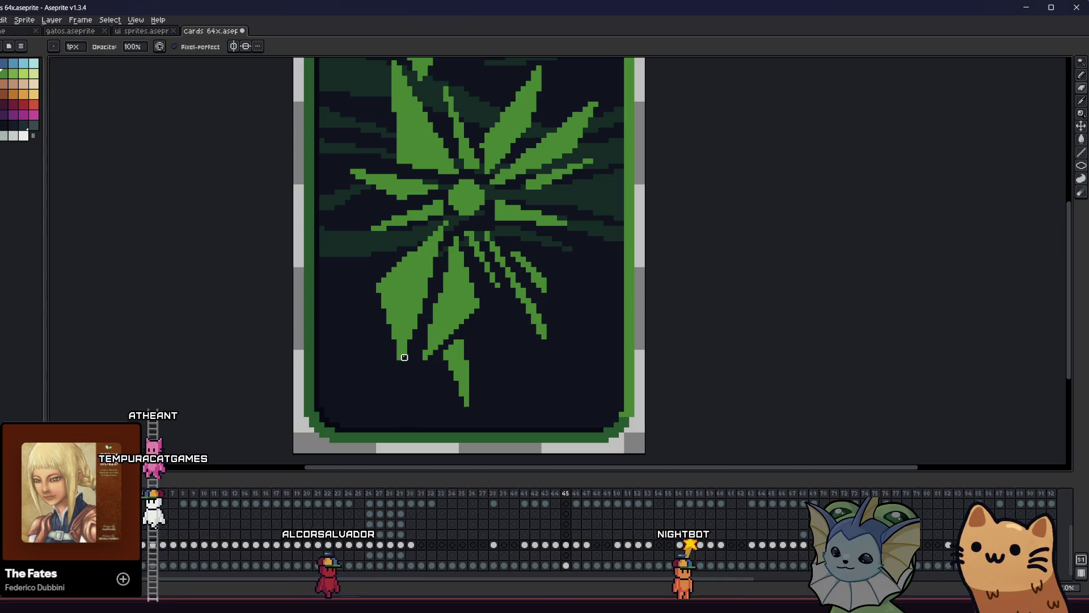
pyautogui.scroll(2, 368, 391)
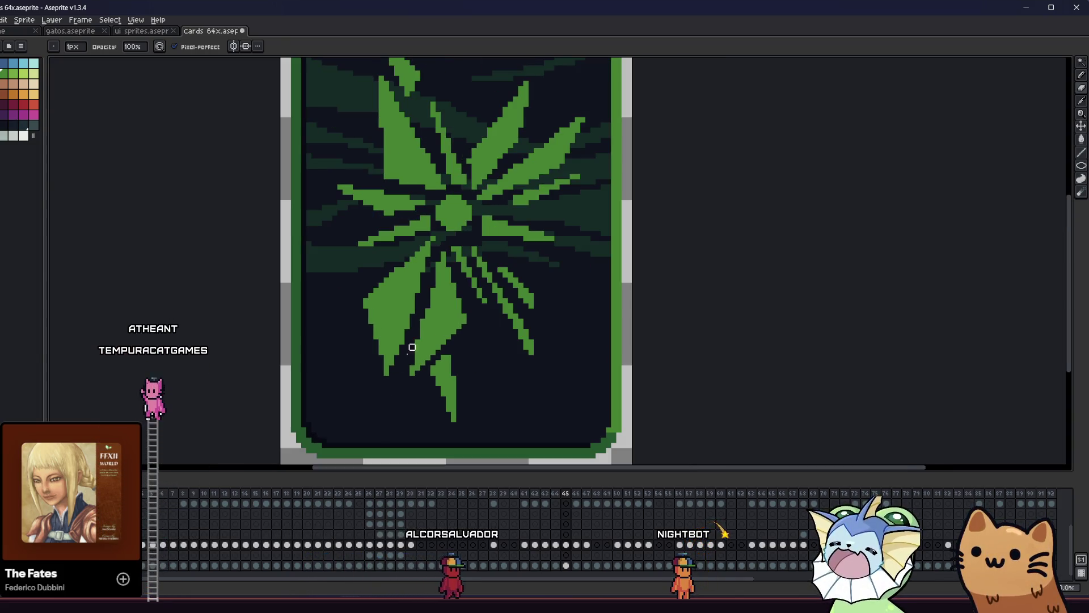
pyautogui.press('b')
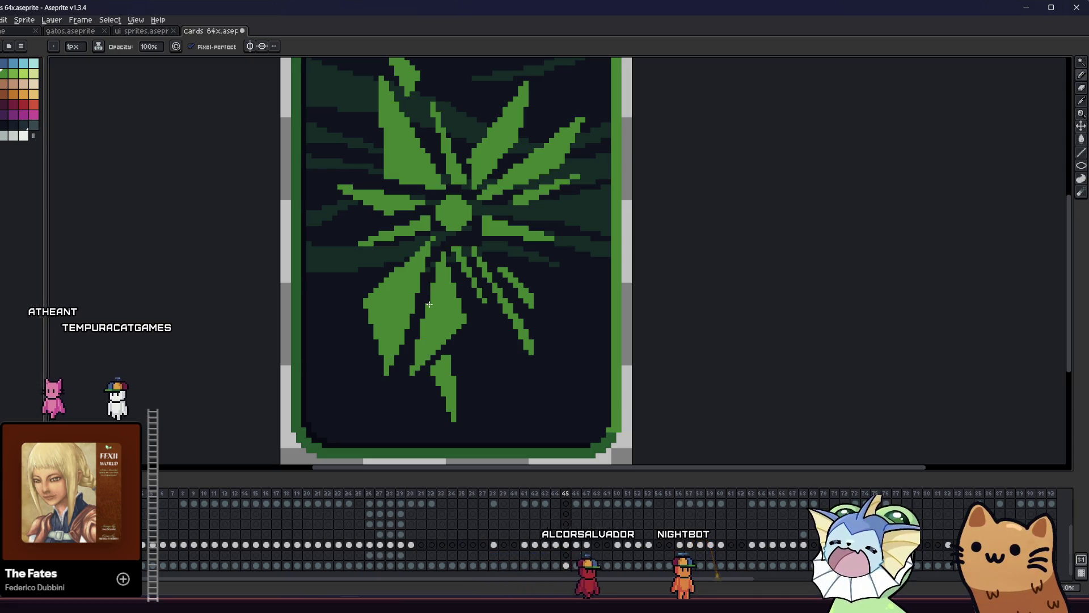
# Paint out the stray green pixels below the lower-left leaf tip.
pyautogui.moveTo(351, 374)
pyautogui.mouseDown()
pyautogui.moveTo(253, 387)
pyautogui.moveTo(336, 366)
pyautogui.mouseUp()
pyautogui.scroll(-2, 279, 385)
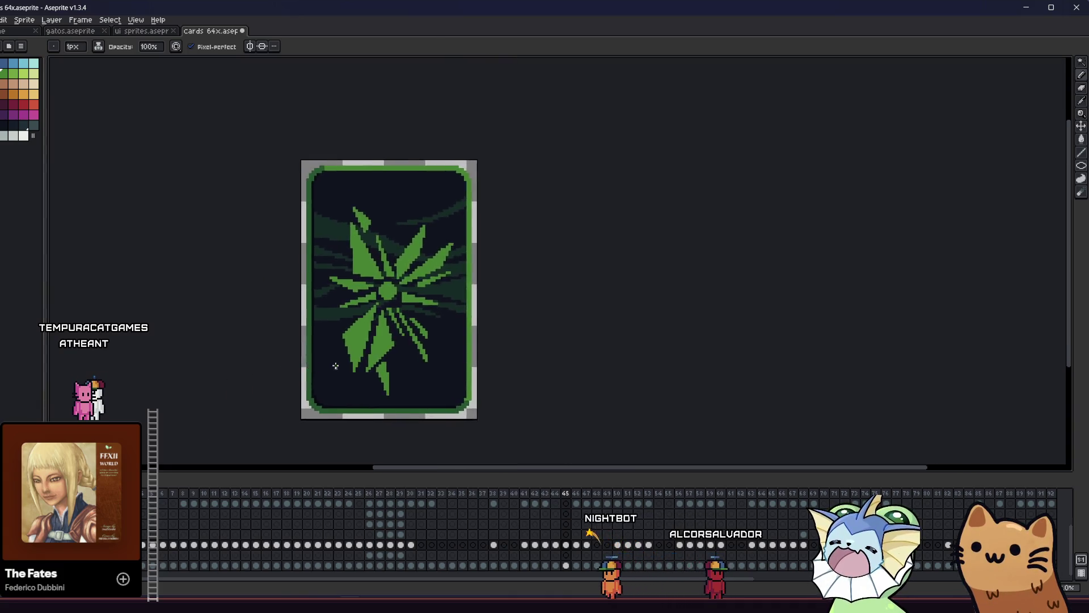
pyautogui.scroll(-2, 335, 366)
pyautogui.scroll(3, 342, 358)
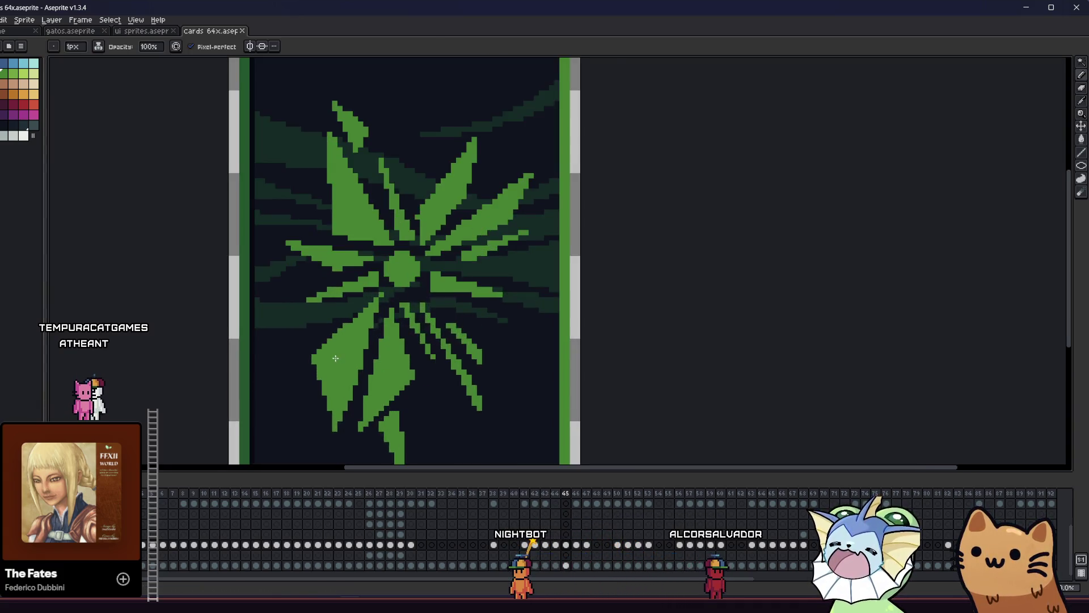
pyautogui.moveTo(336, 274); pyautogui.dragTo(377, 274)
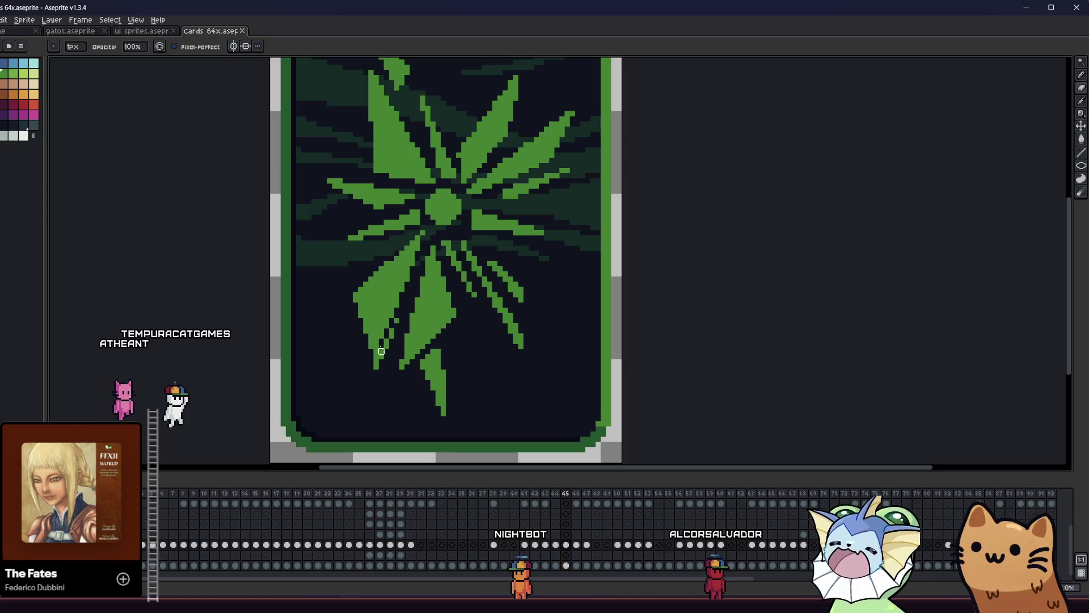
pyautogui.moveTo(395, 326); pyautogui.dragTo(377, 363)
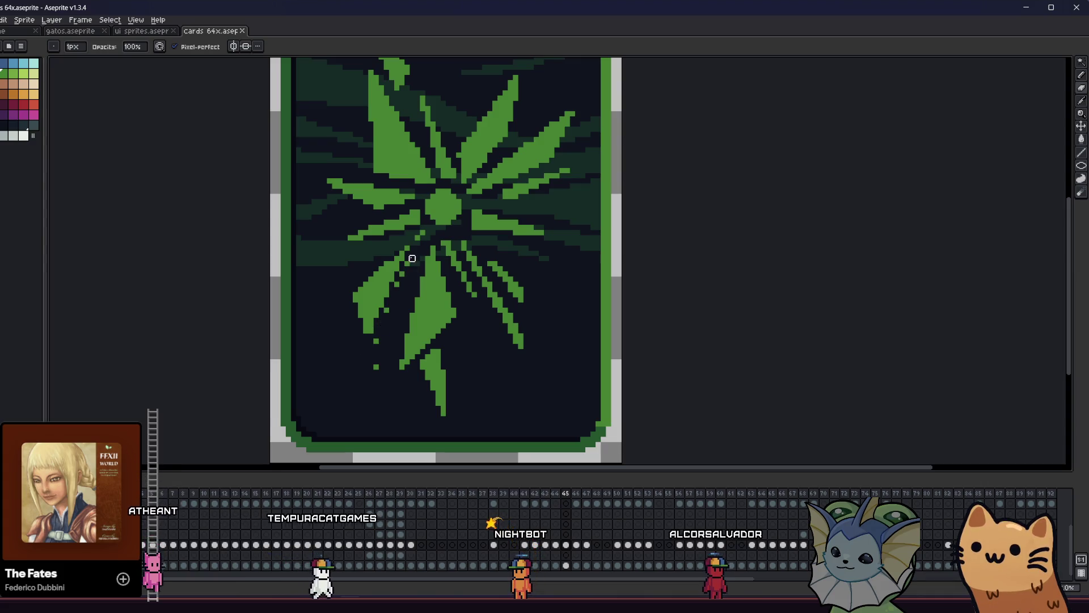
pyautogui.click(376, 367)
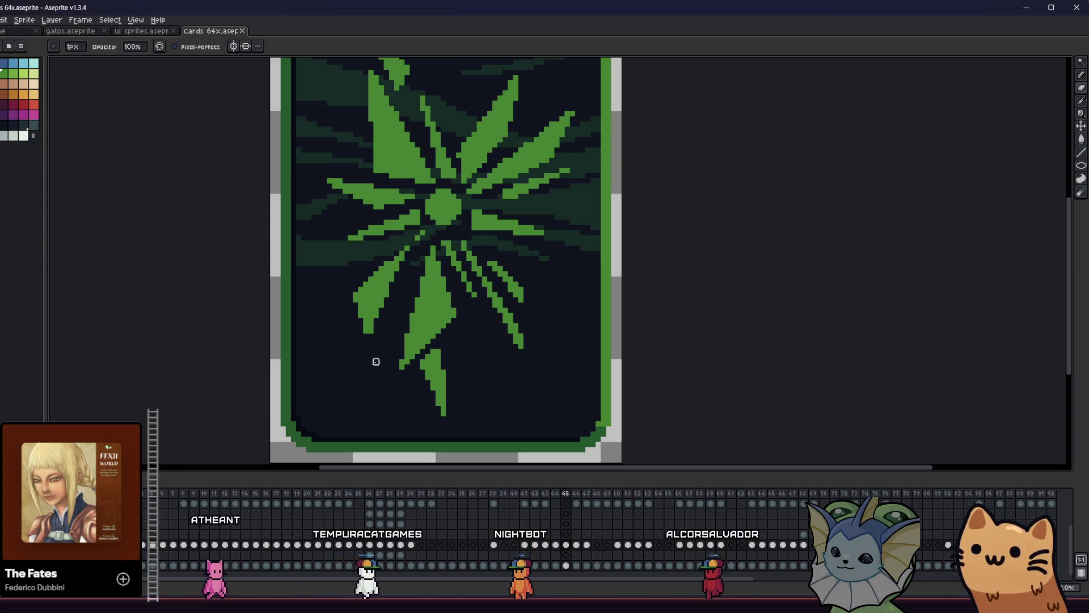
pyautogui.click(371, 331)
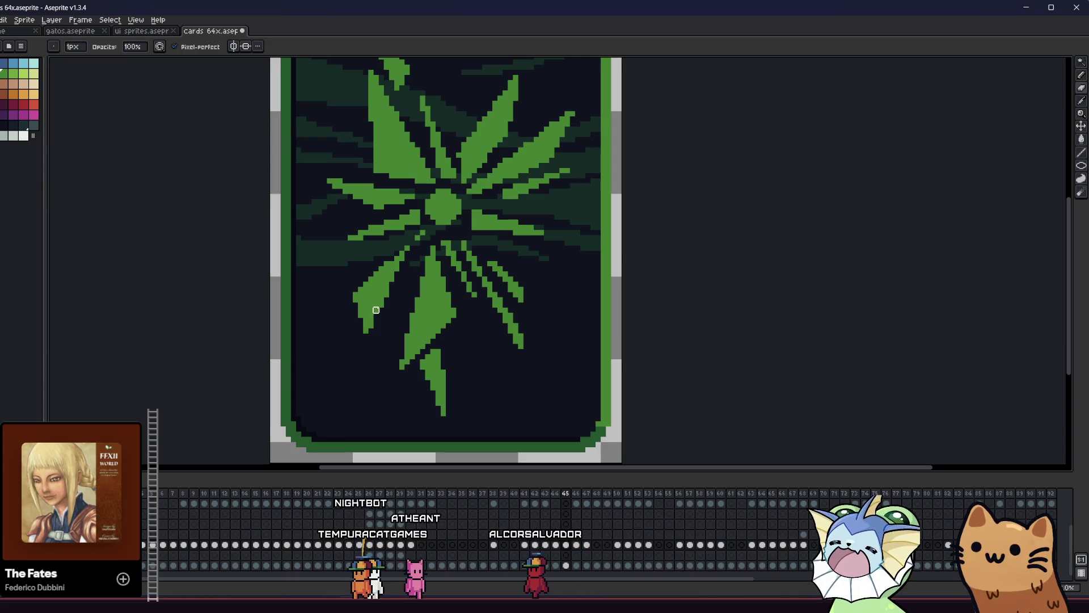
# Draw a thin green ray toward the lower left and extend the diagonal rays.
pyautogui.press('v')
pyautogui.press('b')
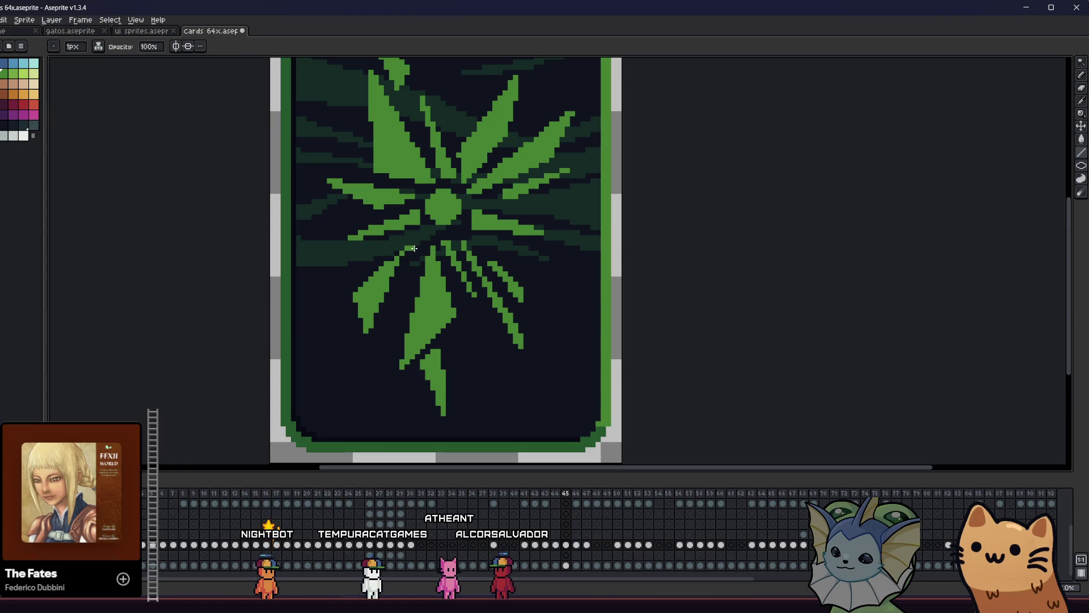
pyautogui.keyDown('shift'); pyautogui.click(371, 364); pyautogui.keyUp('shift')
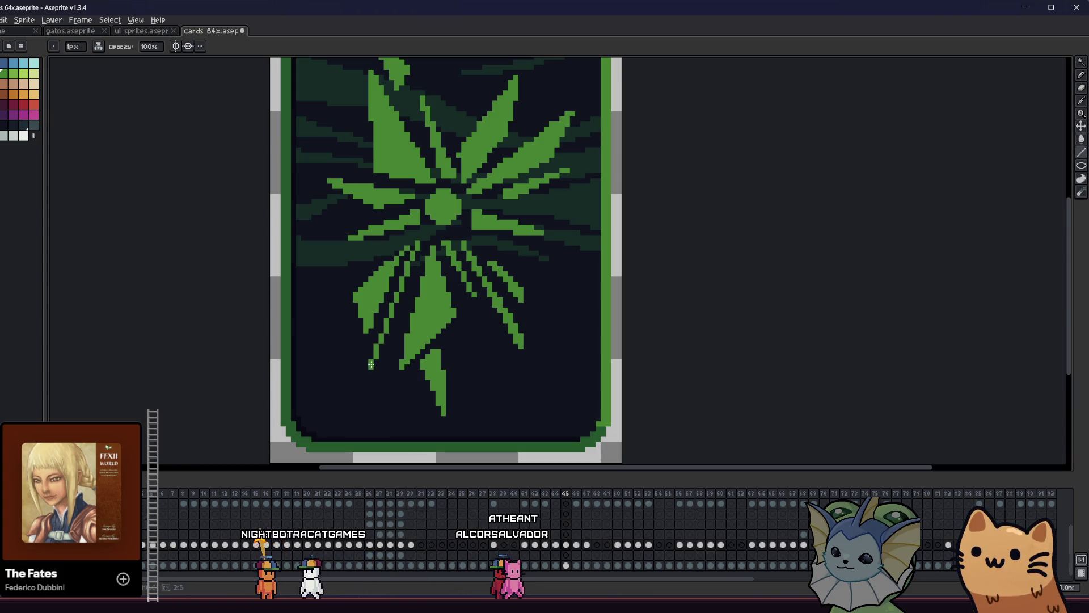
pyautogui.moveTo(373, 363); pyautogui.dragTo(385, 346)
pyautogui.moveTo(403, 280); pyautogui.dragTo(421, 241)
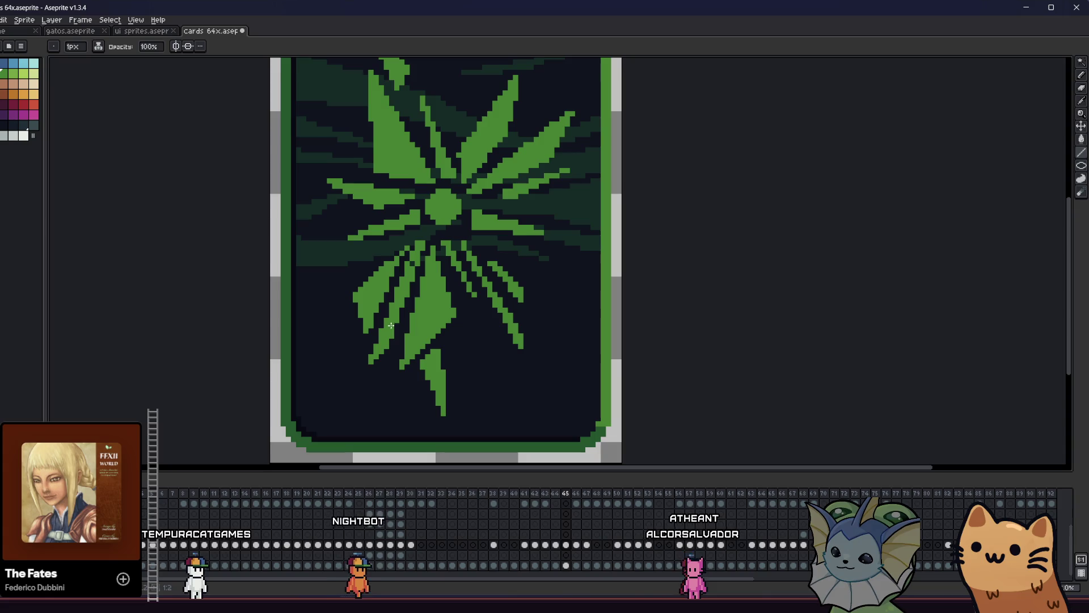
# Fill the top-right and left central leaves with darker green using a contiguous bucket fill.
pyautogui.scroll(-3, 374, 332)
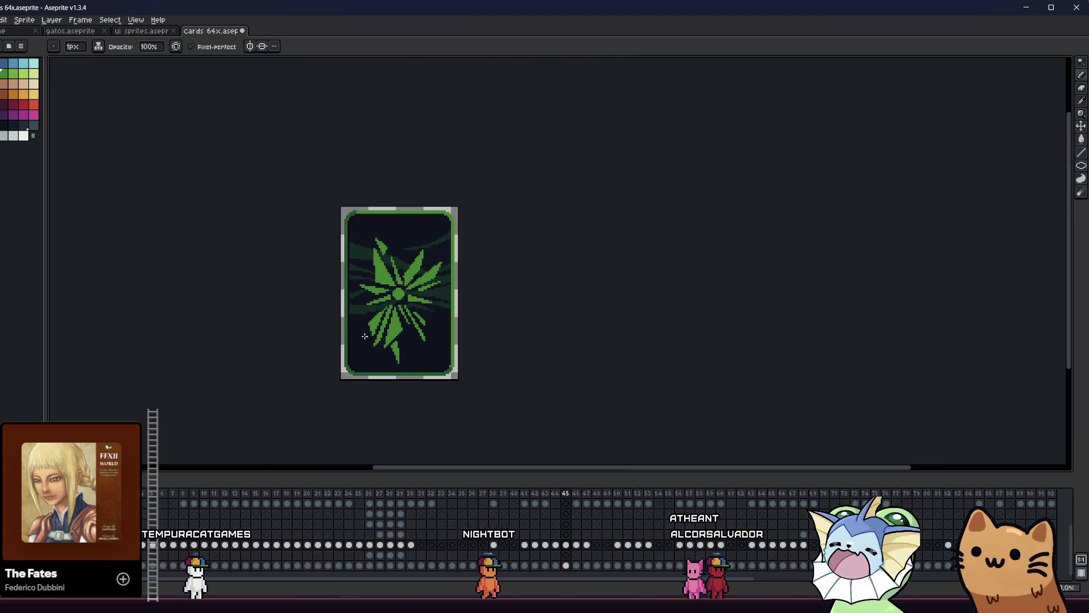
pyautogui.moveTo(286, 340)
pyautogui.mouseDown()
pyautogui.moveTo(393, 357)
pyautogui.moveTo(367, 307)
pyautogui.mouseUp()
pyautogui.scroll(-3, 401, 348)
pyautogui.scroll(3, 428, 341)
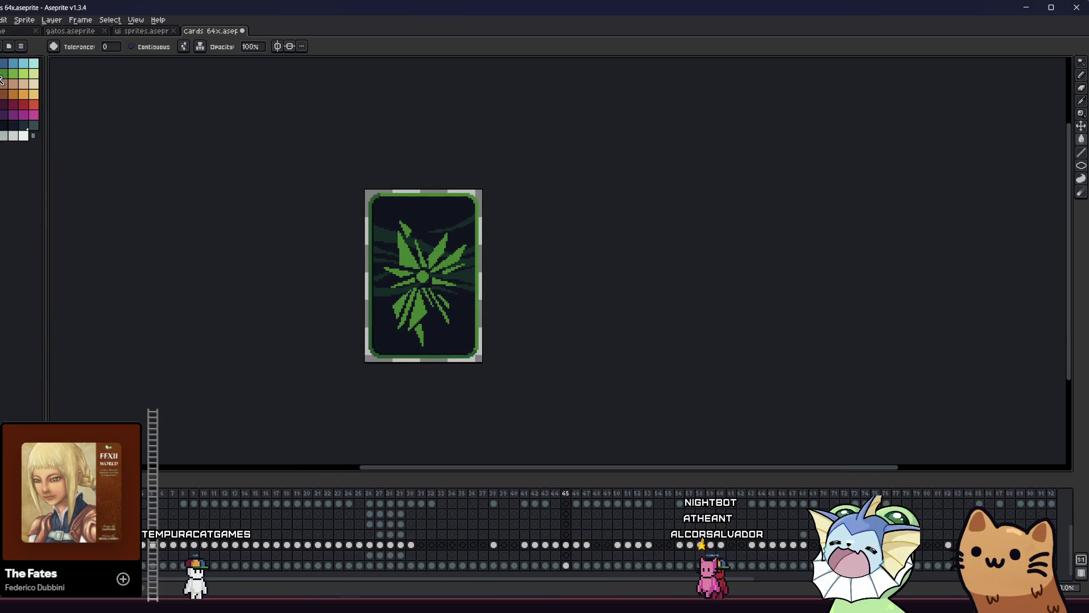
pyautogui.scroll(3, 407, 257)
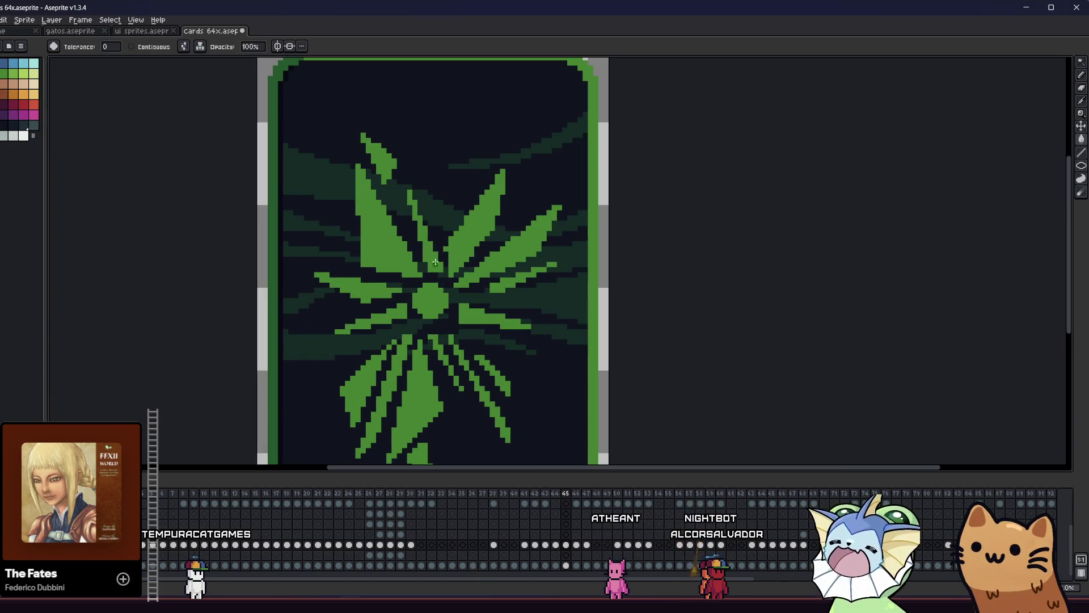
pyautogui.click(441, 251)
pyautogui.moveTo(394, 270); pyautogui.dragTo(389, 243)
pyautogui.hotkey('ctrl', 'z')
pyautogui.click(456, 225)
pyautogui.moveTo(456, 225); pyautogui.dragTo(446, 223)
pyautogui.click(429, 284)
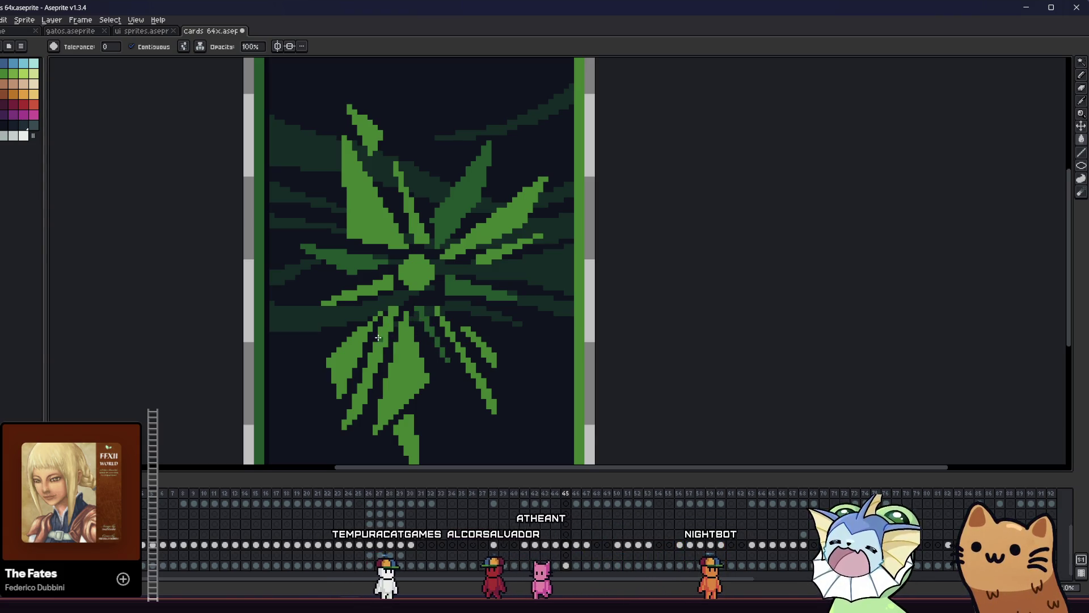
# Pan and zoom across the card to review the recoloured emblem.
pyautogui.scroll(-1, 378, 337)
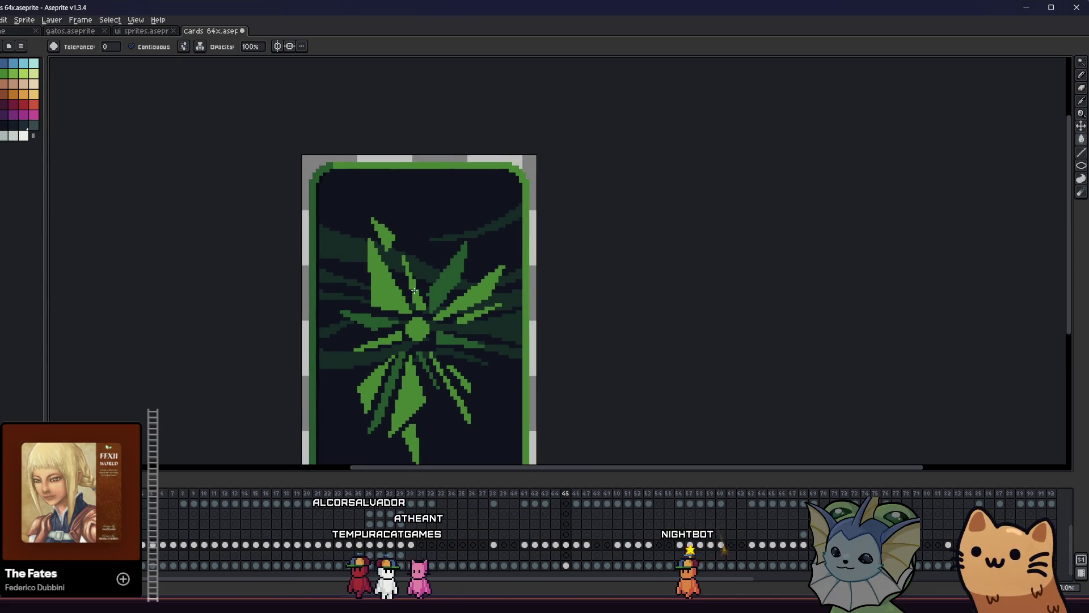
pyautogui.scroll(-1, 414, 291)
pyautogui.moveTo(378, 328); pyautogui.dragTo(356, 348)
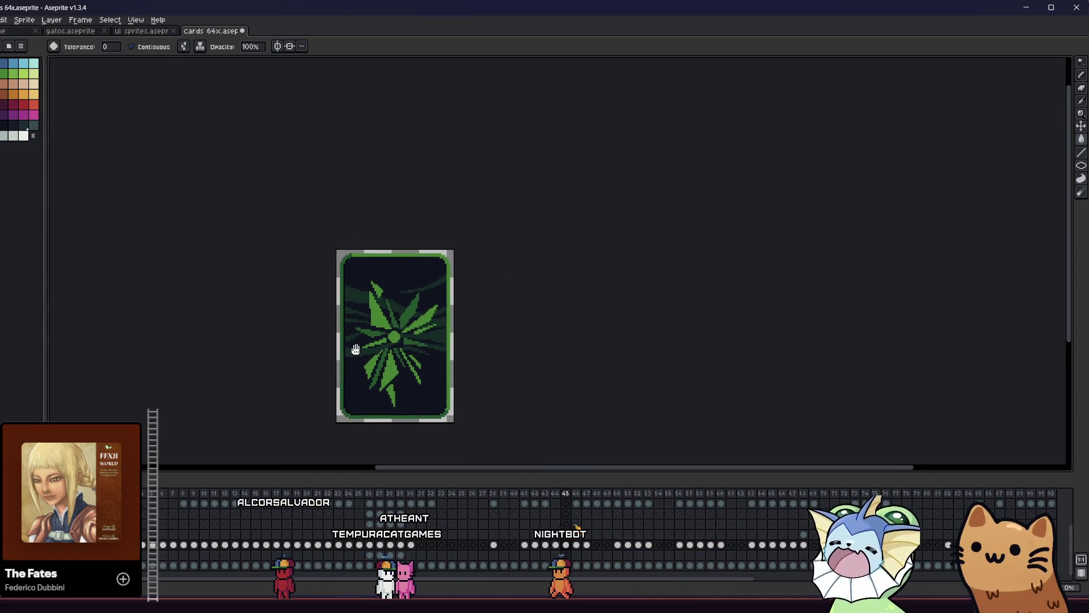
pyautogui.scroll(2, 412, 335)
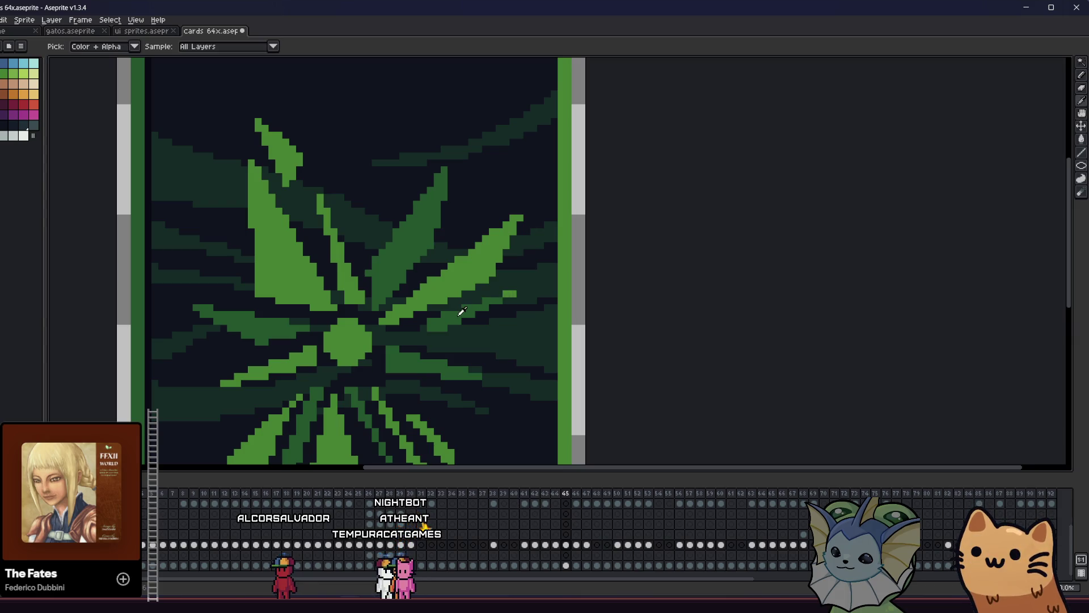
pyautogui.scroll(-4, 431, 315)
pyautogui.scroll(2, 372, 329)
pyautogui.moveTo(304, 325)
pyautogui.mouseDown()
pyautogui.moveTo(384, 369)
pyautogui.moveTo(383, 360)
pyautogui.moveTo(306, 355)
pyautogui.mouseUp()
pyautogui.scroll(2, 307, 355)
pyautogui.moveTo(424, 349); pyautogui.dragTo(339, 327)
# Lasso-select the lower-left leaves and move them one pixel up and right.
pyautogui.press('m')
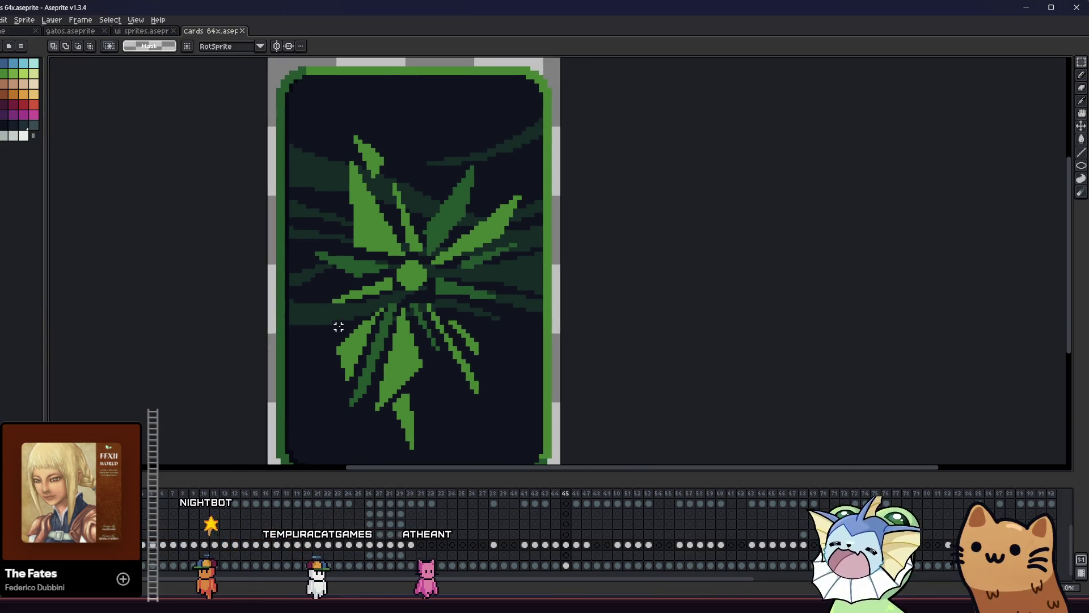
pyautogui.scroll(1, 339, 327)
pyautogui.press('b')
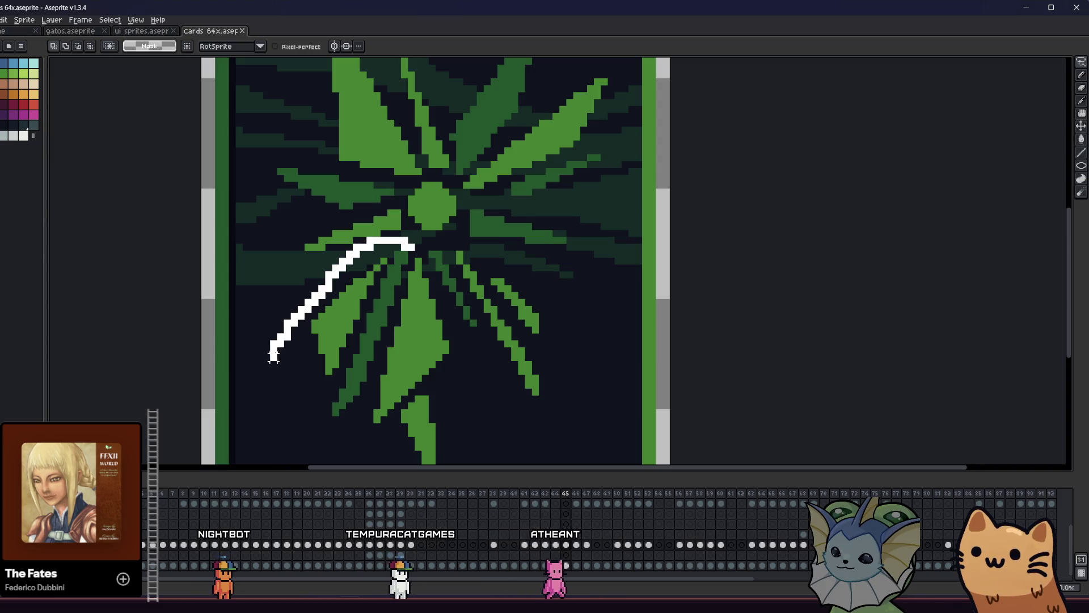
pyautogui.moveTo(287, 431); pyautogui.dragTo(357, 420)
pyautogui.moveTo(446, 420); pyautogui.dragTo(446, 358)
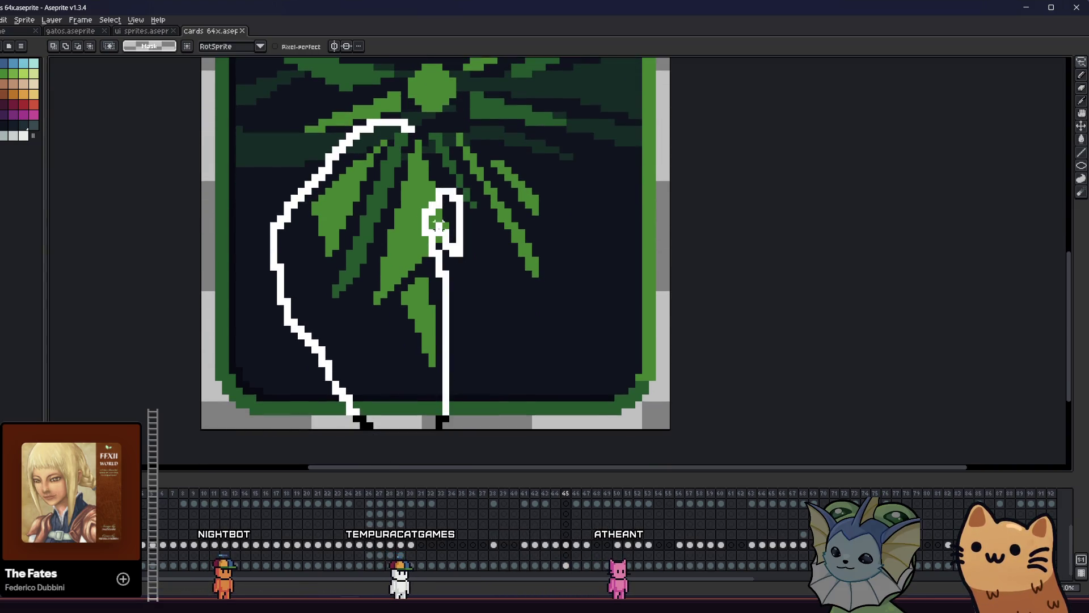
pyautogui.hotkey('ctrl', 'shift', 'm')
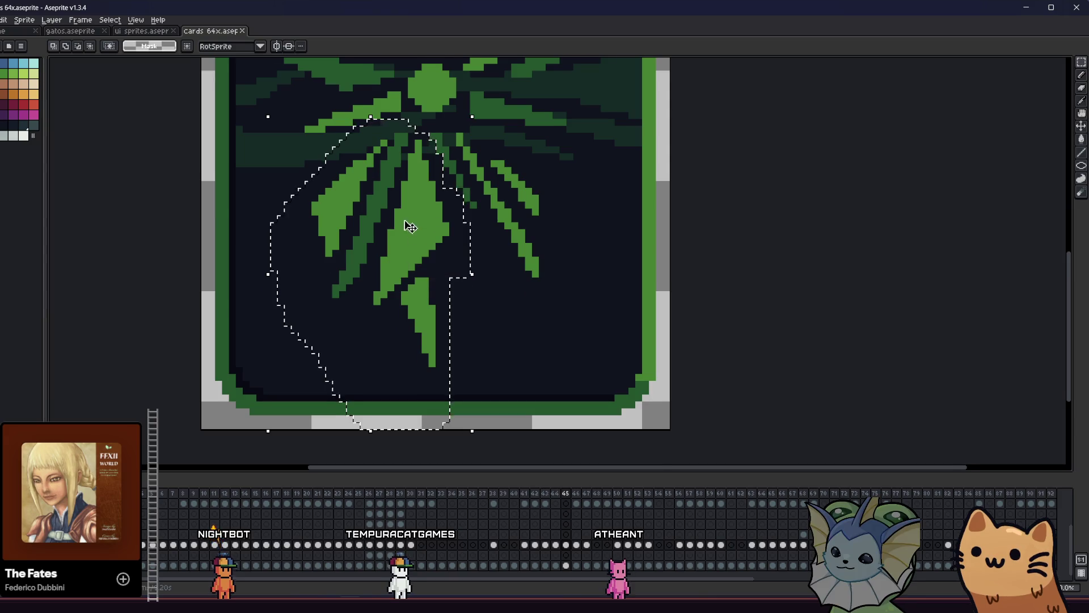
pyautogui.scroll(2, 409, 226)
pyautogui.click(407, 298)
pyautogui.moveTo(410, 295); pyautogui.dragTo(417, 285)
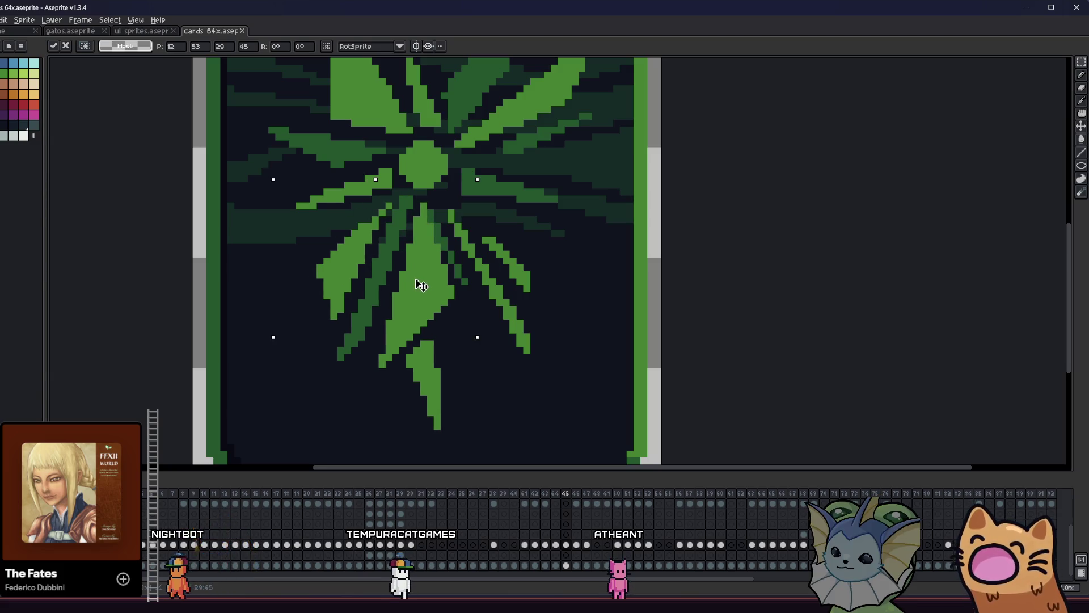
pyautogui.press('Return')
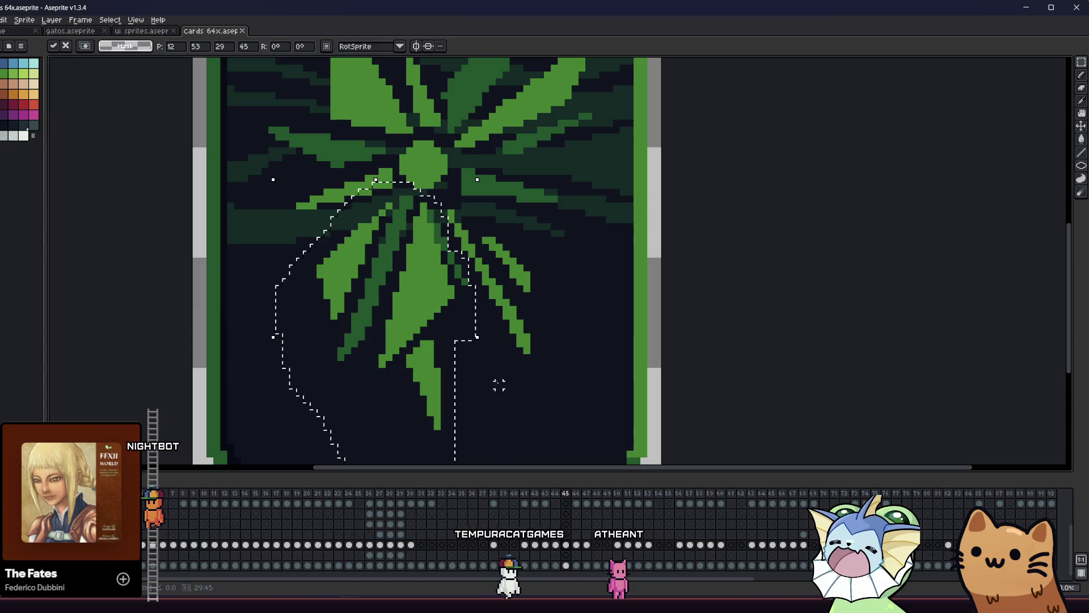
# Clear the selection and darken a stray dark-green pixel with the pencil.
pyautogui.click(465, 302)
pyautogui.scroll(4, 465, 302)
pyautogui.press('b')
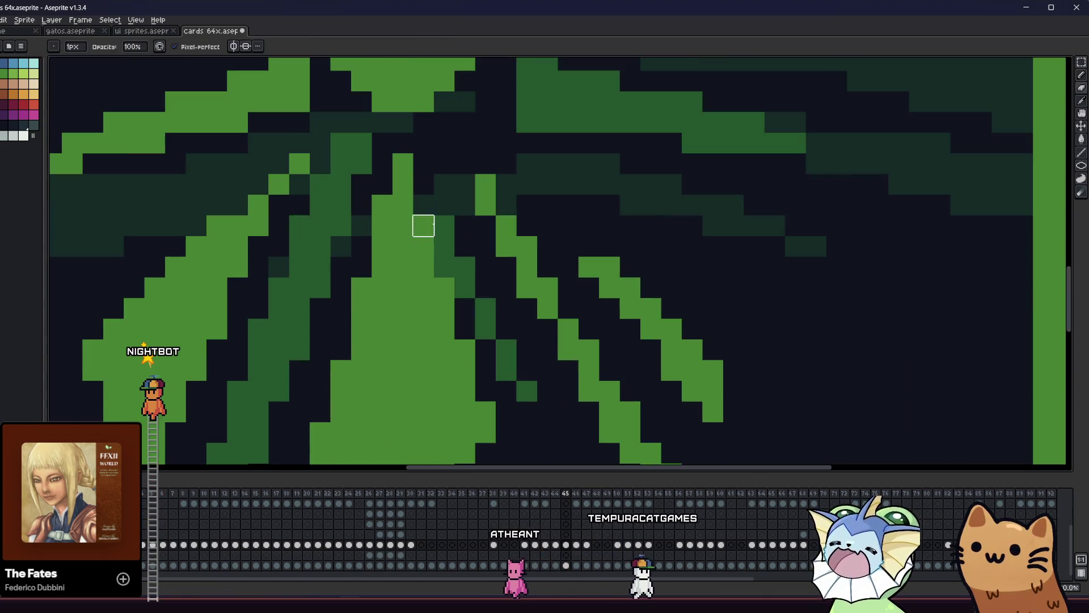
pyautogui.click(465, 287)
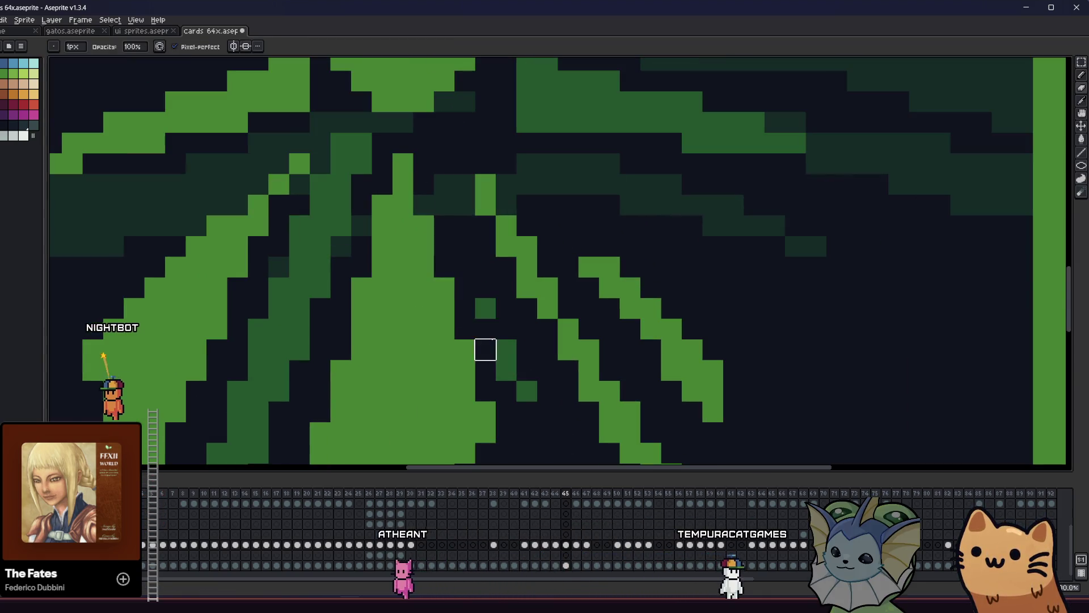
# Trace a freehand selection around another part of the lower leaves.
pyautogui.scroll(-4, 501, 372)
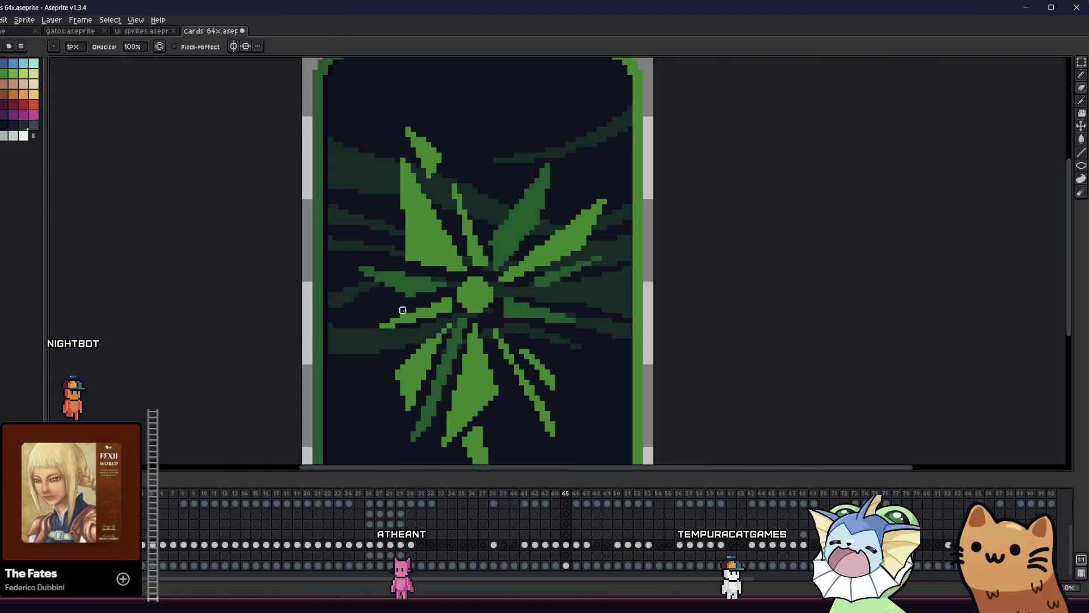
pyautogui.scroll(1, 408, 283)
pyautogui.press('q')
pyautogui.moveTo(441, 281)
pyautogui.mouseDown()
pyautogui.moveTo(486, 384)
pyautogui.moveTo(544, 313)
pyautogui.moveTo(454, 255)
pyautogui.moveTo(441, 278)
pyautogui.moveTo(458, 278)
pyautogui.mouseUp()
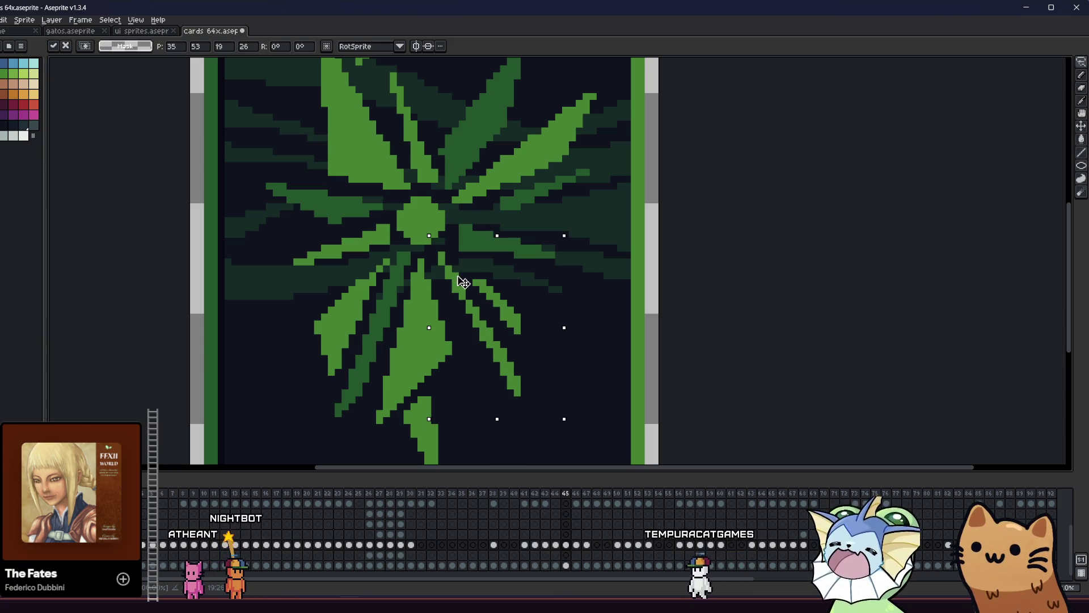
# Commit the moved emblem piece and zoom in and out to inspect it.
pyautogui.press('Return')
pyautogui.scroll(-3, 364, 291)
pyautogui.scroll(3, 460, 375)
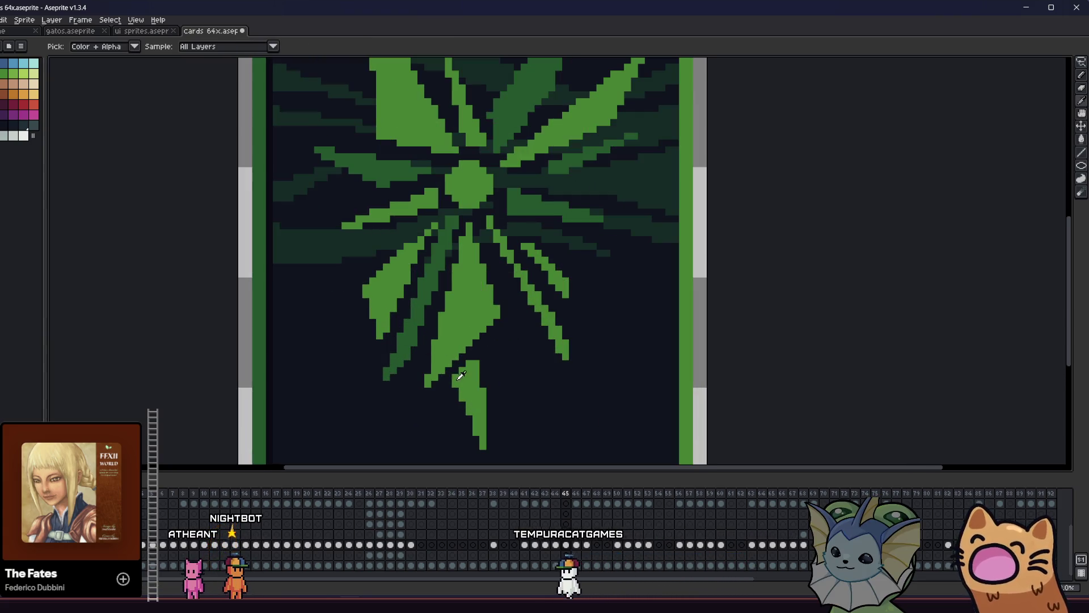
pyautogui.press('g')
pyautogui.scroll(-3, 466, 374)
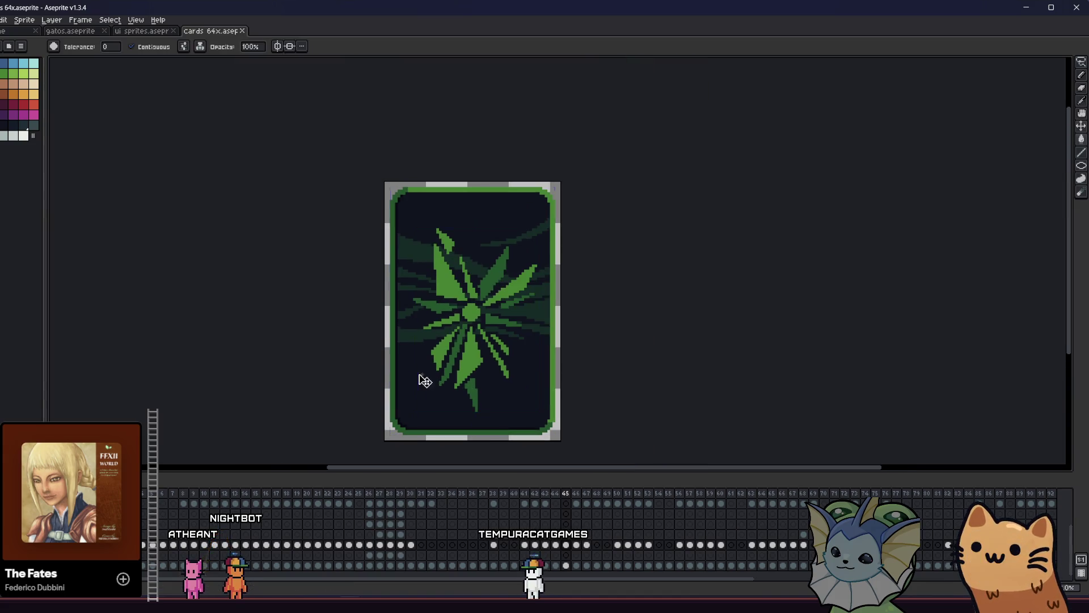
pyautogui.scroll(2, 464, 353)
pyautogui.press('alt')
pyautogui.press('b')
pyautogui.scroll(2, 434, 318)
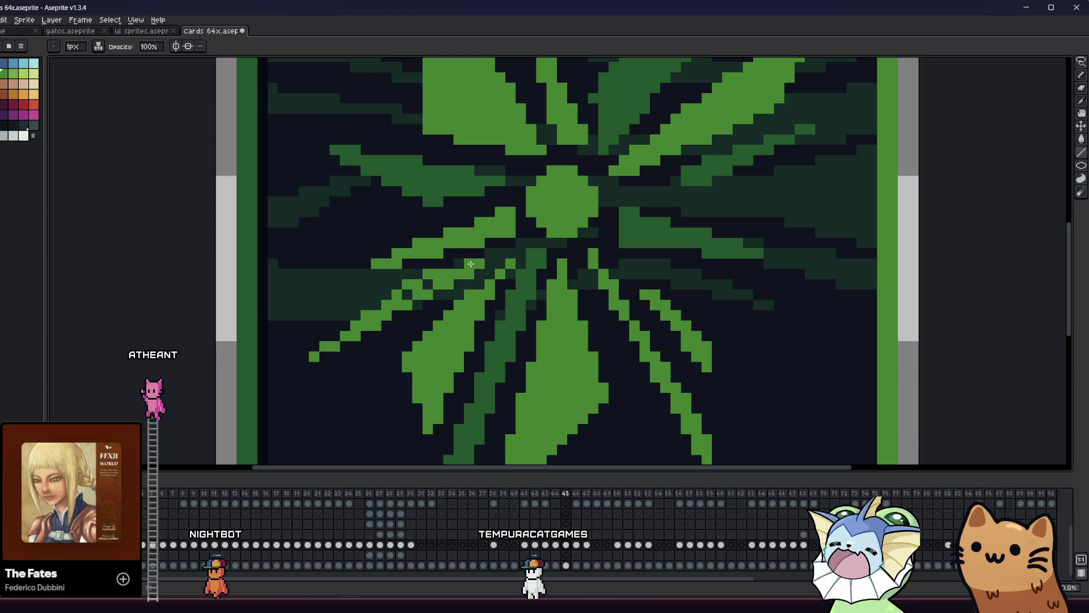
pyautogui.scroll(-6, 400, 300)
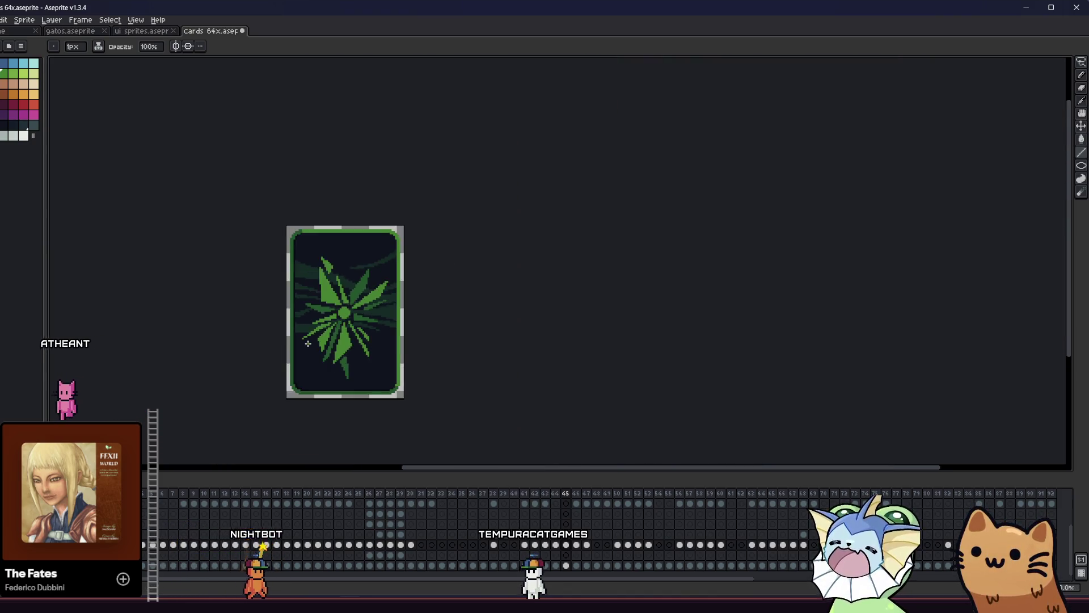
pyautogui.scroll(3, 316, 345)
# Centre the whole card in view, ending with the Pencil tool active.
pyautogui.press('g')
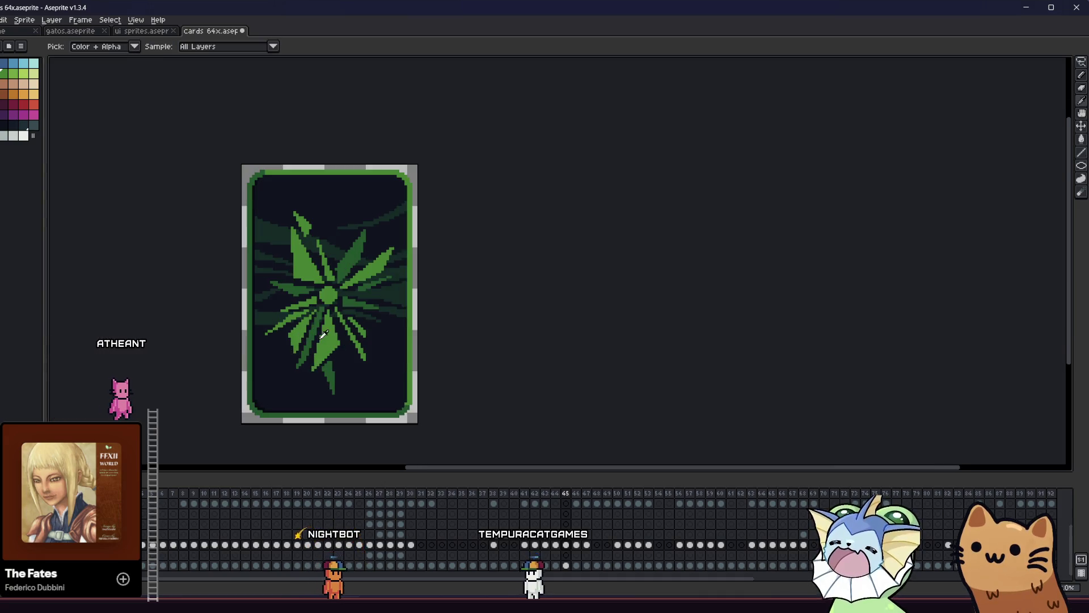
pyautogui.scroll(2, 307, 340)
pyautogui.scroll(2, 283, 331)
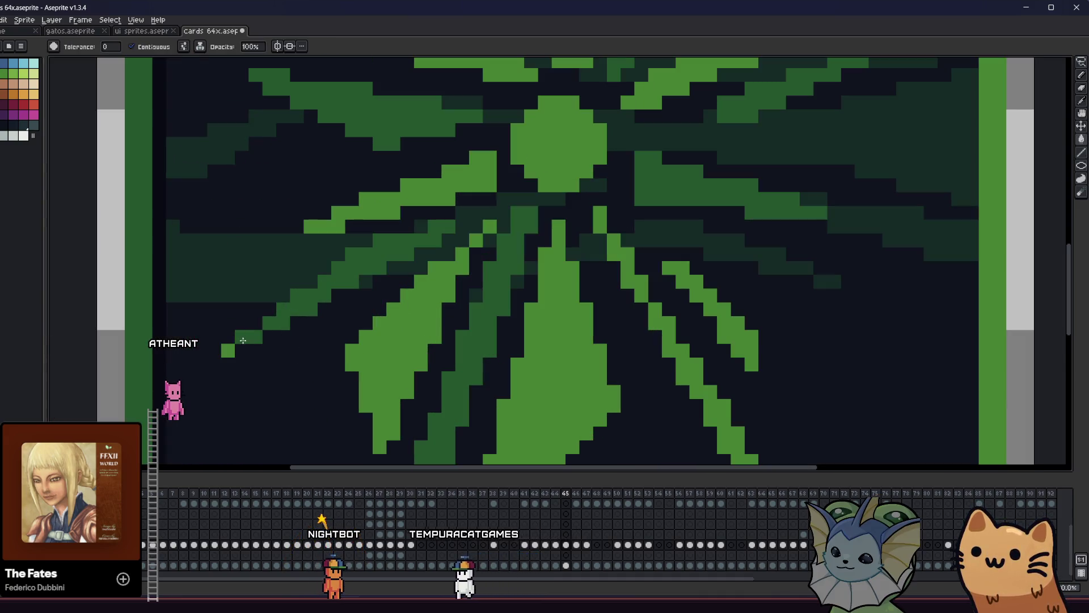
pyautogui.scroll(-4, 232, 348)
pyautogui.moveTo(318, 338)
pyautogui.mouseDown()
pyautogui.moveTo(372, 343)
pyautogui.moveTo(420, 318)
pyautogui.moveTo(535, 317)
pyautogui.moveTo(350, 265)
pyautogui.moveTo(296, 230)
pyautogui.moveTo(289, 195)
pyautogui.mouseUp()
pyautogui.press('i')
pyautogui.scroll(2, 542, 311)
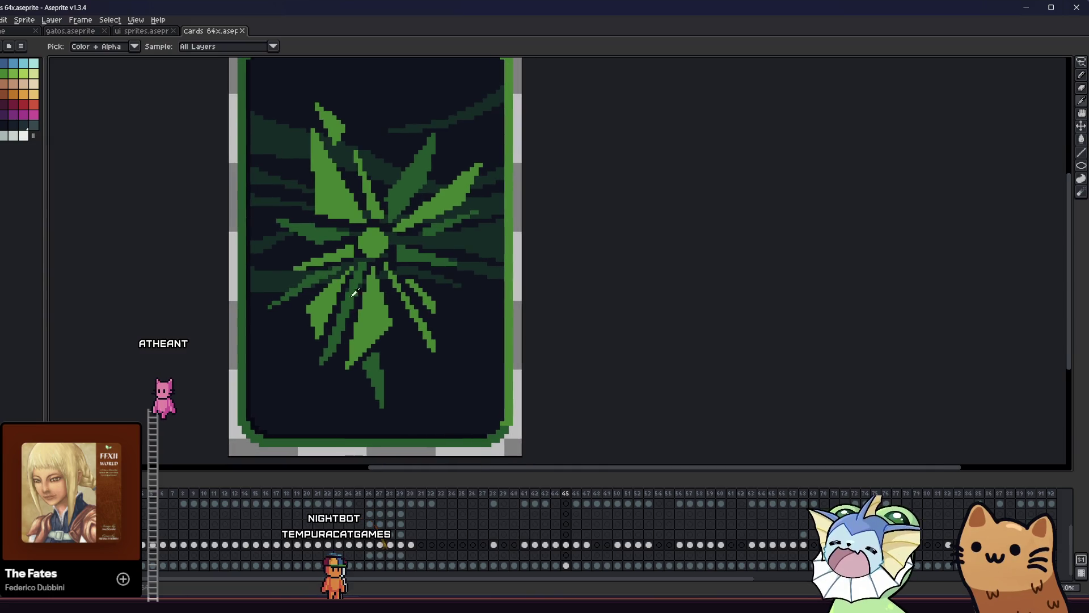
pyautogui.scroll(1, 454, 318)
pyautogui.press('b')
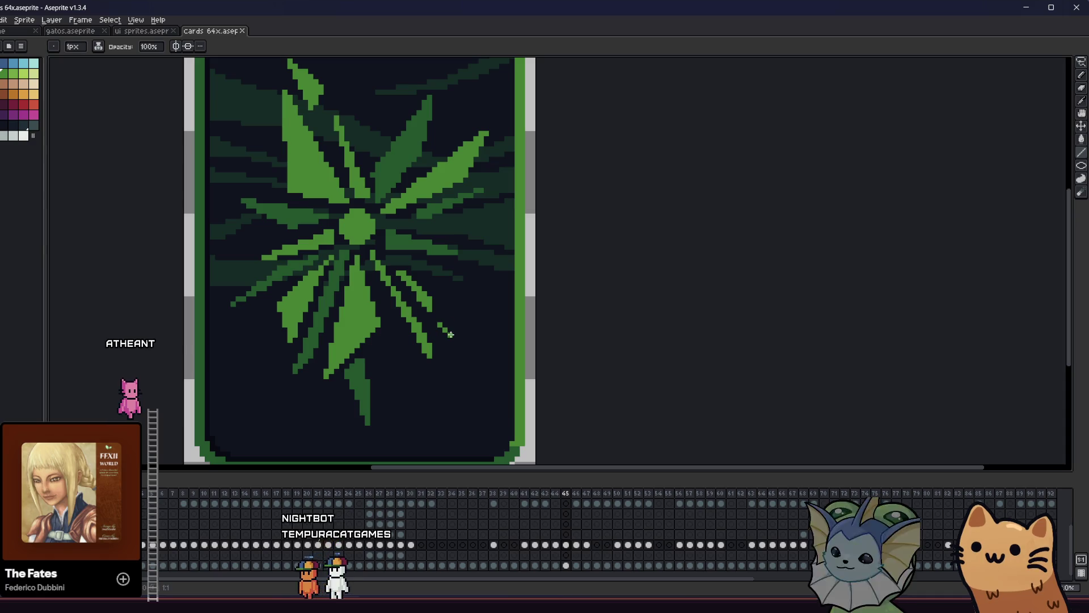
# Draw a thin light-green ray extending off the top of the emblem.
pyautogui.moveTo(336, 335); pyautogui.dragTo(353, 398)
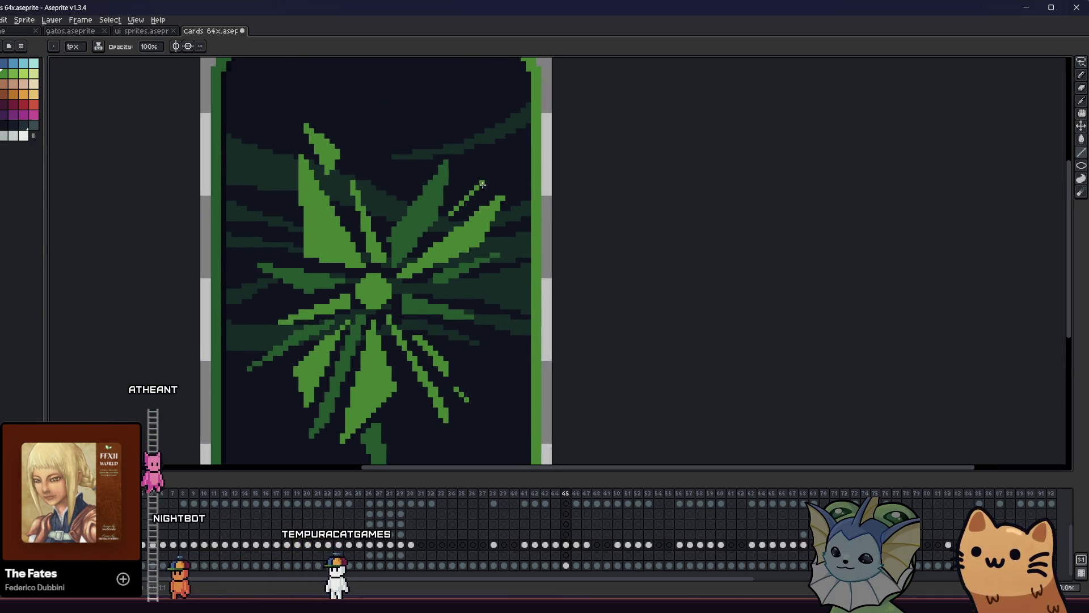
pyautogui.moveTo(379, 218); pyautogui.dragTo(375, 195)
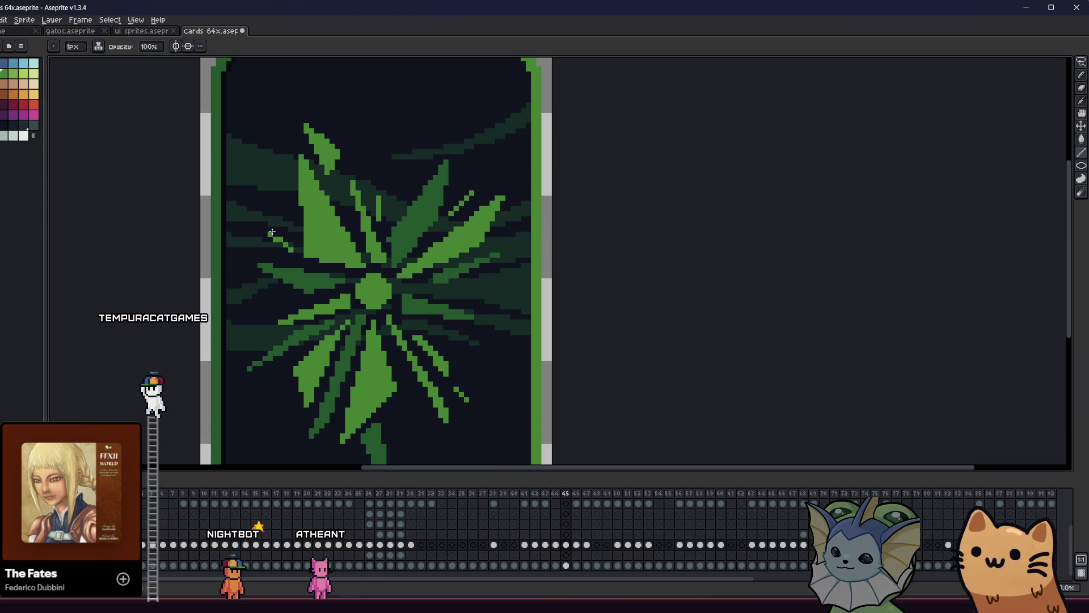
pyautogui.moveTo(235, 274)
pyautogui.mouseDown()
pyautogui.moveTo(311, 295)
pyautogui.moveTo(402, 270)
pyautogui.mouseUp()
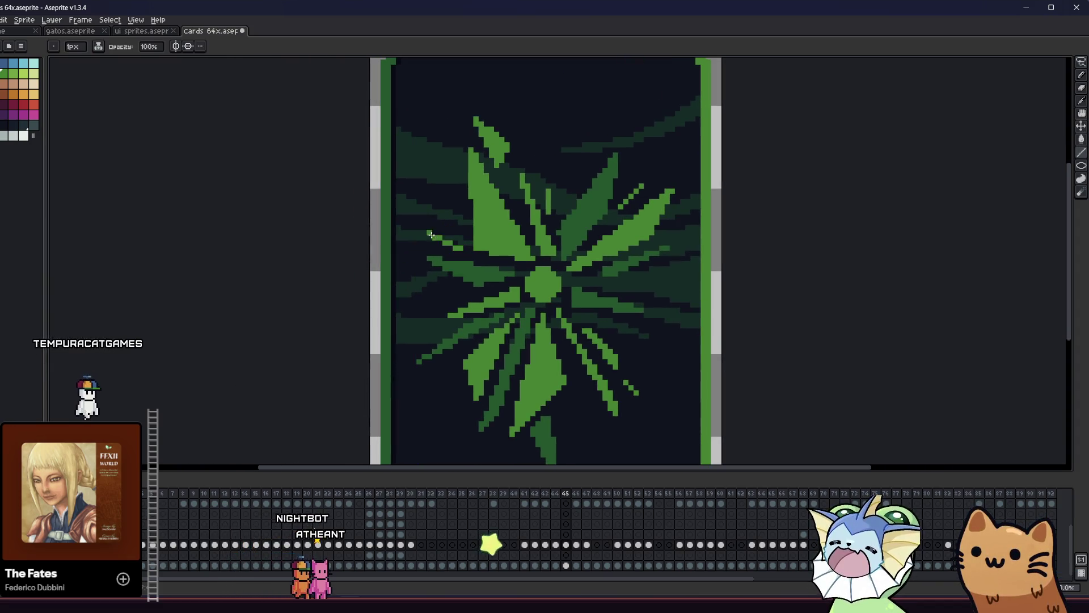
pyautogui.scroll(3, 435, 253)
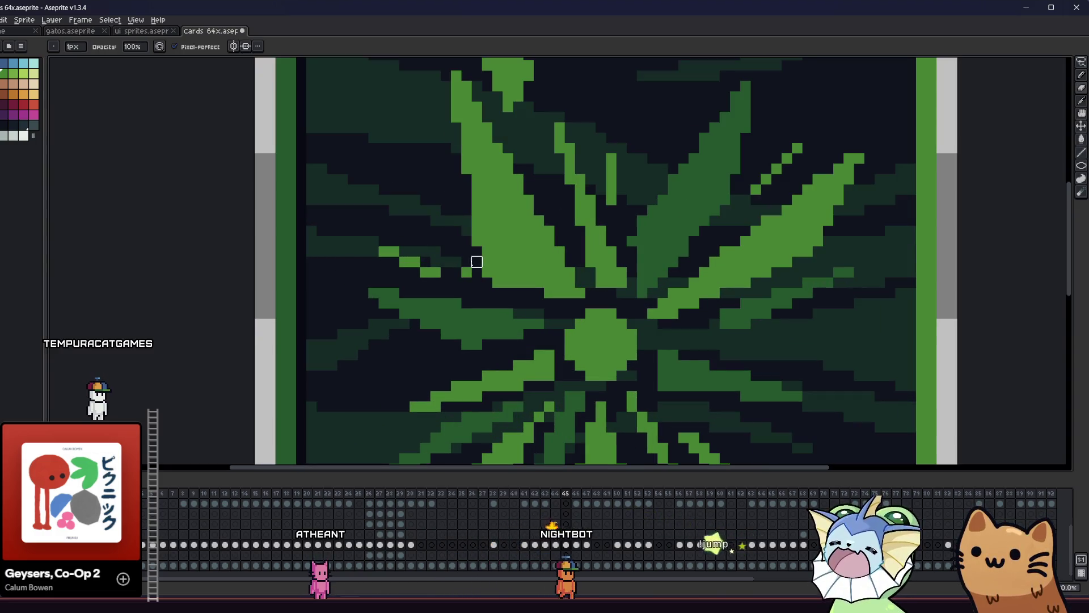
pyautogui.scroll(2, 477, 283)
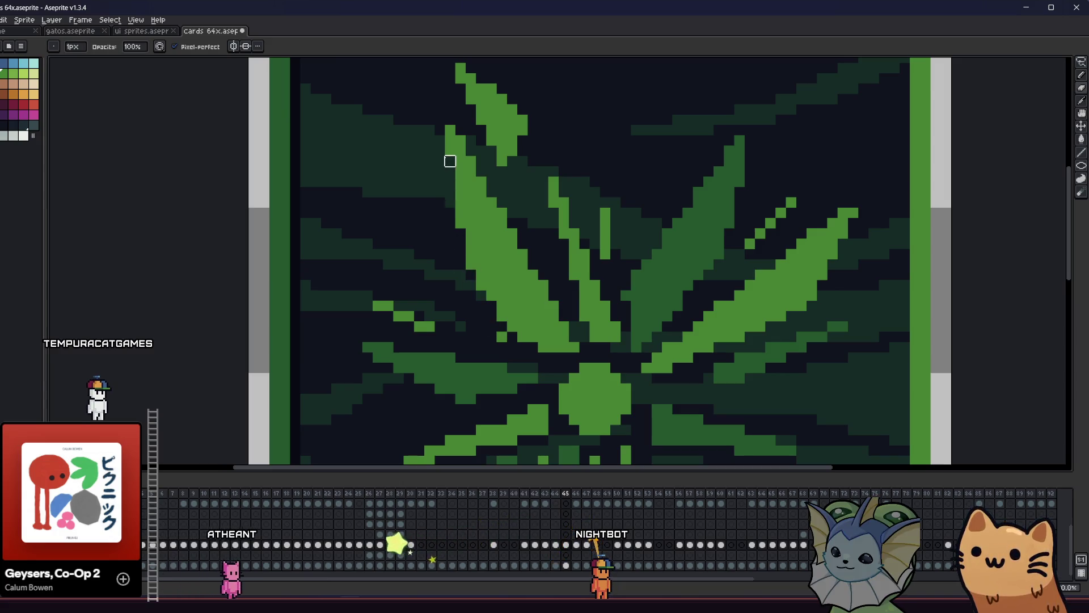
# Toggle between Eraser and Pencil while panning around the card, dismissing a stray pop-up menu.
pyautogui.press('e')
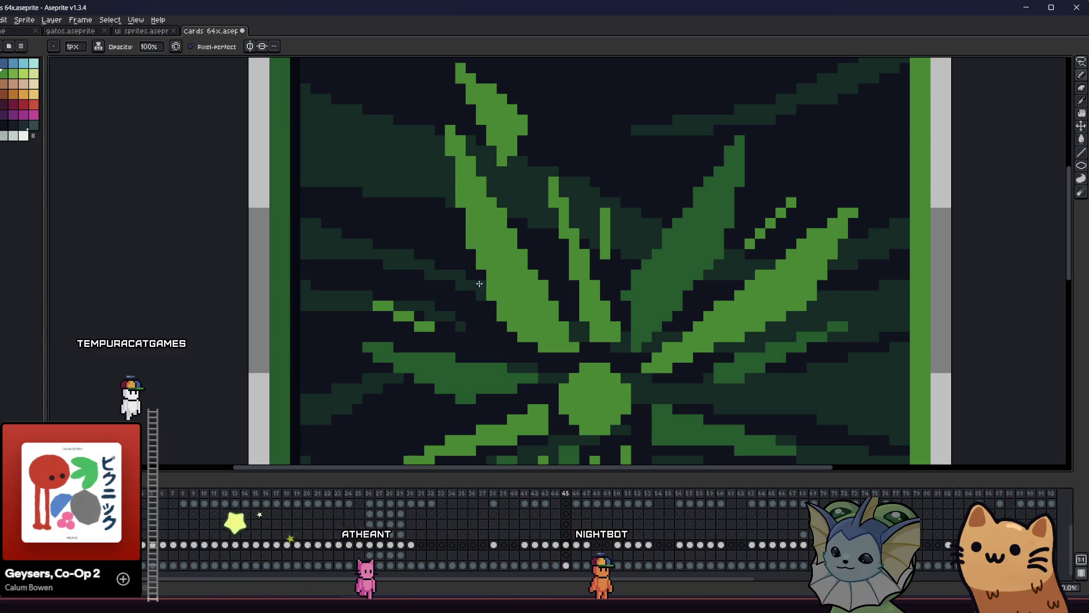
pyautogui.press('b')
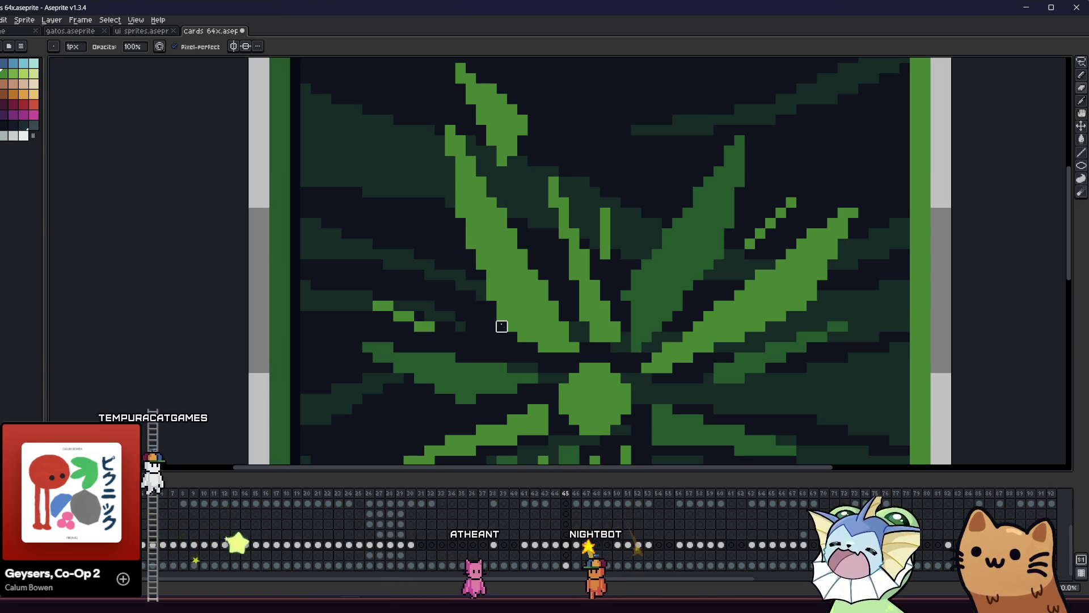
pyautogui.press('e')
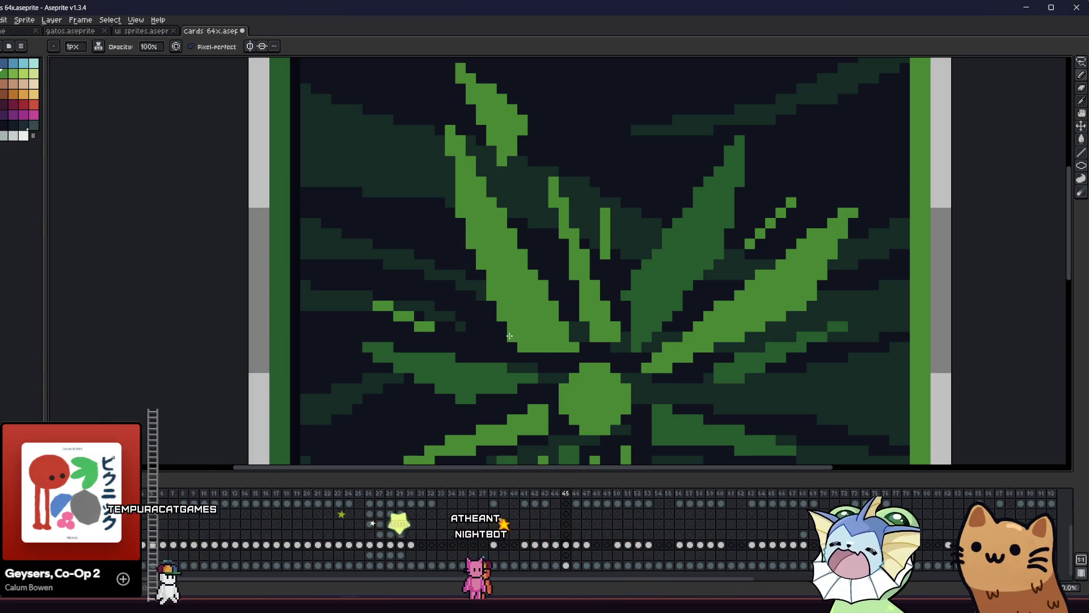
pyautogui.hscroll(2, 417, 319)
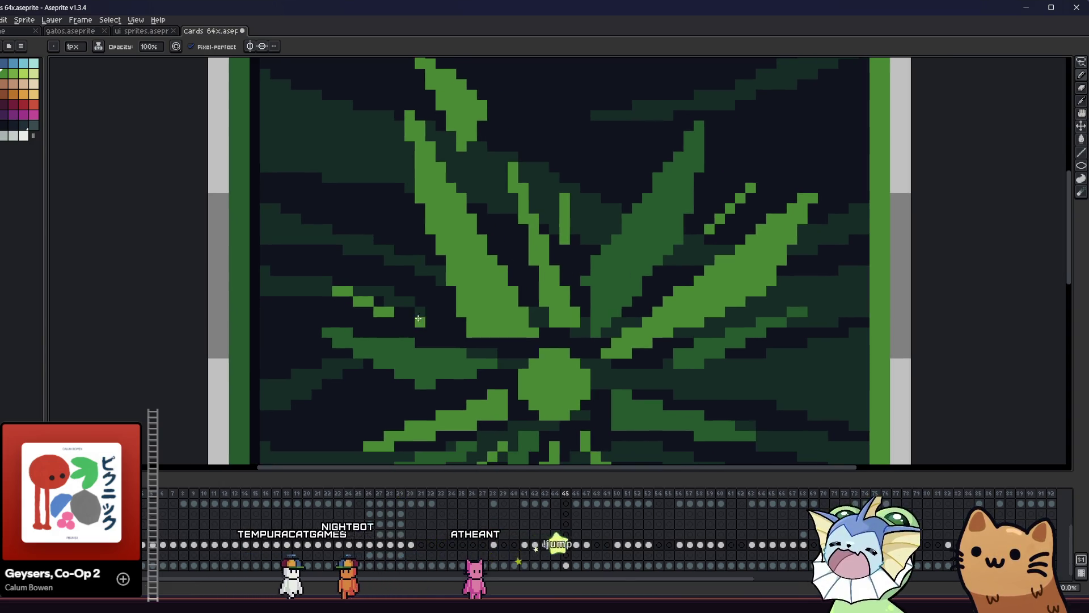
pyautogui.scroll(-3, 416, 319)
pyautogui.hscroll(3, 355, 317)
pyautogui.scroll(-1, 325, 320)
pyautogui.scroll(5, 325, 320)
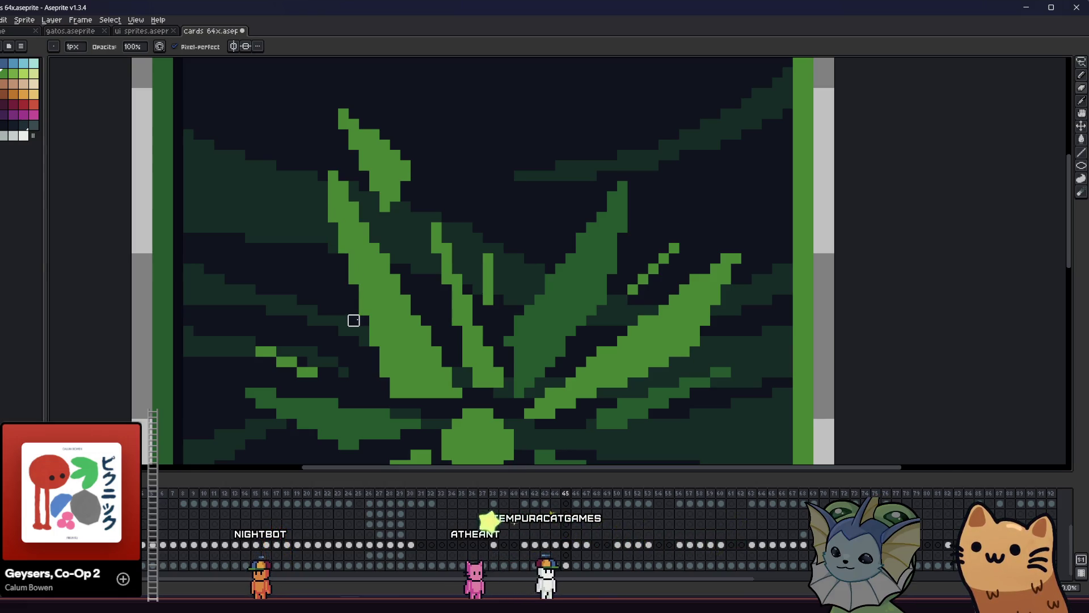
pyautogui.scroll(-5, 353, 321)
pyautogui.moveTo(311, 307)
pyautogui.mouseDown()
pyautogui.moveTo(451, 297)
pyautogui.moveTo(437, 309)
pyautogui.moveTo(390, 285)
pyautogui.mouseUp()
pyautogui.scroll(-1, 483, 295)
pyautogui.rightClick(499, 270)
pyautogui.click(499, 318)
pyautogui.scroll(1, 500, 318)
pyautogui.scroll(1, 368, 280)
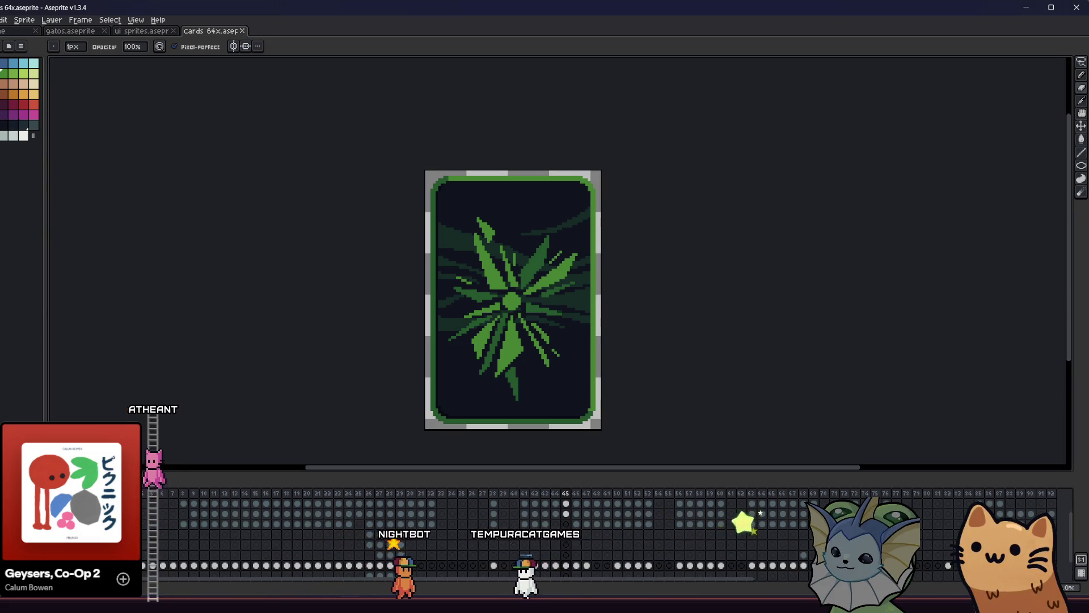
# Restore the HELL JELLY title, stars and plus icon, then select the Spray Bottle diamond cel.
pyautogui.hotkey('ctrl', 'z')
pyautogui.hotkey('ctrl', 'z')
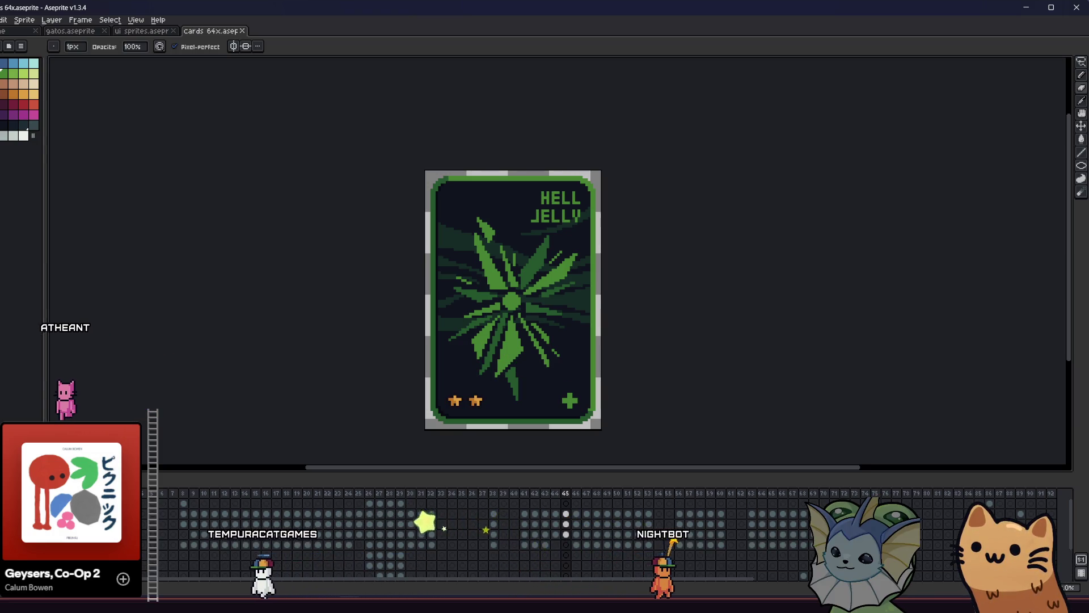
pyautogui.hotkey('ctrl', 'z')
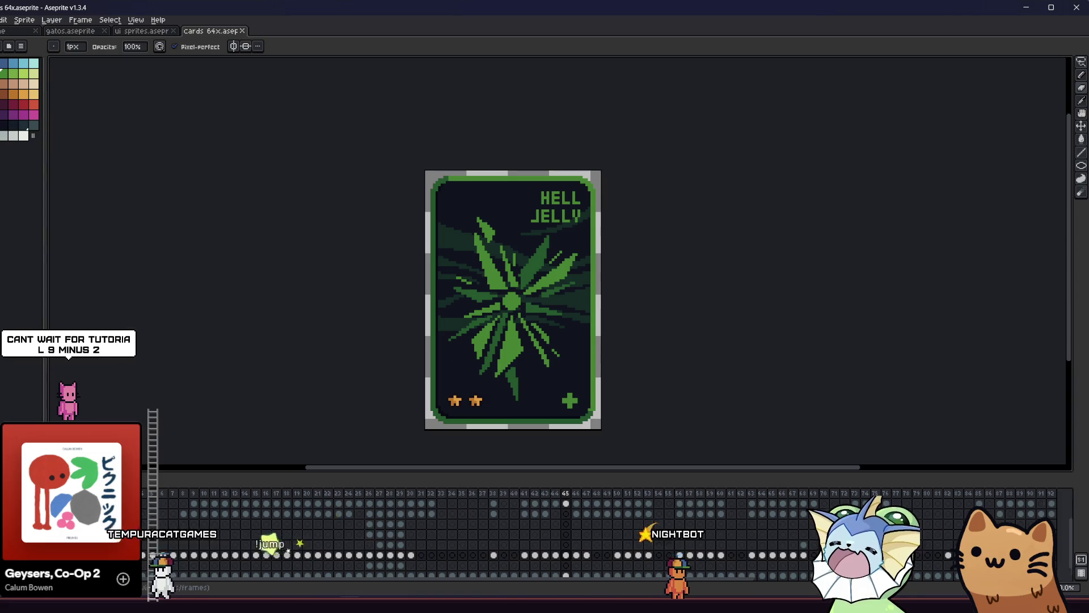
pyautogui.click(548, 495)
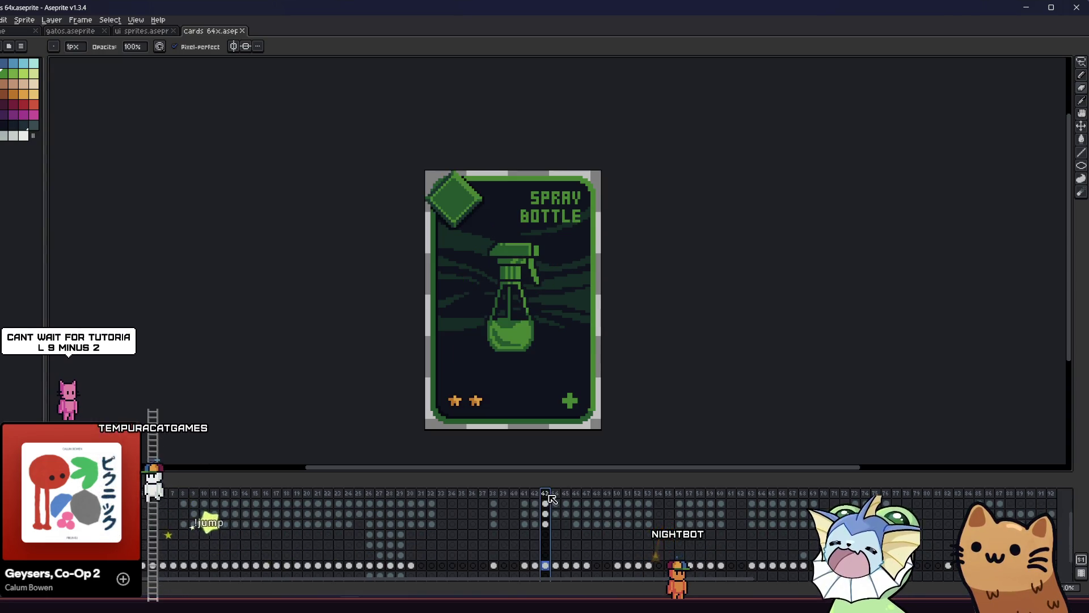
pyautogui.click(545, 523)
pyautogui.press('Delete')
pyautogui.hotkey('ctrl', 'z')
# Copy the green top-left corner diamond onto the Hell Jelly card frame.
pyautogui.press('m')
pyautogui.moveTo(468, 205); pyautogui.dragTo(536, 273)
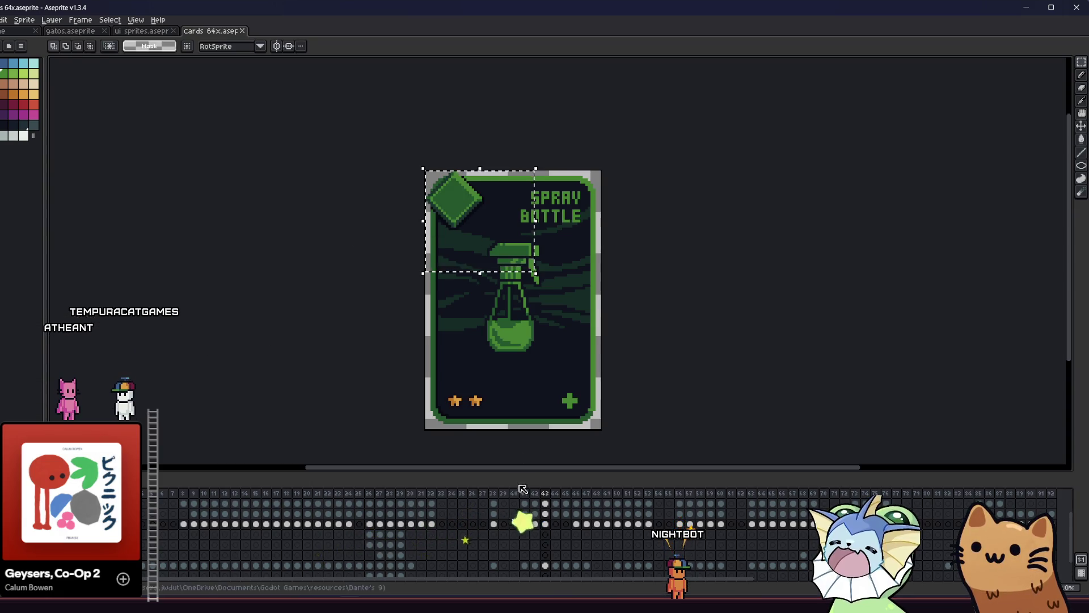
pyautogui.click(566, 494)
pyautogui.hotkey('ctrl', 'v')
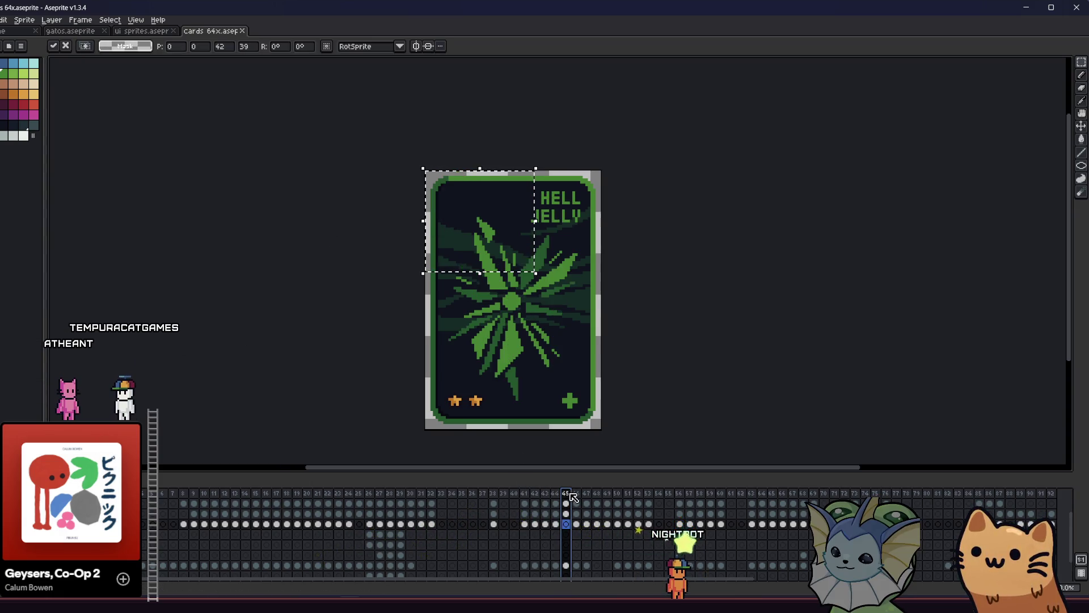
pyautogui.press('Return')
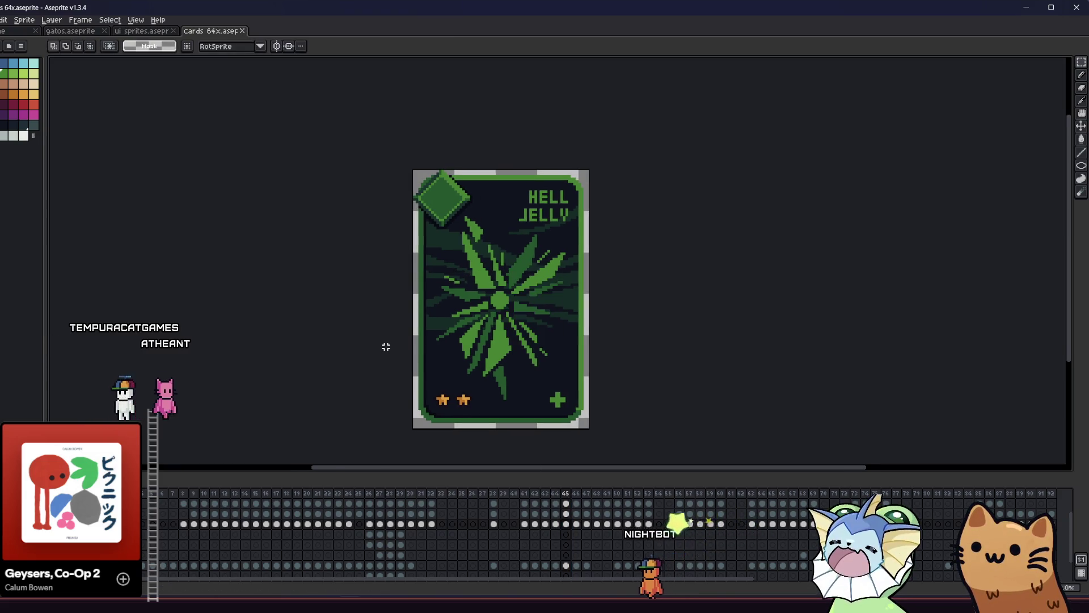
# Paint a darker green rim around the emblem's bright central circle.
pyautogui.scroll(-1, 386, 346)
pyautogui.moveTo(387, 346)
pyautogui.mouseDown()
pyautogui.moveTo(313, 329)
pyautogui.moveTo(352, 330)
pyautogui.mouseUp()
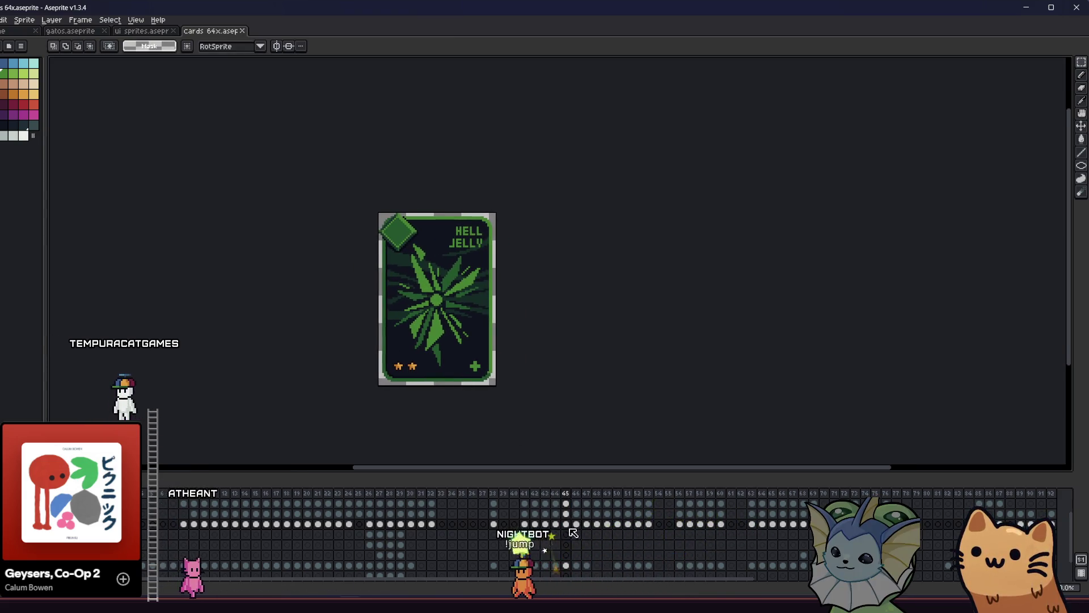
pyautogui.scroll(2, 389, 312)
pyautogui.press('i')
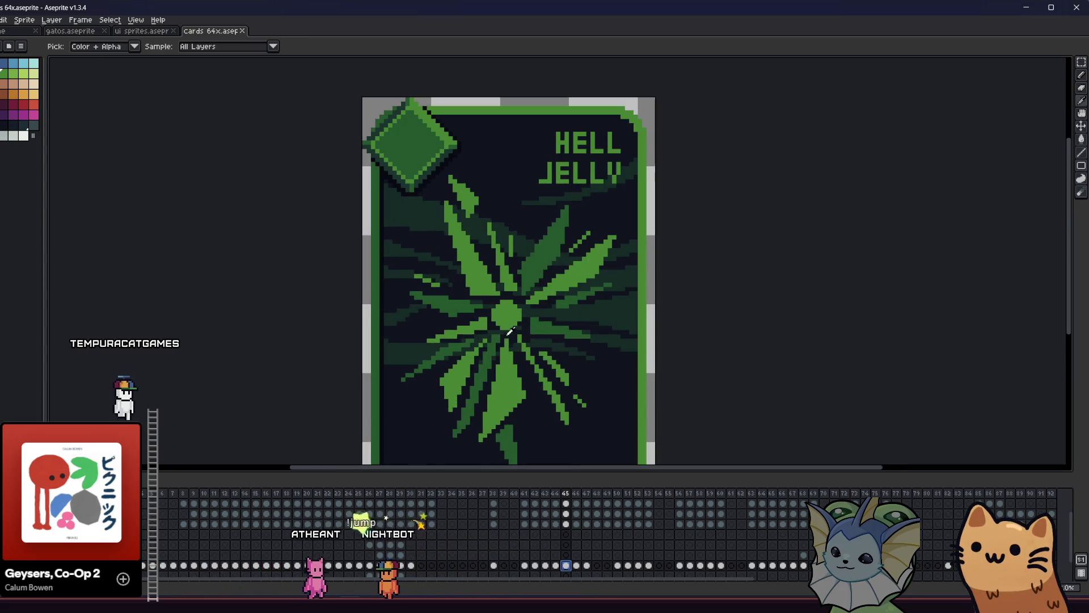
pyautogui.scroll(2, 443, 285)
pyautogui.moveTo(443, 285); pyautogui.dragTo(385, 277)
pyautogui.press('b')
pyautogui.moveTo(454, 275)
pyautogui.mouseDown()
pyautogui.moveTo(465, 318)
pyautogui.moveTo(508, 330)
pyautogui.mouseUp()
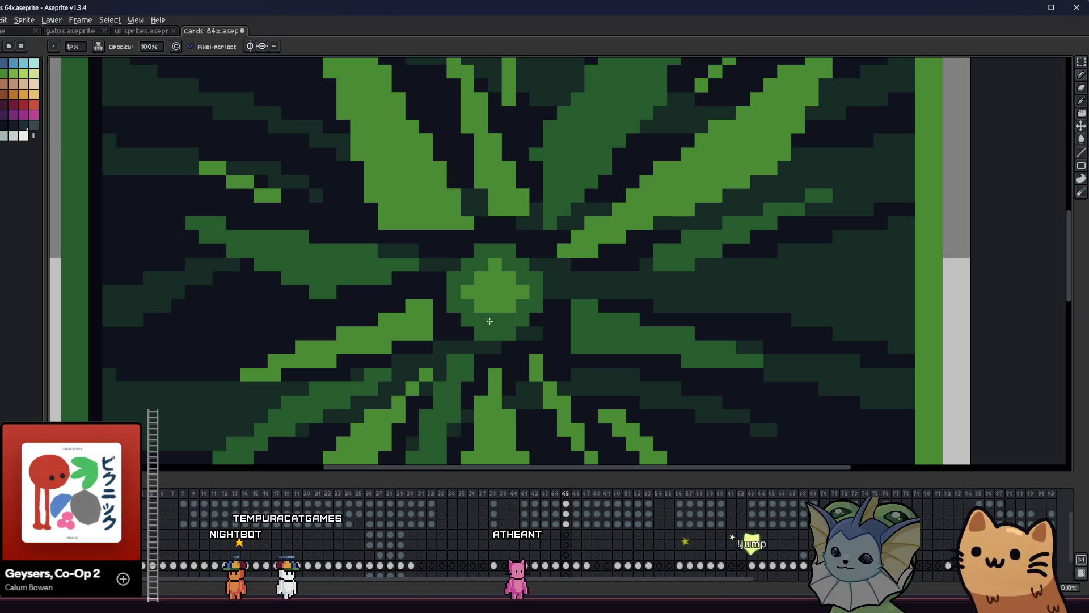
# Paint light-green pixels over the medium-green leaf of the starburst emblem.
pyautogui.scroll(-5, 527, 289)
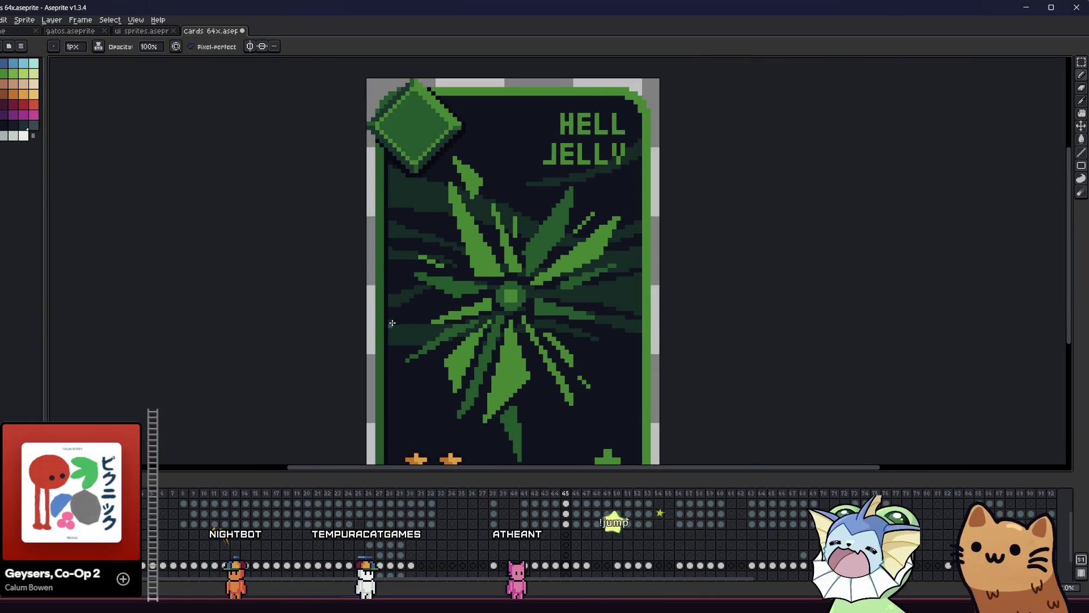
pyautogui.press('v')
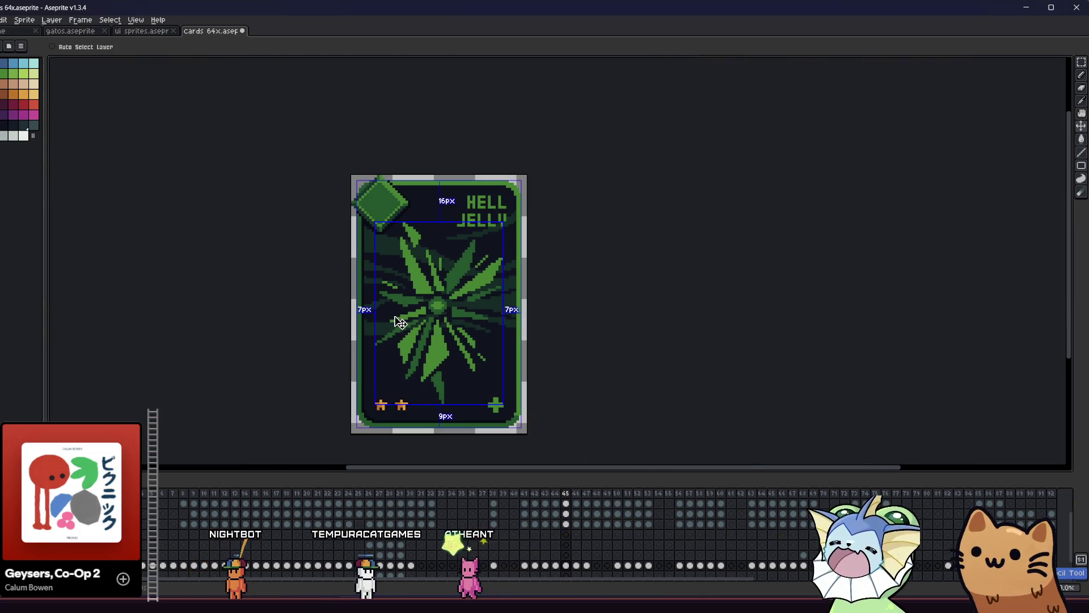
pyautogui.press('b')
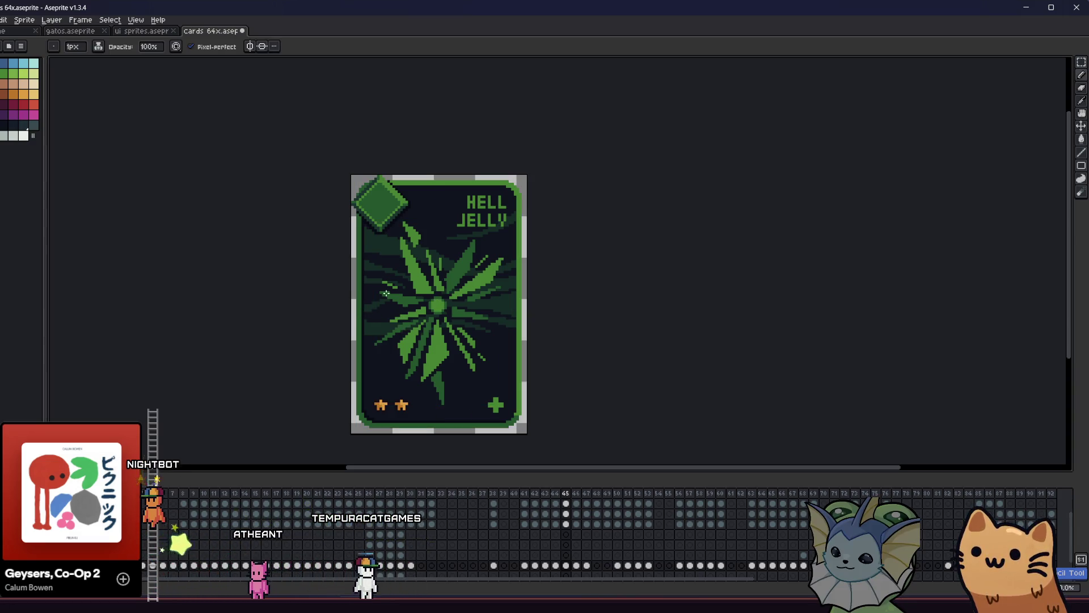
pyautogui.press('v')
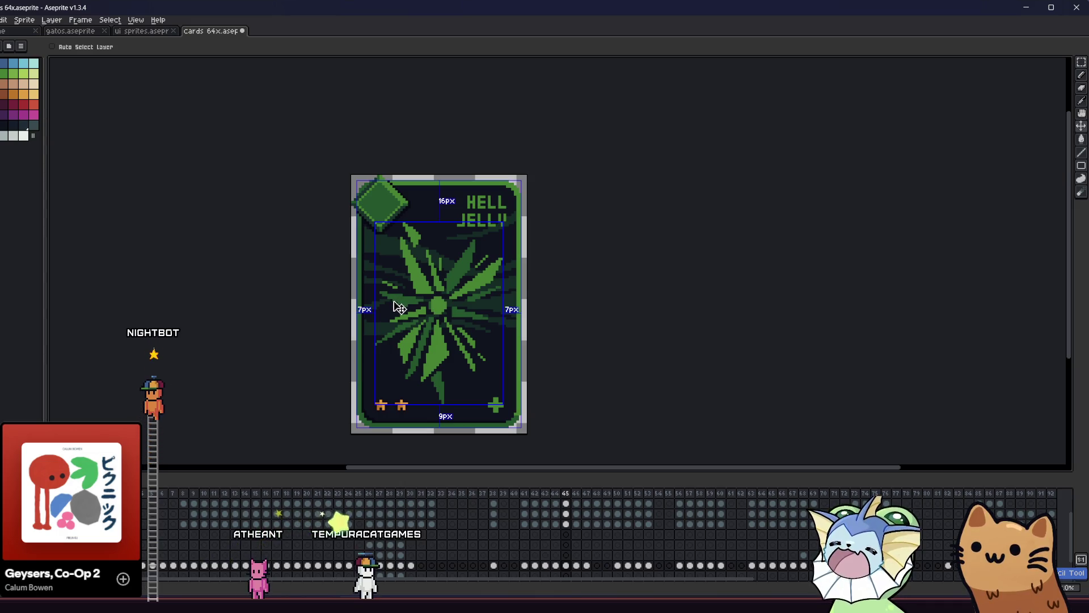
pyautogui.scroll(2, 441, 282)
pyautogui.press('i')
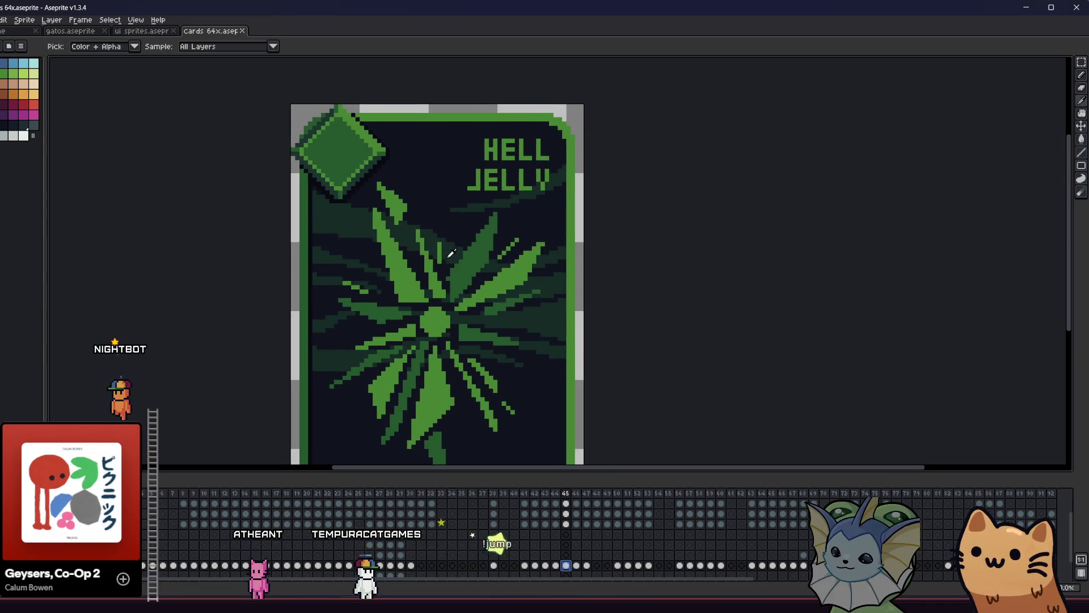
pyautogui.scroll(2, 442, 258)
pyautogui.press('b')
pyautogui.scroll(3, 462, 260)
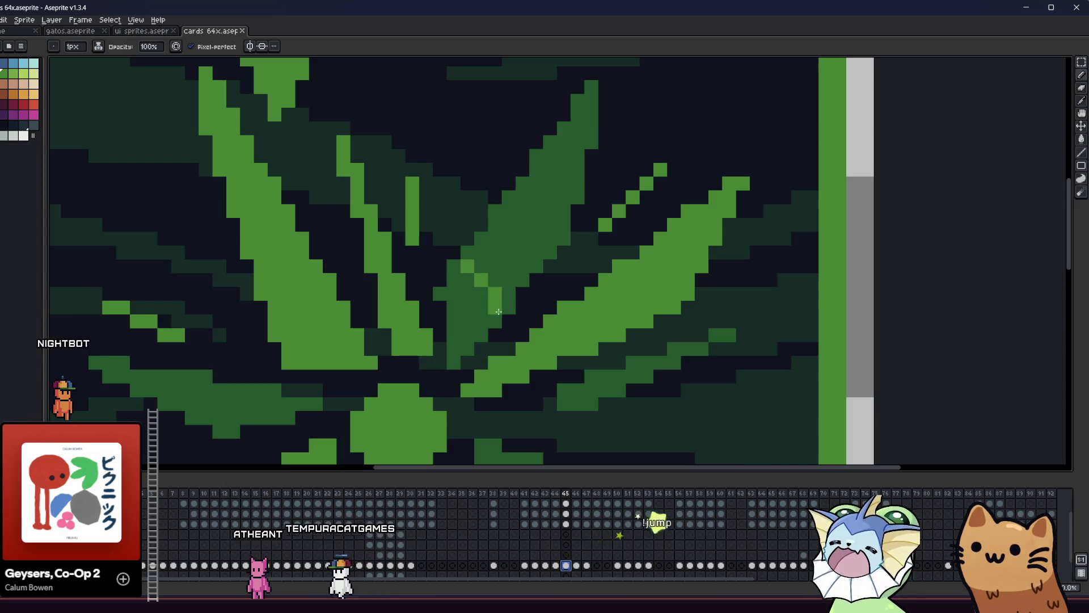
pyautogui.moveTo(499, 309); pyautogui.dragTo(454, 341)
# Zoom and pan around the card to inspect the repainted leaf.
pyautogui.scroll(-1, 381, 275)
pyautogui.scroll(1, 282, 331)
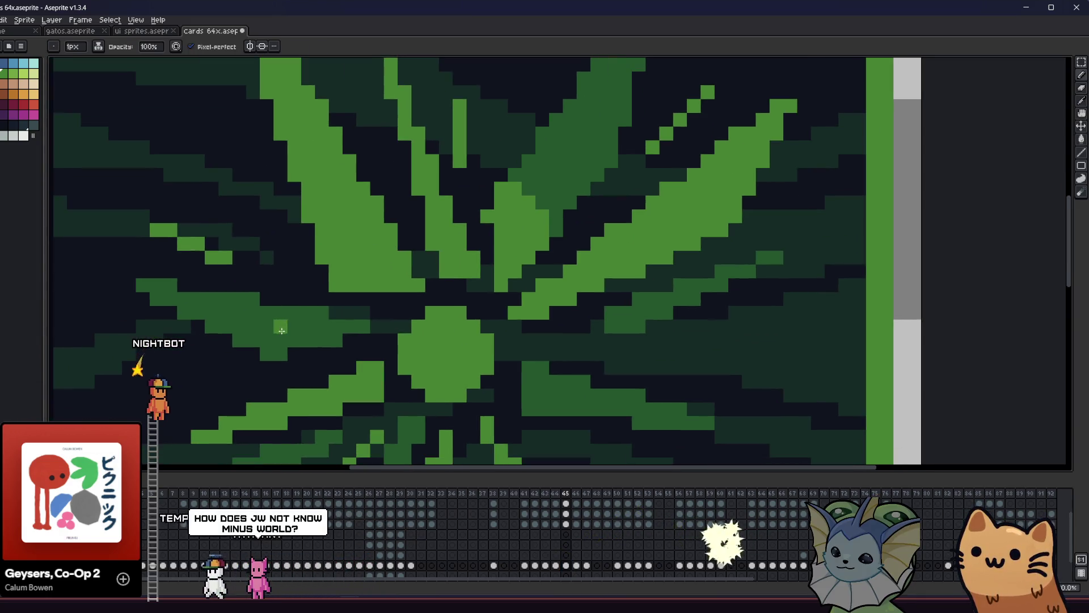
pyautogui.scroll(-3, 413, 312)
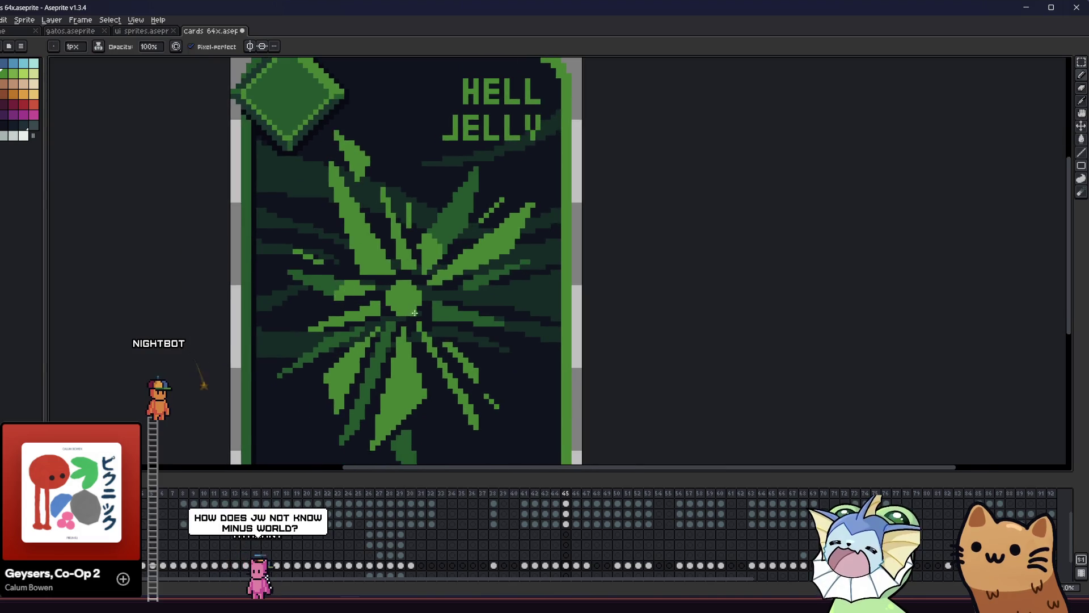
pyautogui.scroll(3, 466, 301)
pyautogui.scroll(-3, 450, 316)
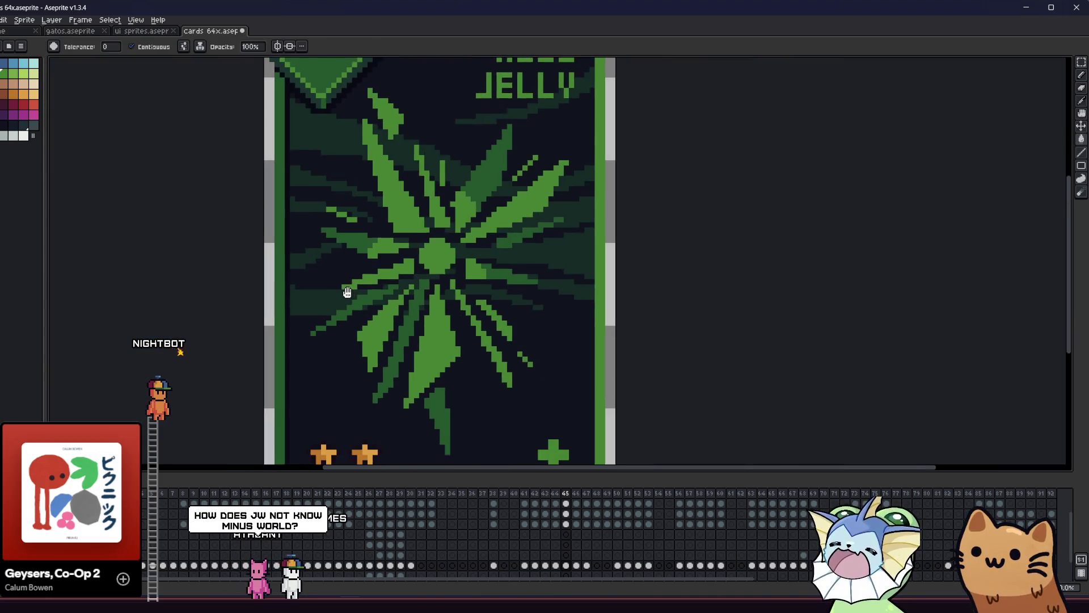
pyautogui.scroll(3, 420, 301)
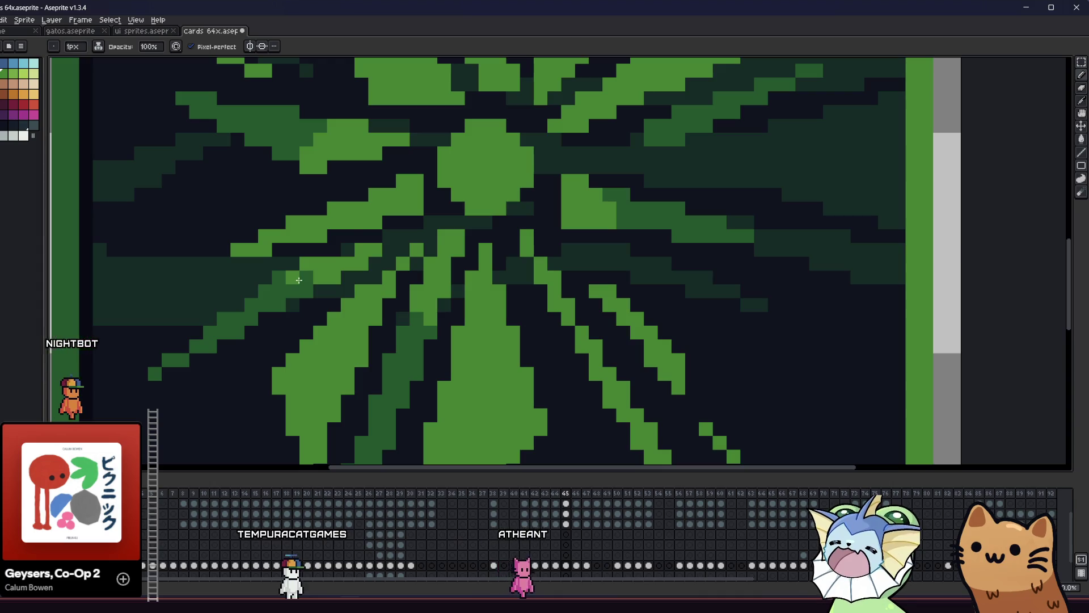
pyautogui.scroll(-3, 265, 274)
pyautogui.scroll(3, 284, 276)
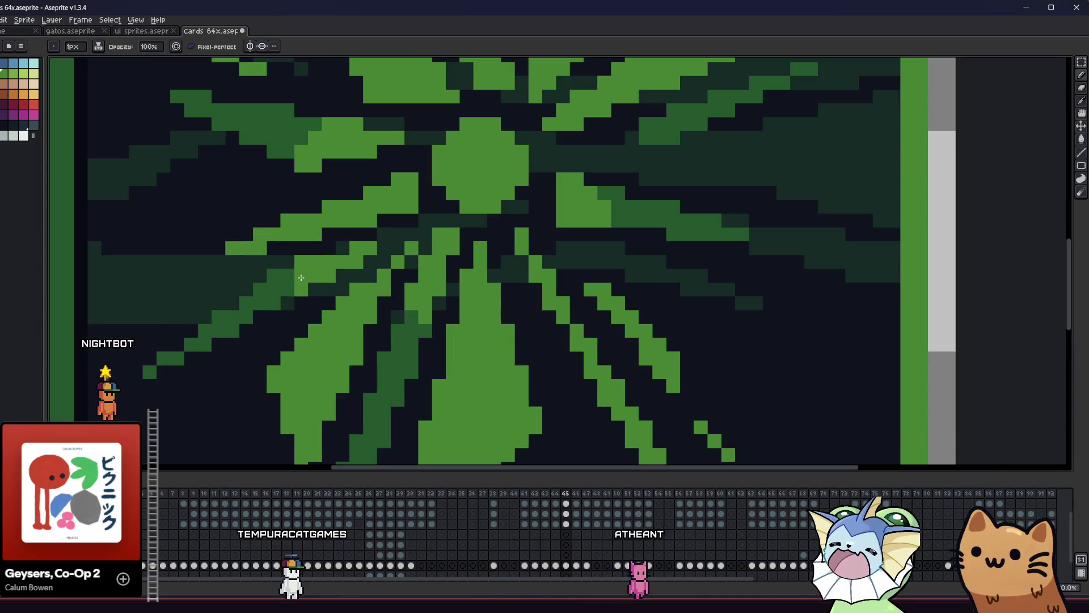
pyautogui.scroll(-3, 290, 274)
pyautogui.scroll(-2, 318, 284)
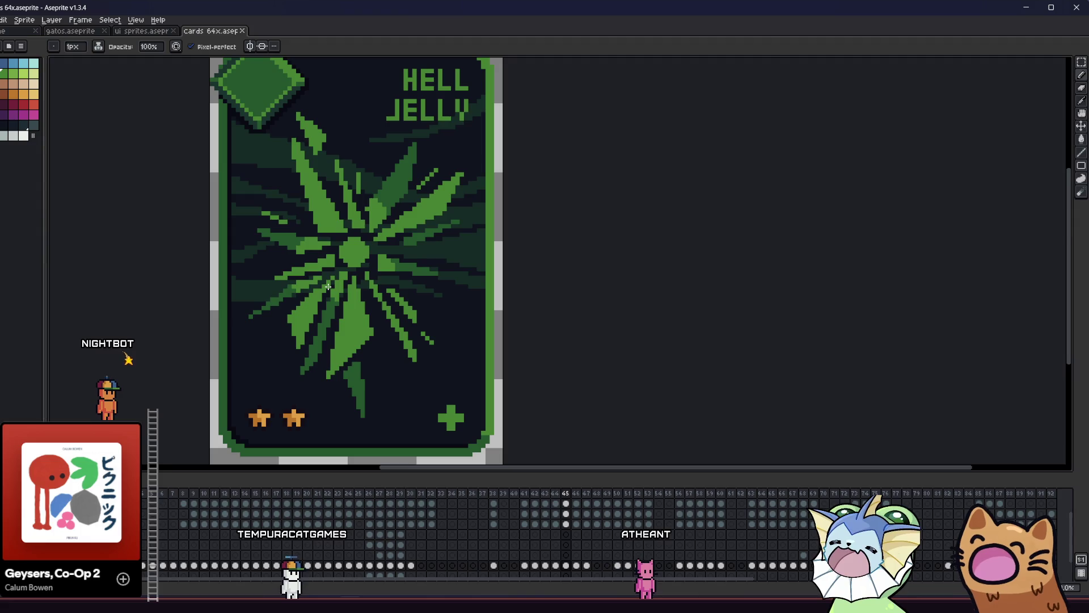
pyautogui.scroll(-1, 328, 287)
pyautogui.moveTo(228, 305); pyautogui.dragTo(326, 330)
pyautogui.scroll(-1, 338, 335)
pyautogui.scroll(-1, 358, 328)
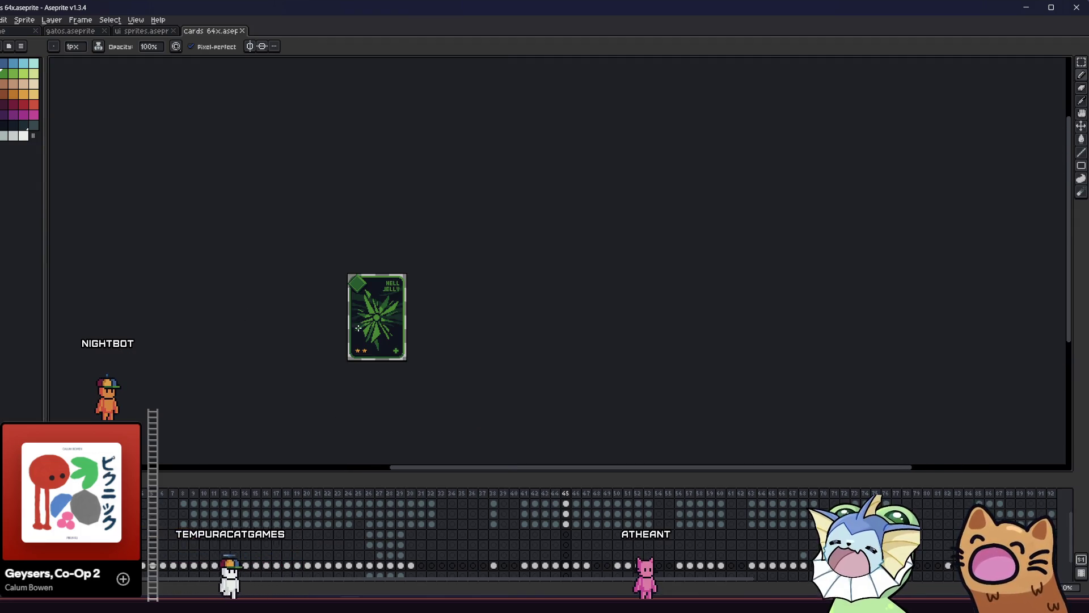
pyautogui.scroll(4, 341, 313)
pyautogui.scroll(2, 452, 259)
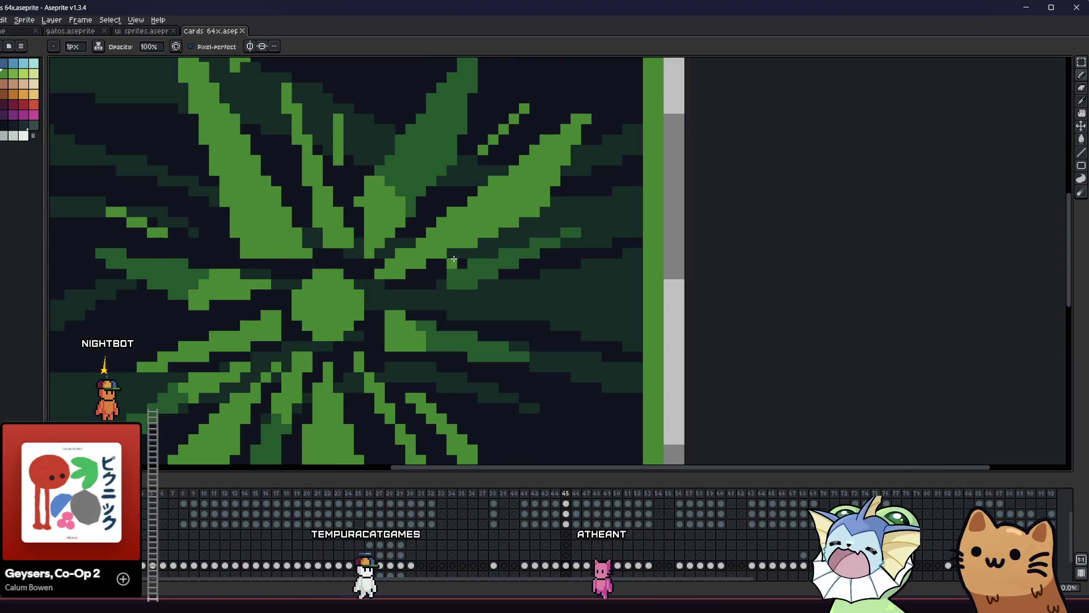
pyautogui.scroll(-2, 432, 295)
pyautogui.scroll(2, 349, 329)
pyautogui.scroll(-5, 363, 376)
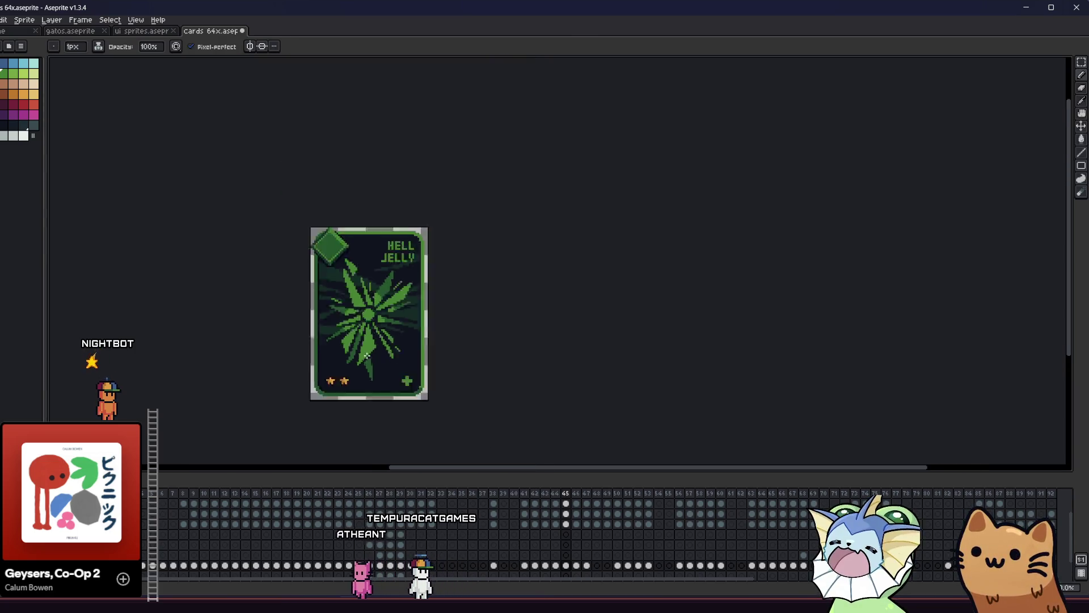
pyautogui.moveTo(267, 318)
pyautogui.mouseDown()
pyautogui.moveTo(479, 316)
pyautogui.moveTo(285, 311)
pyautogui.mouseUp()
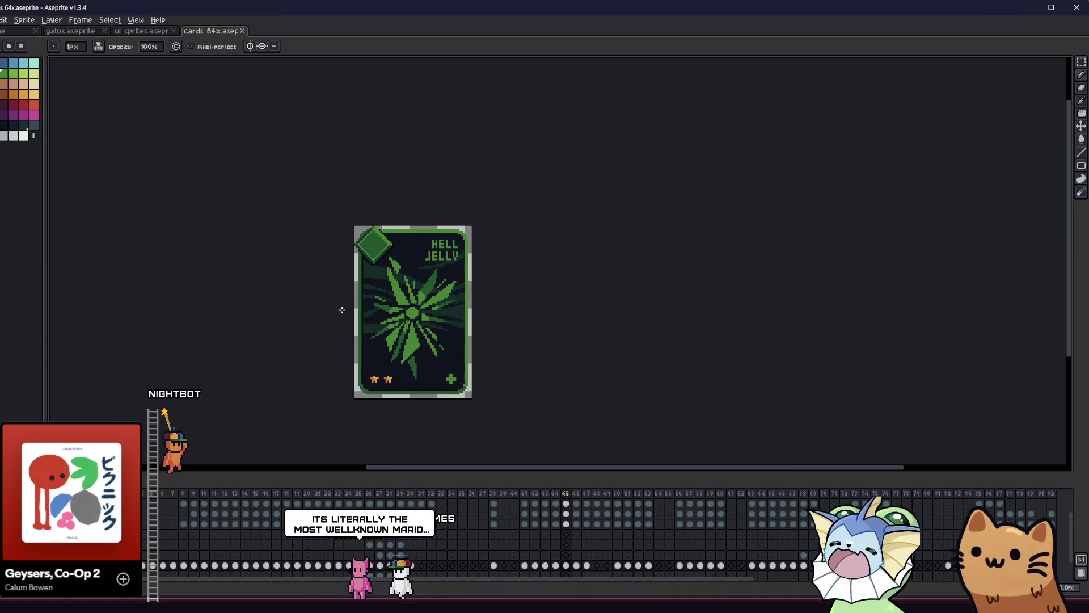
pyautogui.scroll(-2, 352, 334)
pyautogui.scroll(4, 369, 346)
pyautogui.press('alt')
pyautogui.keyDown('alt'); pyautogui.click(370, 364); pyautogui.keyUp('alt')
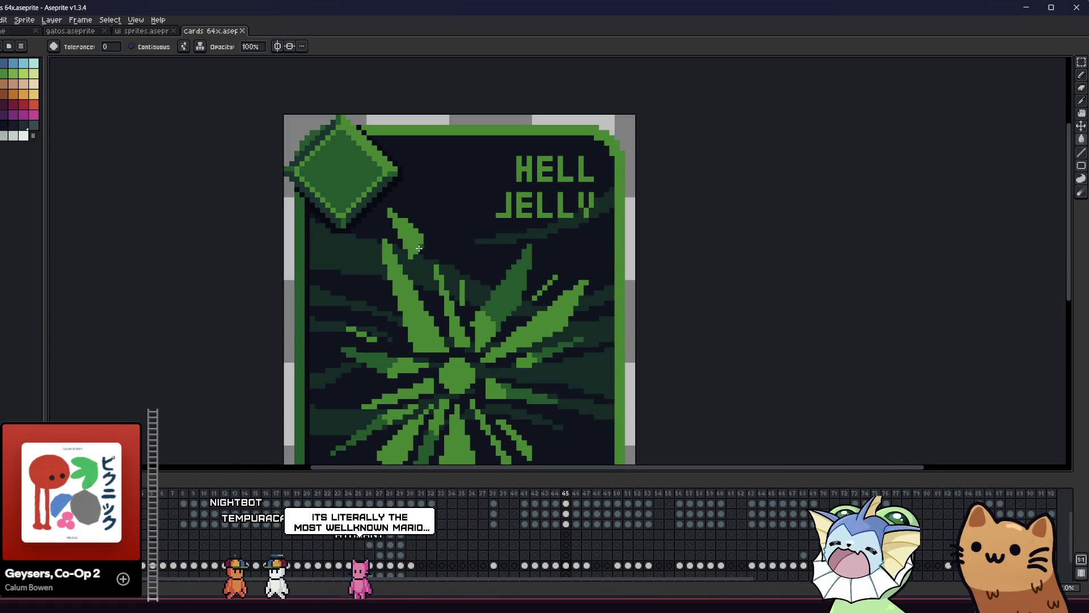
# Move the starburst's upper-left leaf tip to a new position and commit it.
pyautogui.scroll(-2, 419, 237)
pyautogui.press('alt')
pyautogui.scroll(4, 390, 262)
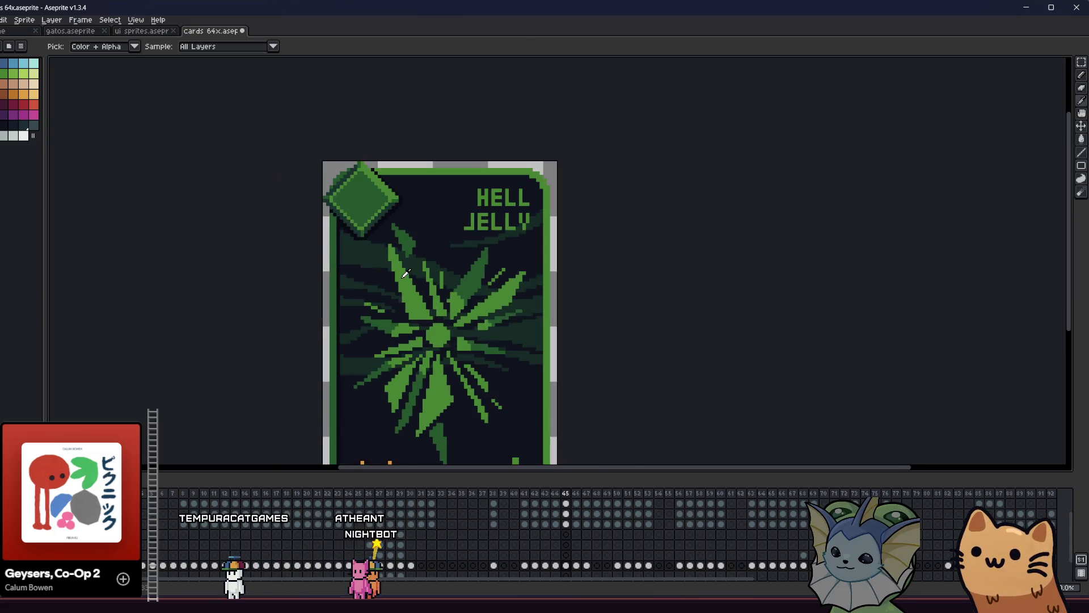
pyautogui.scroll(-1, 389, 262)
pyautogui.scroll(1, 396, 266)
pyautogui.press('m')
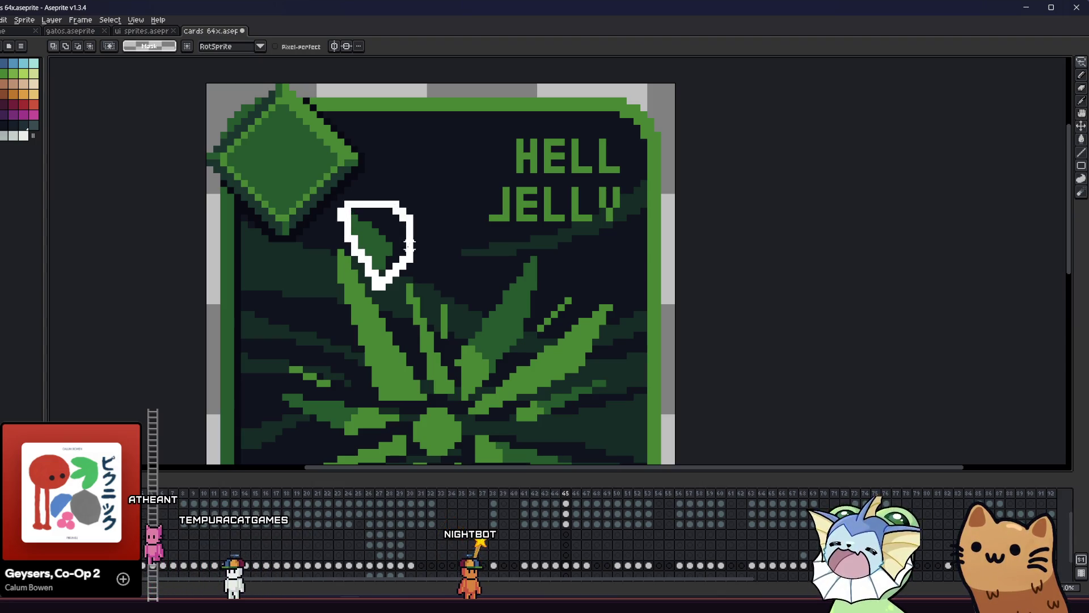
pyautogui.moveTo(410, 245); pyautogui.dragTo(393, 257)
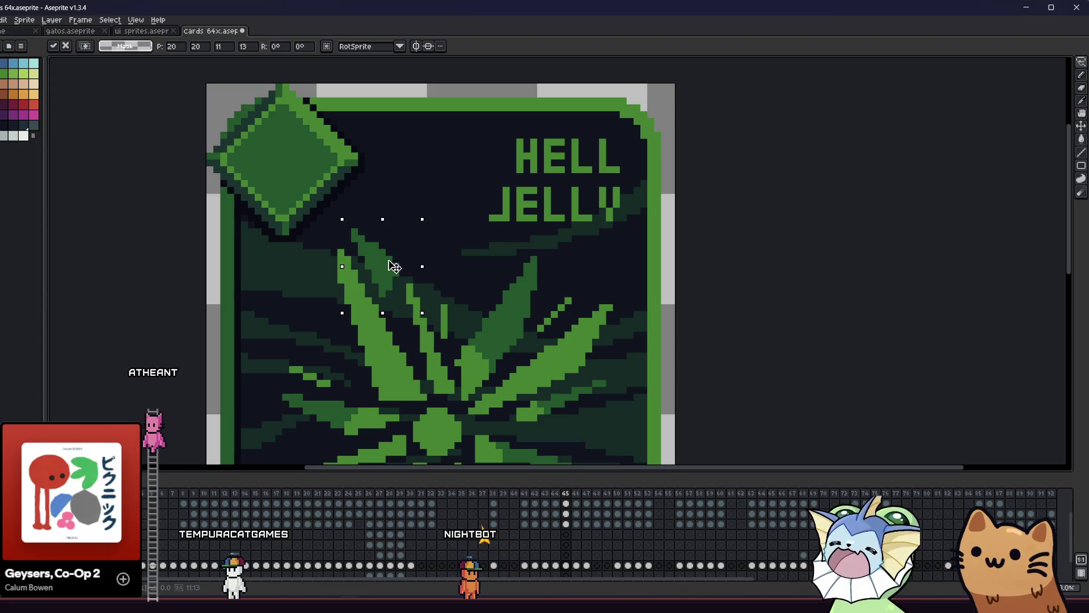
pyautogui.hotkey('ctrl', 'd')
pyautogui.scroll(-2, 433, 259)
pyautogui.scroll(5, 391, 273)
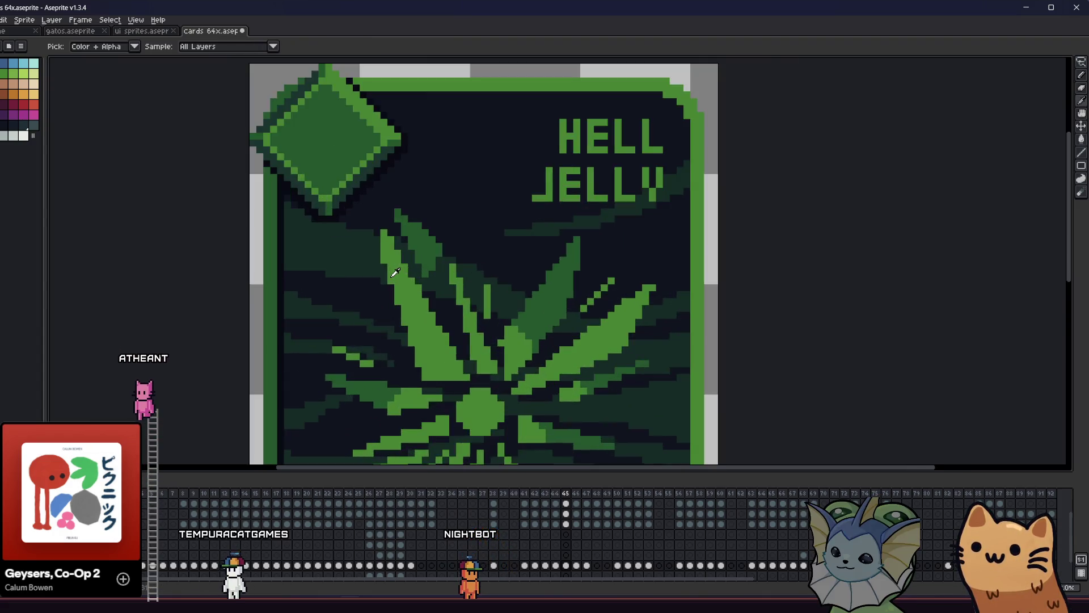
# Flood-fill one green leaf region of the emblem with light green.
pyautogui.press('b')
pyautogui.moveTo(408, 244); pyautogui.dragTo(406, 271)
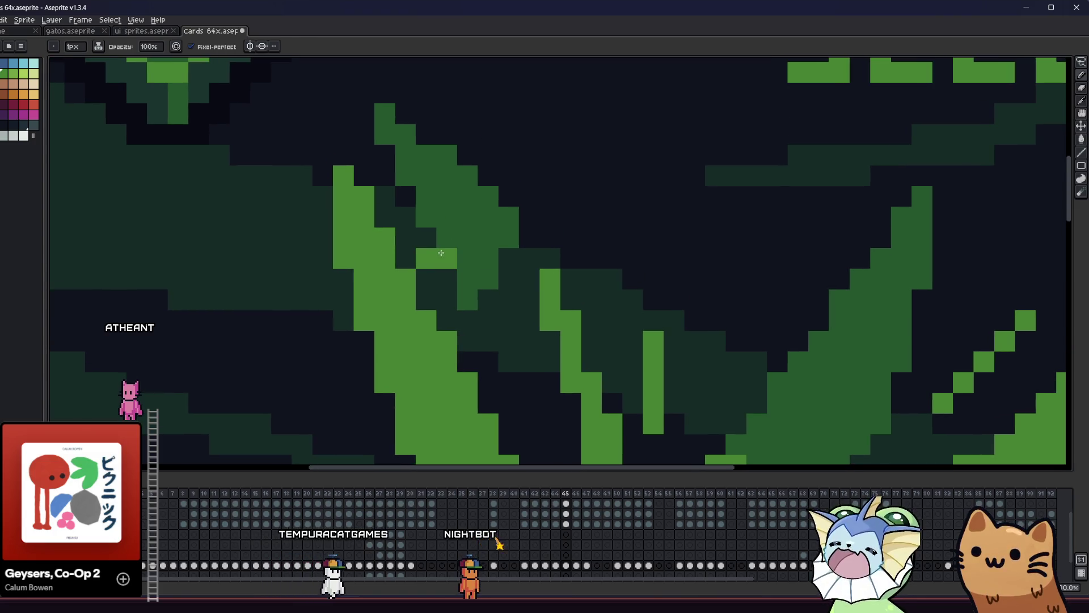
pyautogui.press('g')
pyautogui.click(487, 231)
pyautogui.scroll(-3, 440, 271)
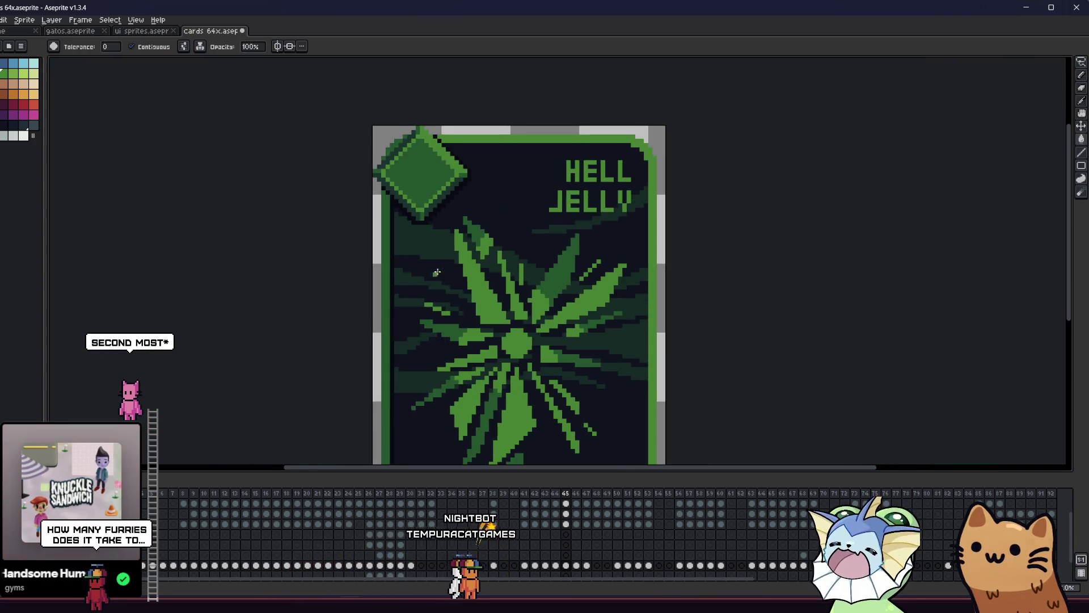
pyautogui.moveTo(440, 270); pyautogui.dragTo(369, 268)
pyautogui.moveTo(370, 342)
pyautogui.mouseDown()
pyautogui.moveTo(348, 304)
pyautogui.moveTo(357, 176)
pyautogui.mouseUp()
pyautogui.scroll(5, 454, 363)
# Mark a small area at the card's top-left corner, then select the entire card.
pyautogui.press('b')
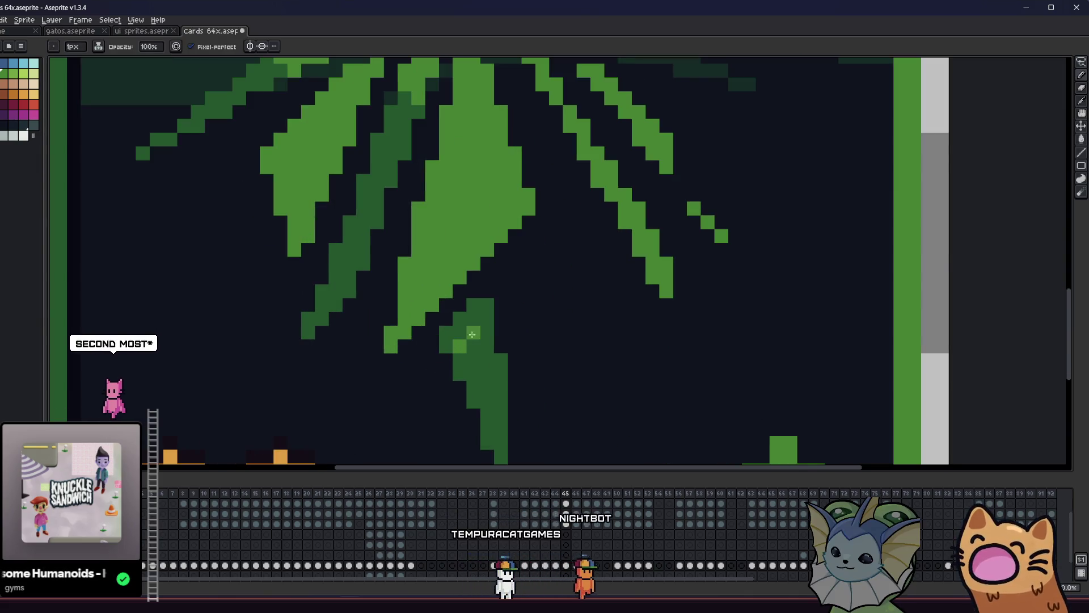
pyautogui.press('g')
pyautogui.scroll(-3, 352, 345)
pyautogui.scroll(-1, 353, 345)
pyautogui.moveTo(302, 344)
pyautogui.mouseDown()
pyautogui.moveTo(206, 357)
pyautogui.moveTo(359, 350)
pyautogui.moveTo(471, 382)
pyautogui.mouseUp()
pyautogui.scroll(-1, 226, 347)
pyautogui.press('m')
pyautogui.moveTo(504, 247); pyautogui.dragTo(523, 302)
pyautogui.hotkey('ctrl', 'a')
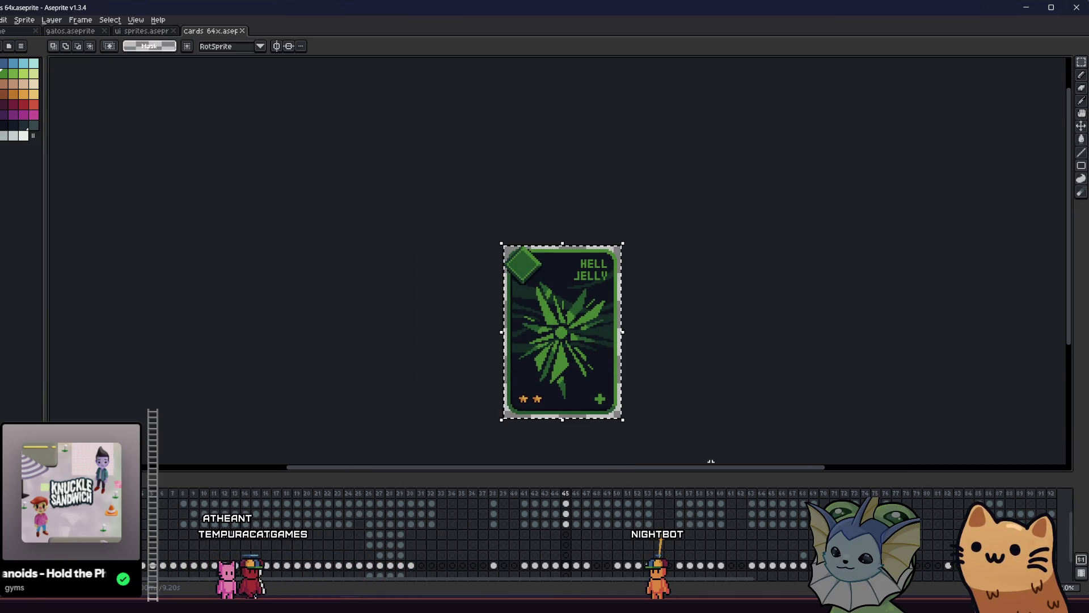
# Apply an Outline effect to the card in a darker green from the indexed palette.
pyautogui.moveTo(668, 371); pyautogui.dragTo(614, 340)
pyautogui.hotkey('shift', 'o')
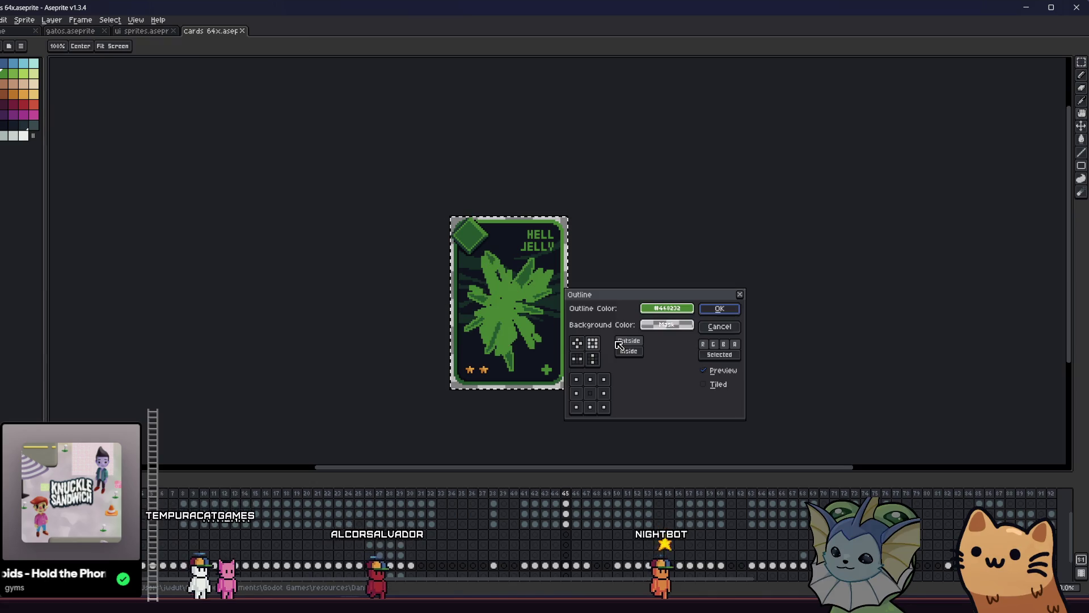
pyautogui.click(653, 309)
pyautogui.click(651, 322)
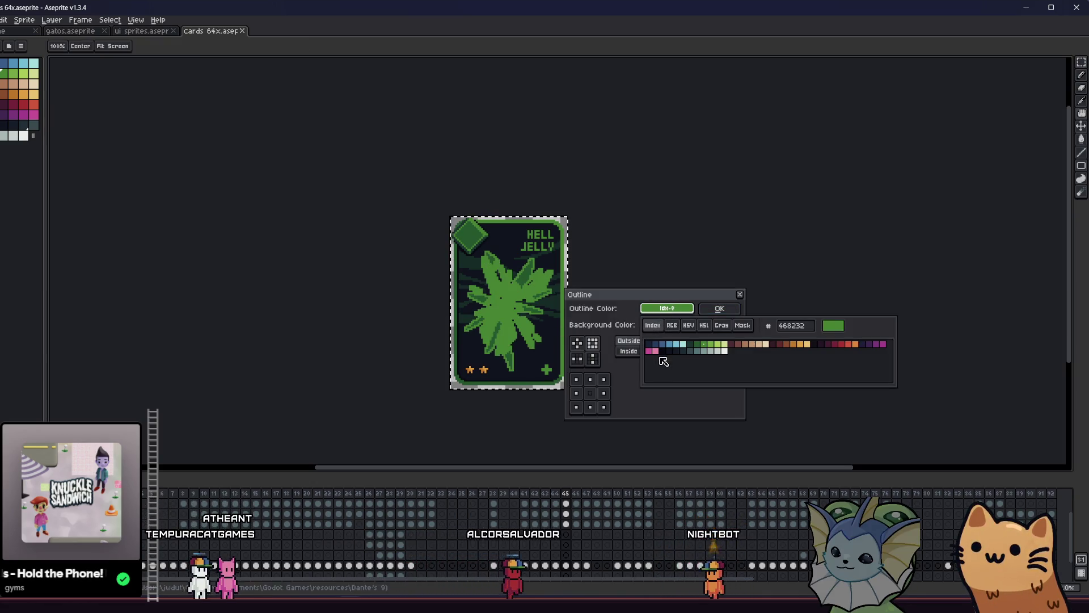
pyautogui.click(660, 358)
pyautogui.click(709, 306)
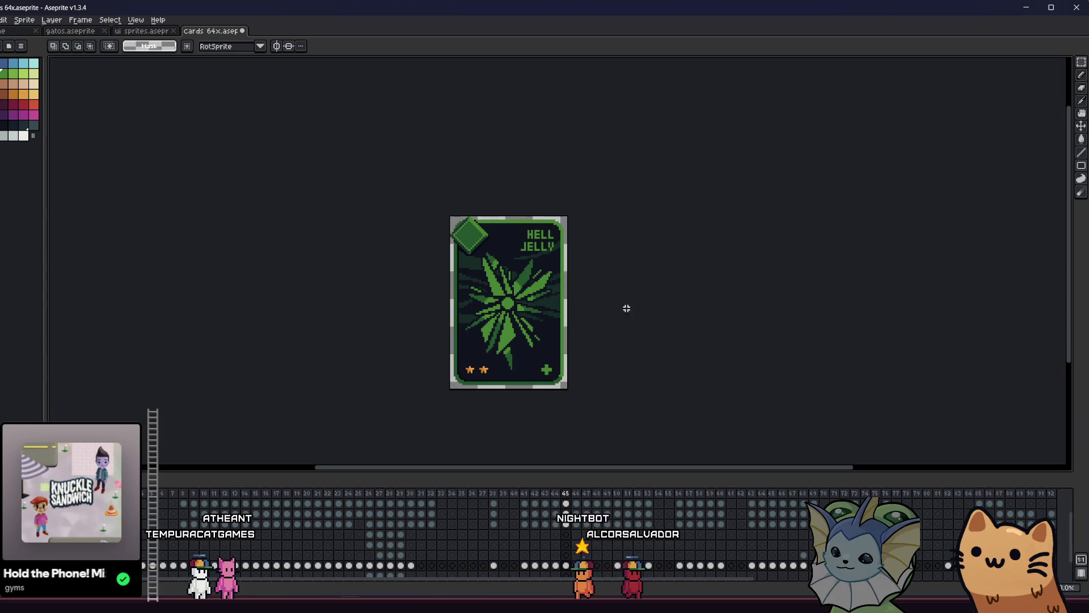
# Review the outlined card, select all, and save cards 64x.aseprite.
pyautogui.scroll(1, 621, 307)
pyautogui.moveTo(620, 306); pyautogui.dragTo(595, 304)
pyautogui.scroll(1, 586, 318)
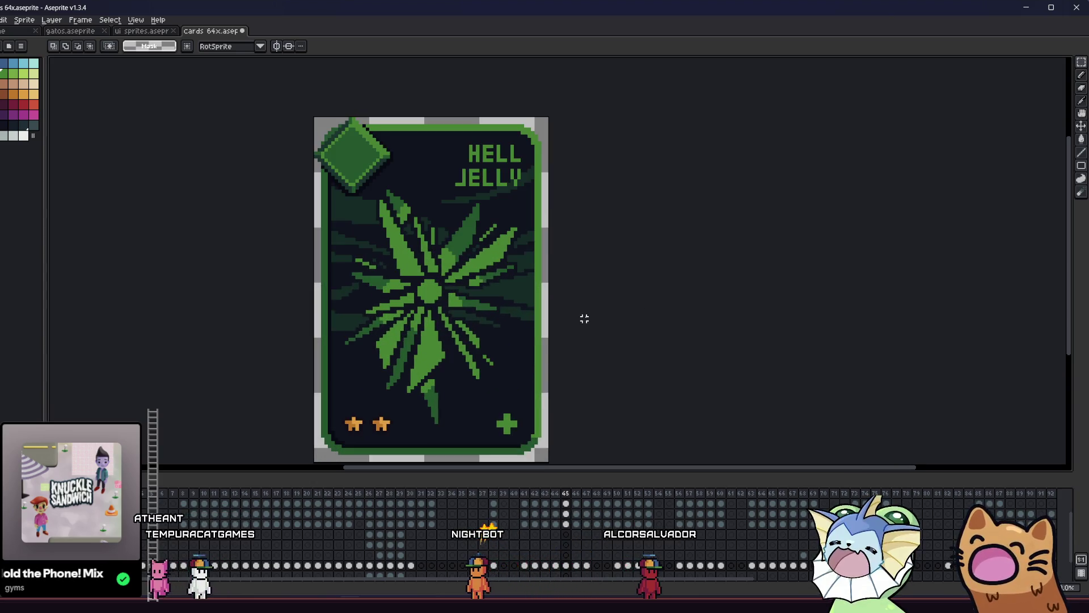
pyautogui.moveTo(584, 319)
pyautogui.mouseDown()
pyautogui.moveTo(642, 292)
pyautogui.moveTo(695, 289)
pyautogui.moveTo(717, 304)
pyautogui.moveTo(712, 316)
pyautogui.moveTo(593, 307)
pyautogui.mouseUp()
pyautogui.scroll(-1, 570, 308)
pyautogui.scroll(-1, 562, 307)
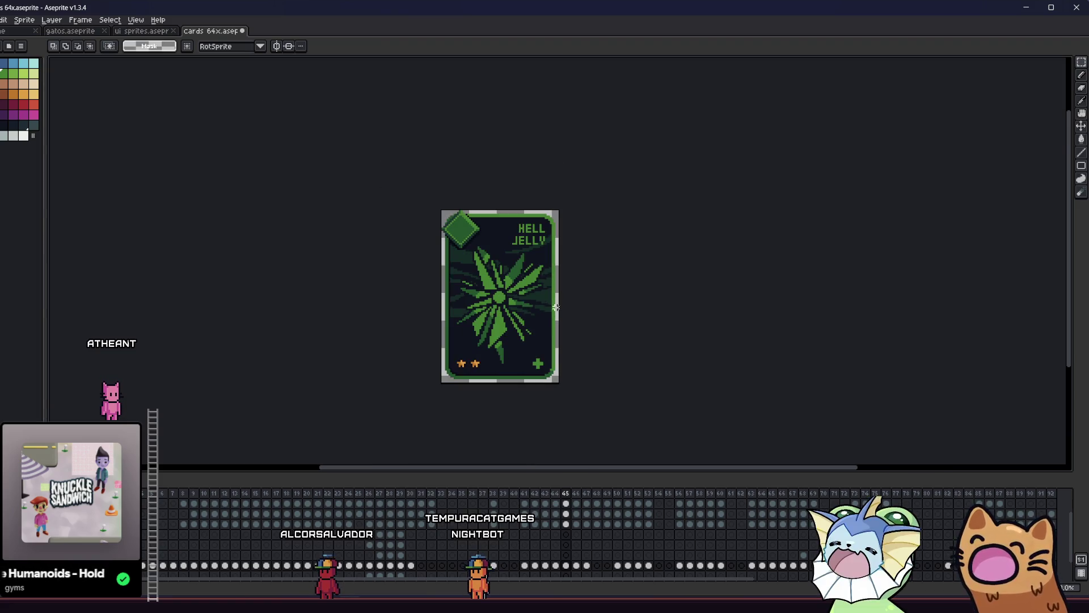
pyautogui.scroll(2, 573, 315)
pyautogui.moveTo(564, 308)
pyautogui.mouseDown()
pyautogui.moveTo(625, 305)
pyautogui.moveTo(531, 303)
pyautogui.mouseUp()
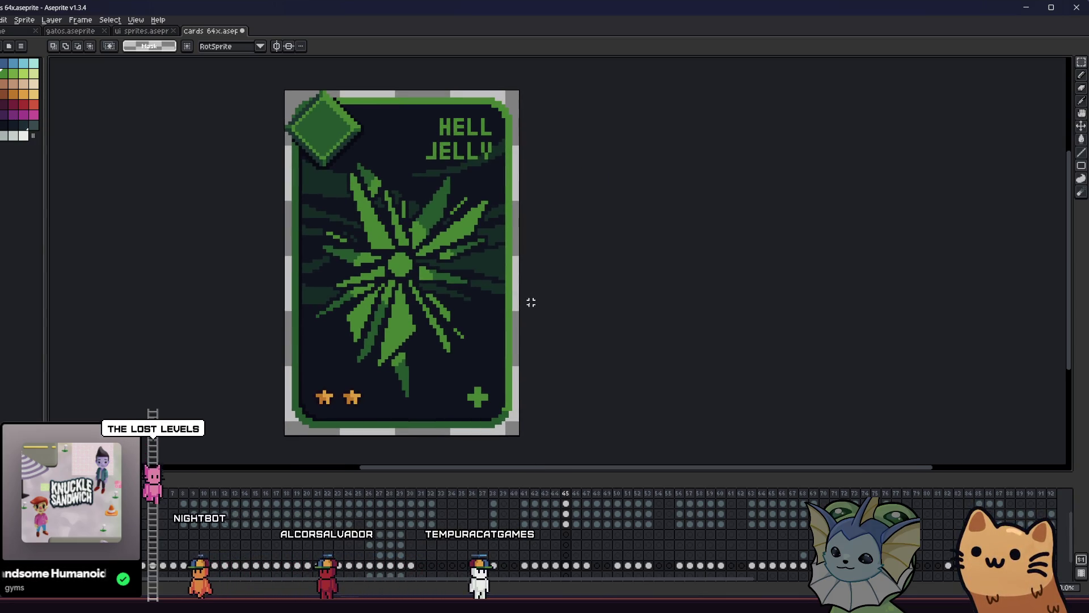
pyautogui.hotkey('ctrl', 'a')
pyautogui.scroll(1, 486, 262)
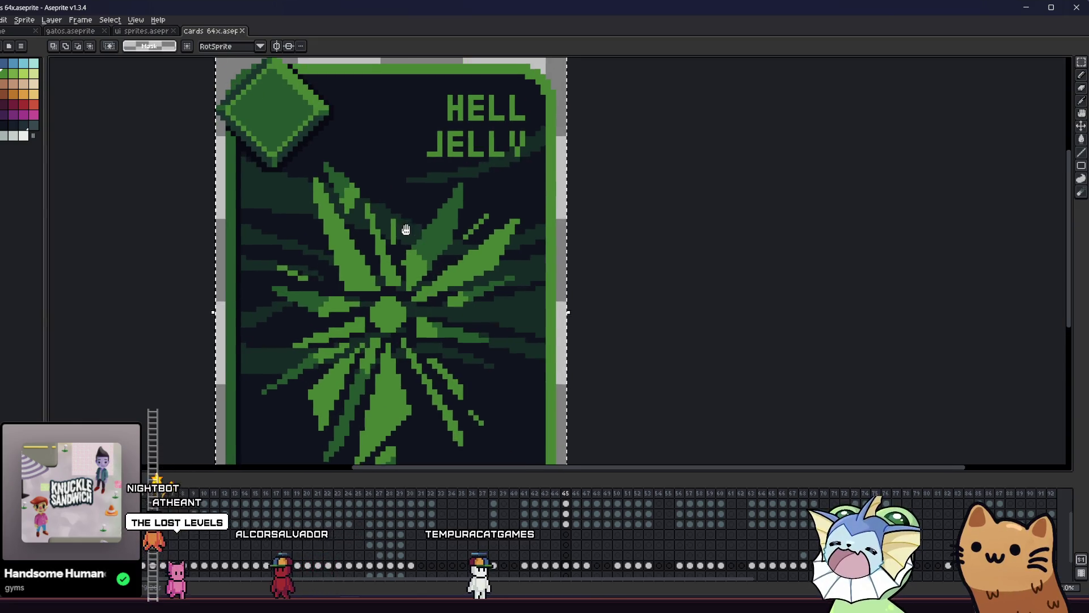
pyautogui.press('b')
pyautogui.scroll(5, 441, 222)
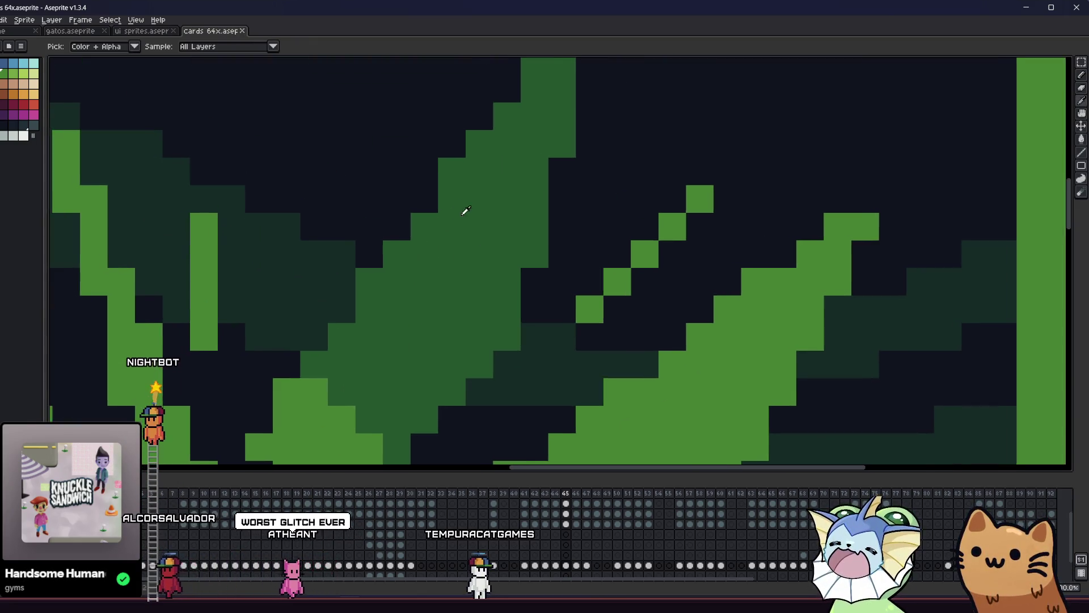
pyautogui.scroll(-3, 564, 158)
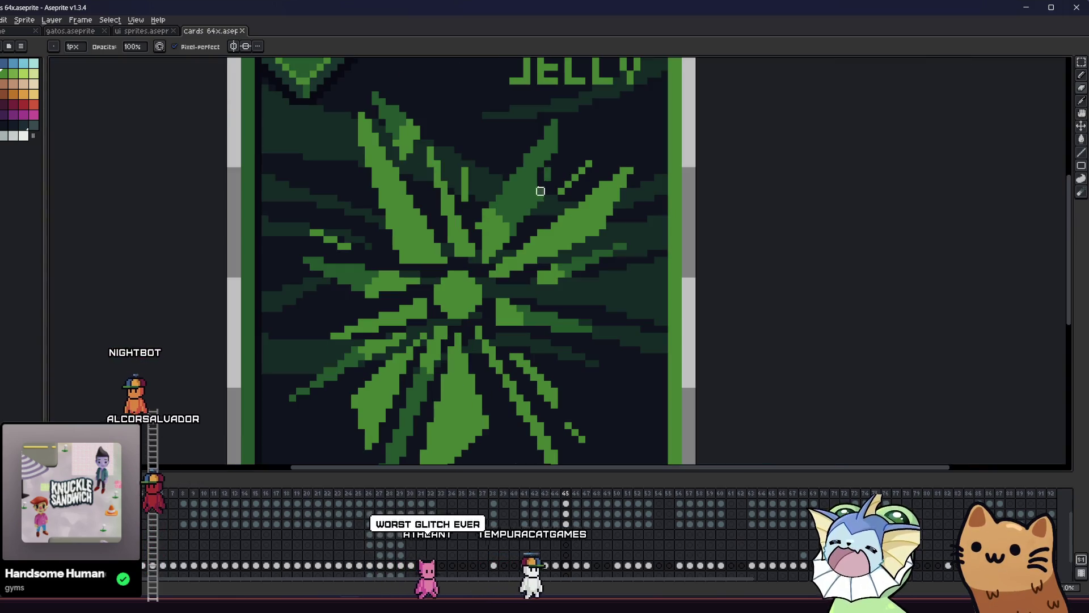
pyautogui.hotkey('ctrl', 's')
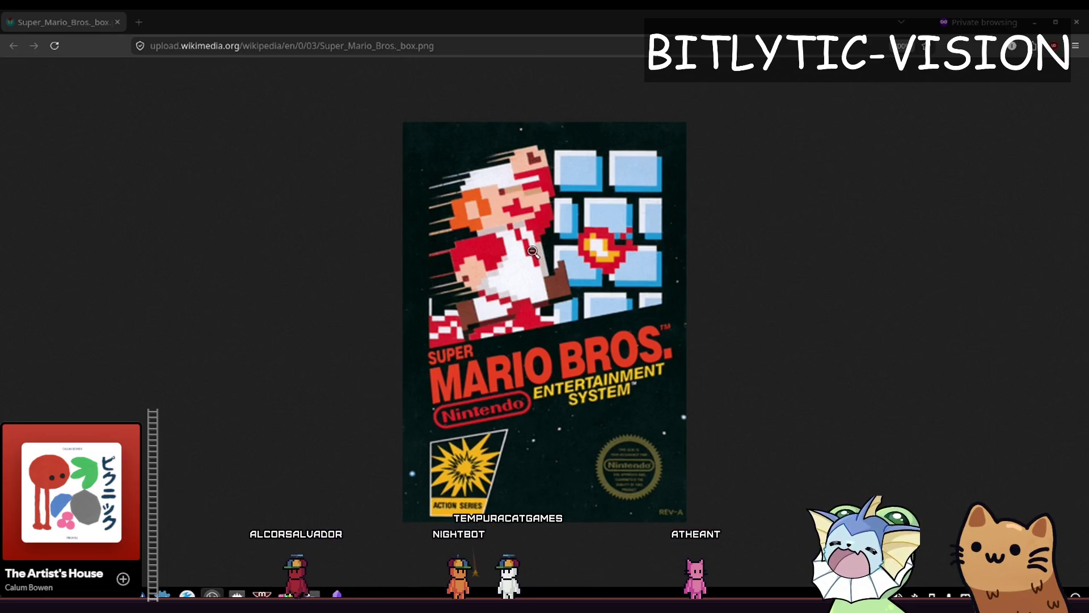
# Switch from Firefox to Godot's room_loot_spawner.gd, then on to the Mario glitch video.
pyautogui.hotkey('alt', 'Tab')
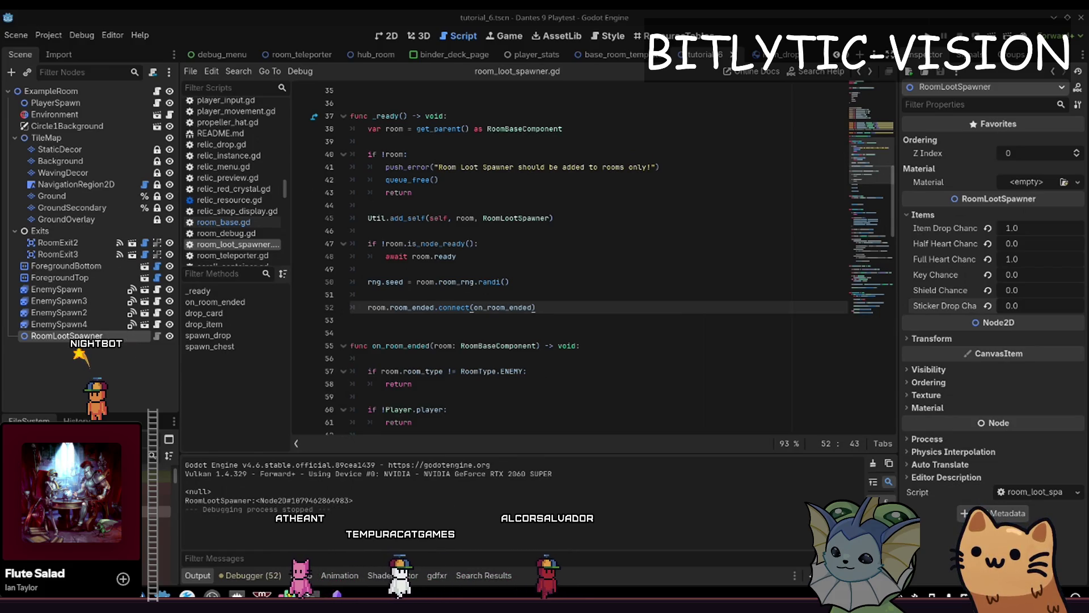
pyautogui.hotkey('alt', 'Tab')
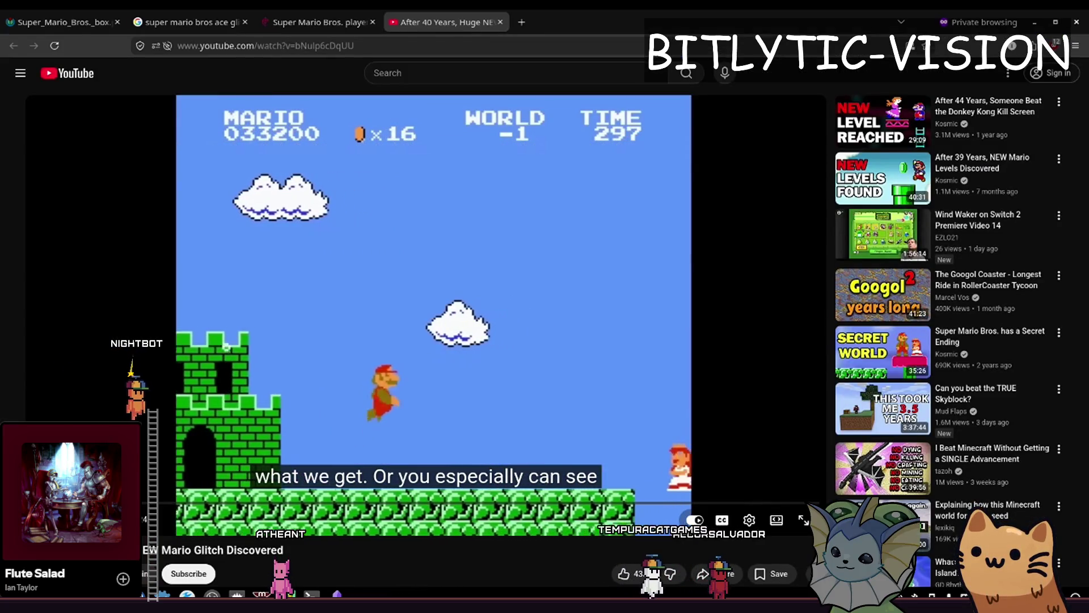
# Seek back and forth through the Mario glitch video, then return to cards 64x.aseprite.
pyautogui.press('Right')
pyautogui.press('Right')
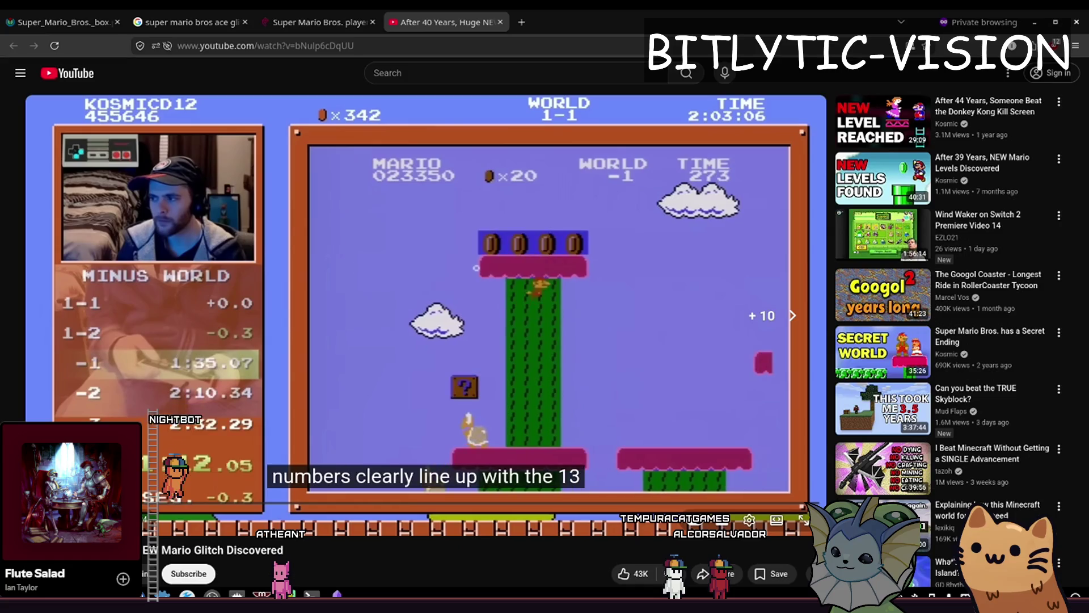
pyautogui.press('Right')
pyautogui.press('Right')
pyautogui.press('Right')
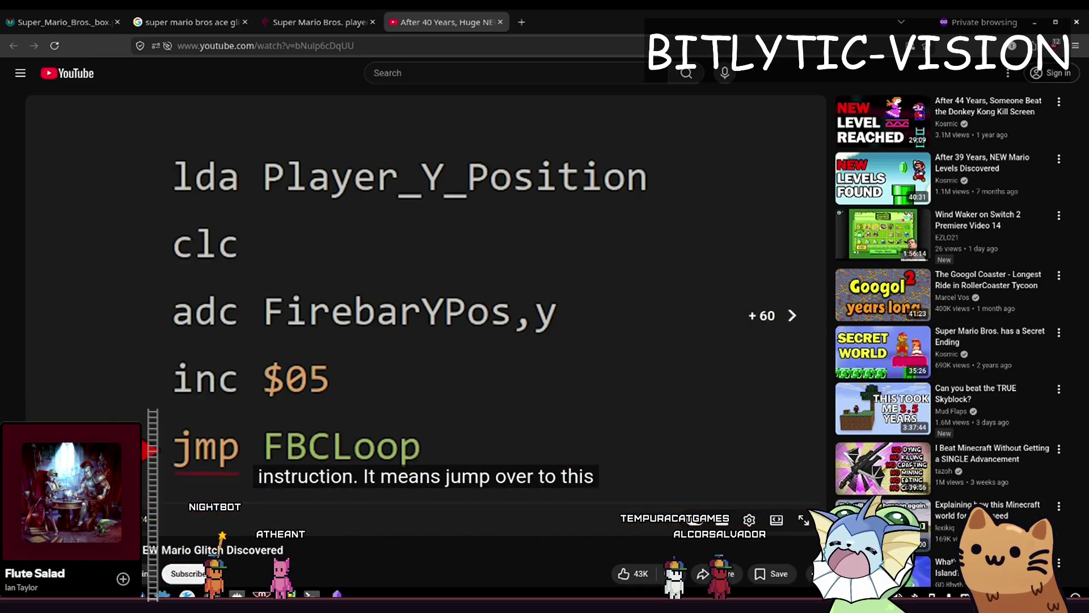
pyautogui.press('Right')
pyautogui.press('Right')
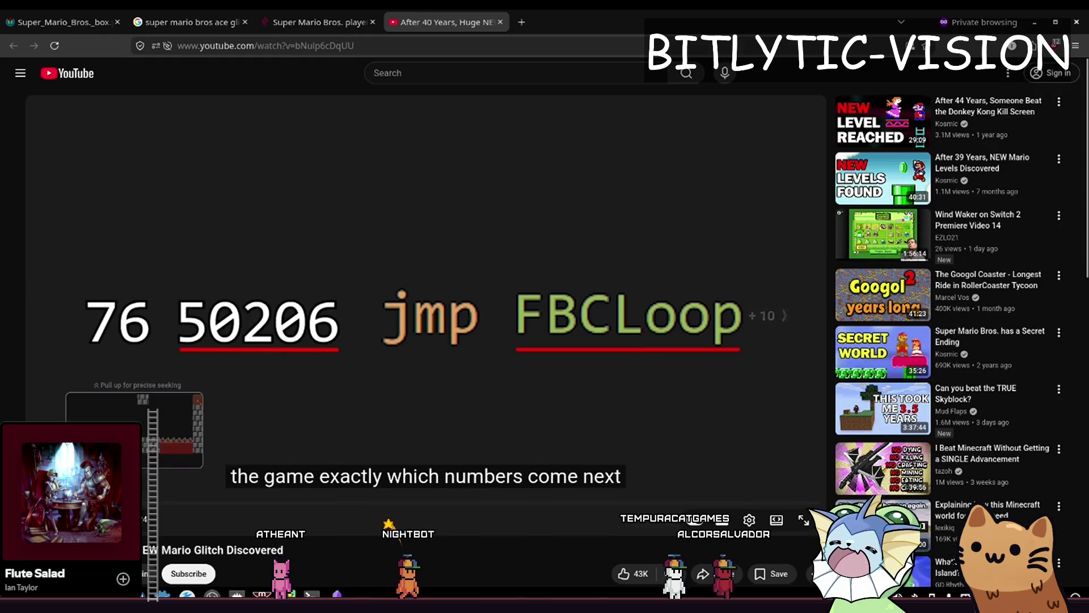
pyautogui.press('Right')
pyautogui.press('Right')
pyautogui.press('Right')
pyautogui.press('Left')
pyautogui.press('Left')
pyautogui.press('Right')
pyautogui.press('Right')
pyautogui.press('Right')
pyautogui.press('Right')
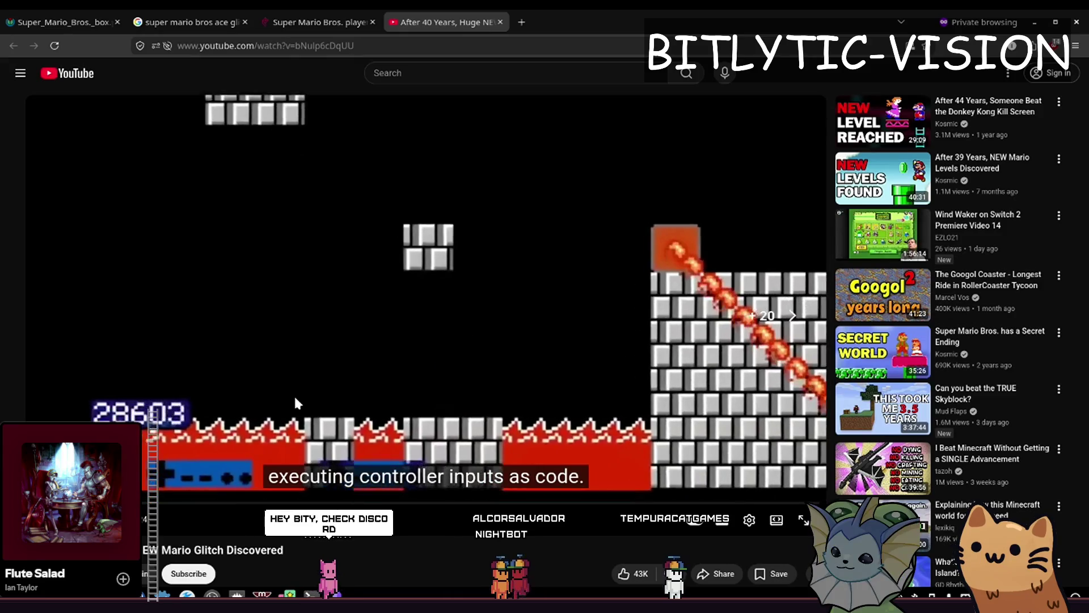
pyautogui.press('Left')
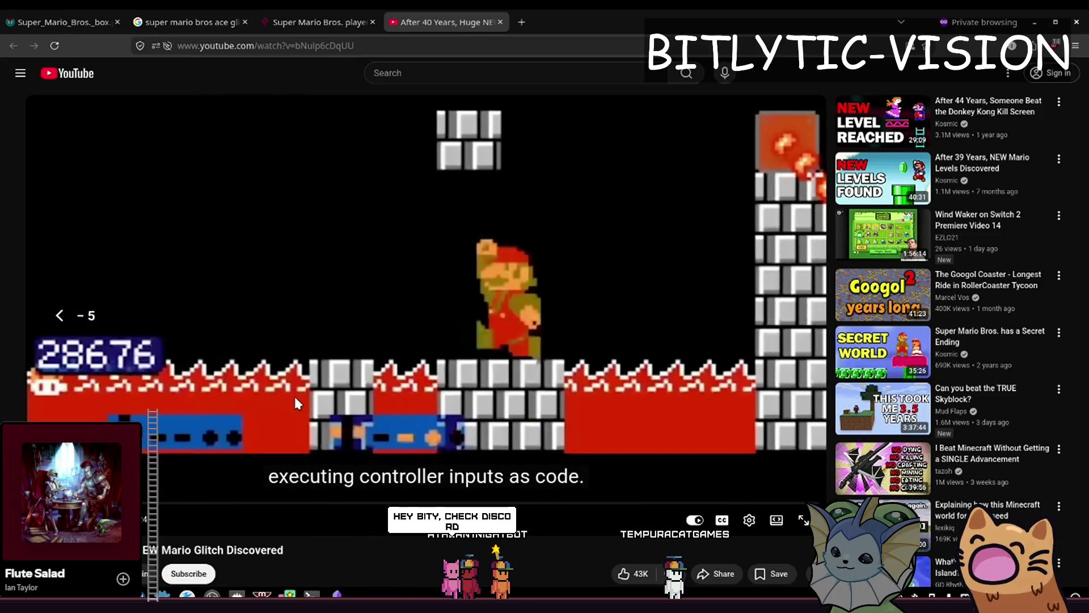
pyautogui.press('Right')
pyautogui.press('Left')
pyautogui.press('Right')
pyautogui.press('Right')
pyautogui.press('Right')
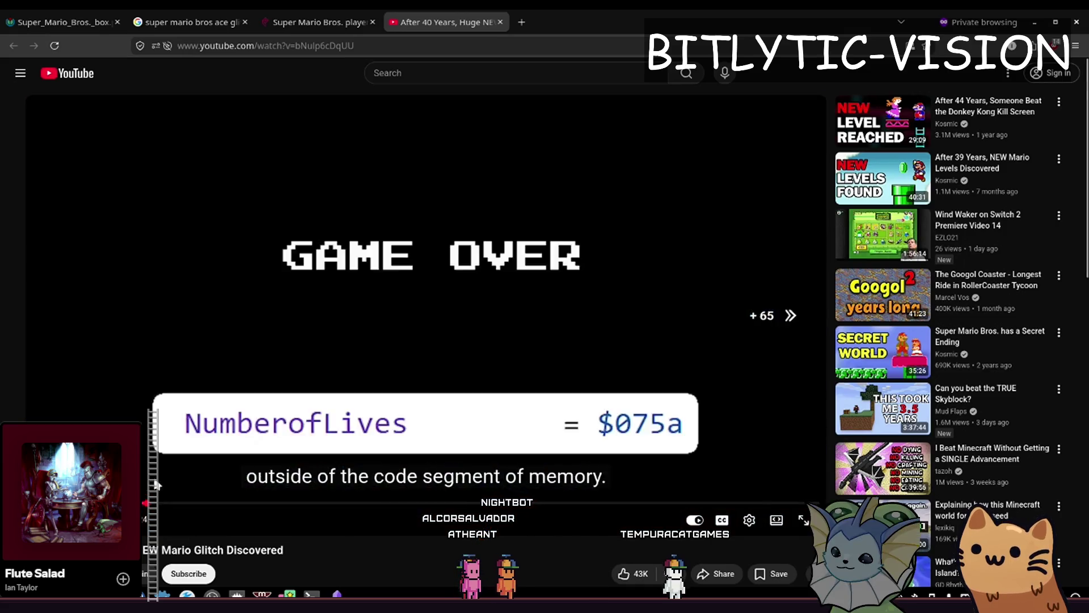
pyautogui.press('Right')
pyautogui.press('Right')
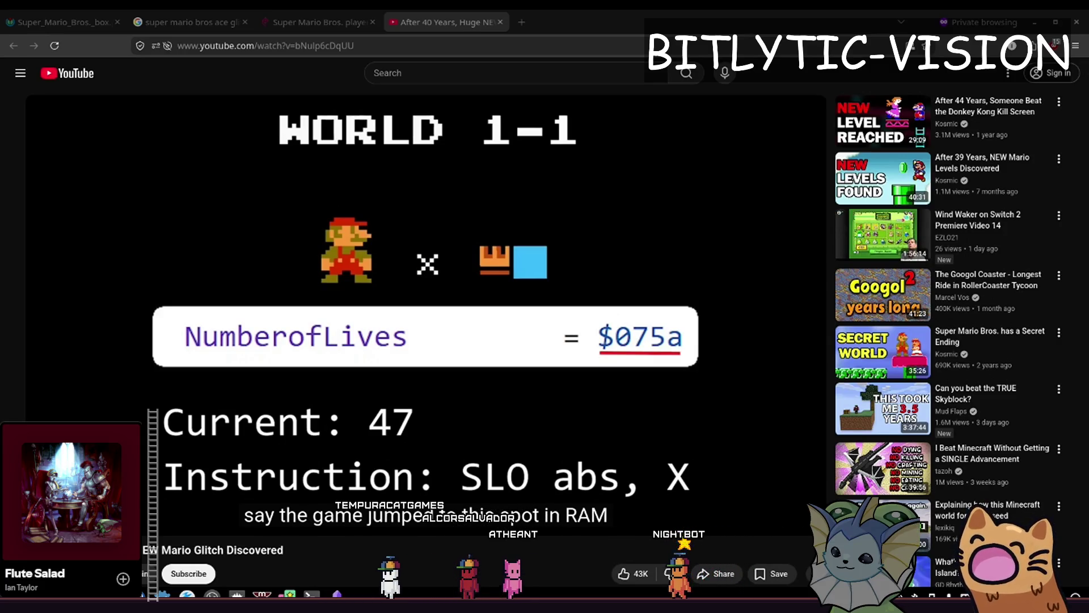
pyautogui.hotkey('alt', 'Tab')
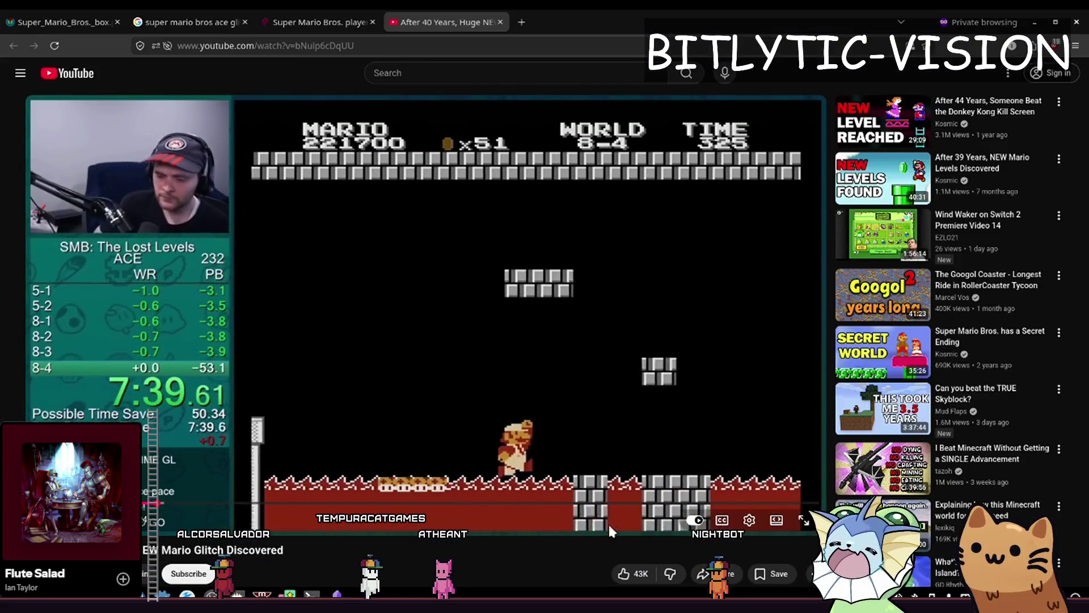
# Pause the Mario glitch video in Firefox's YouTube tab.
pyautogui.press('space')
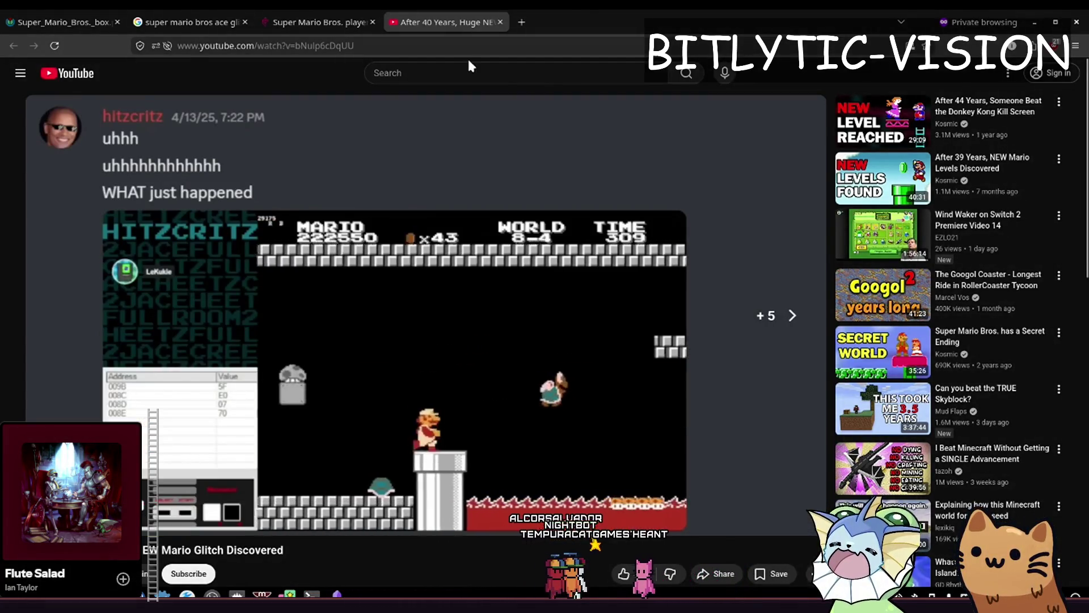
# Switch past Godot back to cards 64x.aseprite and zoom in on the HELL JELLY card.
pyautogui.hotkey('alt', 'Tab')
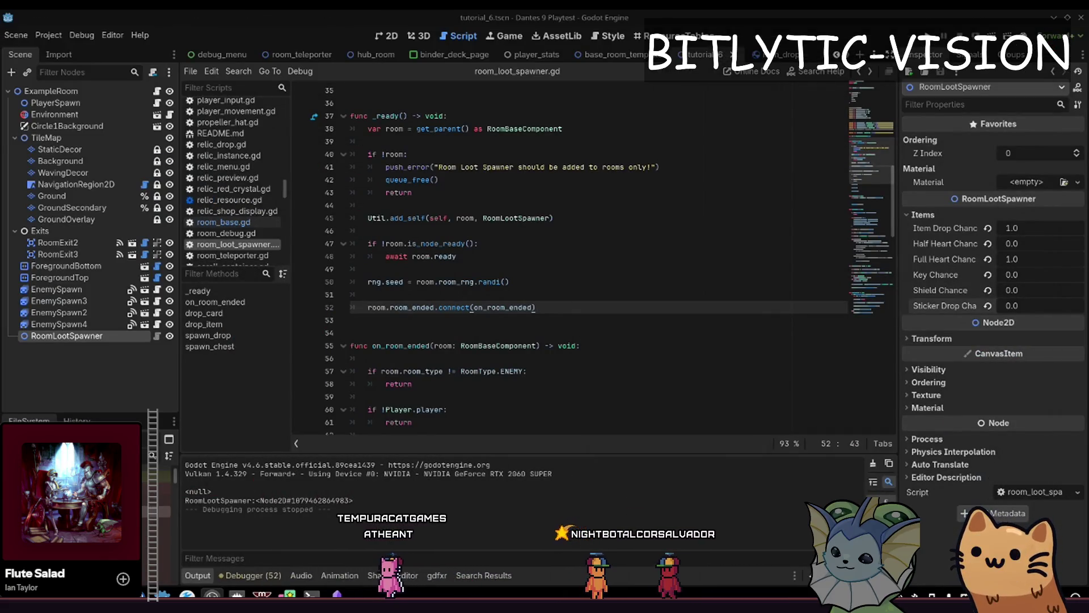
pyautogui.hotkey('alt', 'Tab')
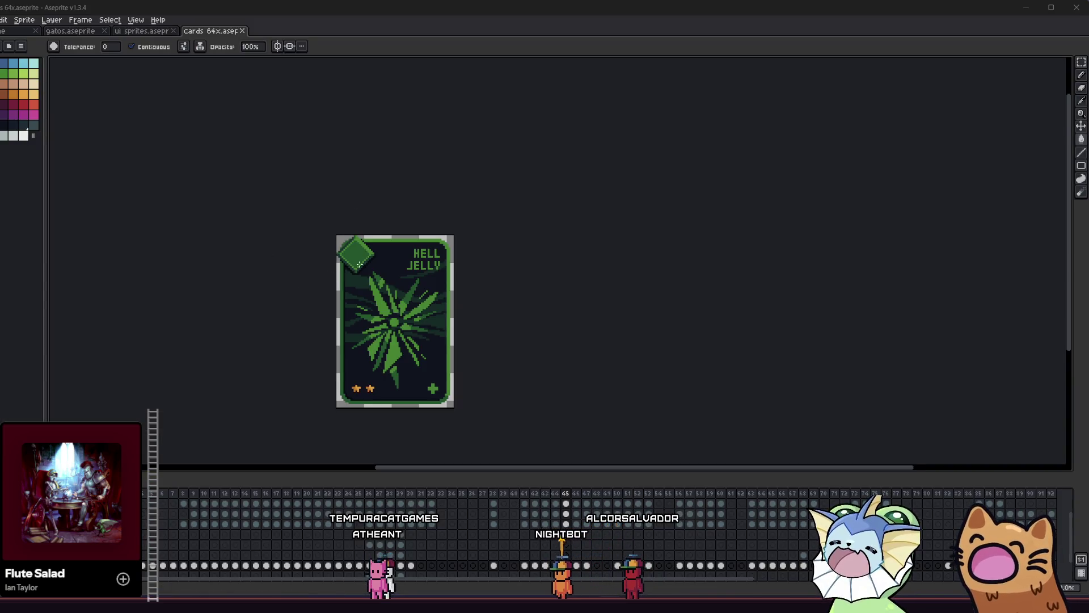
pyautogui.scroll(-1, 316, 270)
pyautogui.scroll(3, 318, 258)
# Paint dark pixels along the light-green diagonal ray of the starburst to thin it.
pyautogui.press('i')
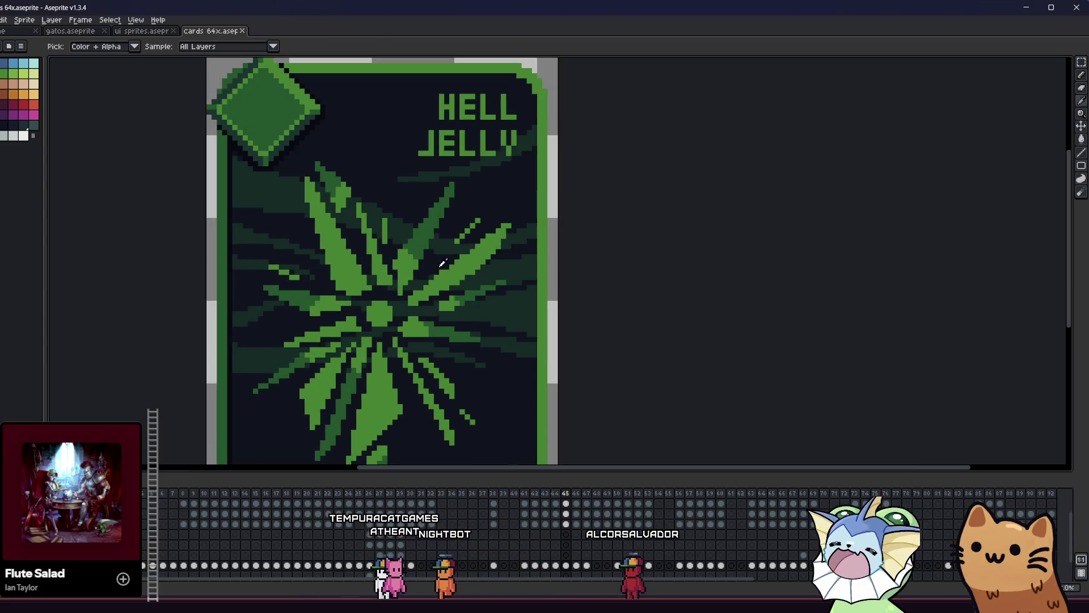
pyautogui.scroll(2, 443, 263)
pyautogui.press('b')
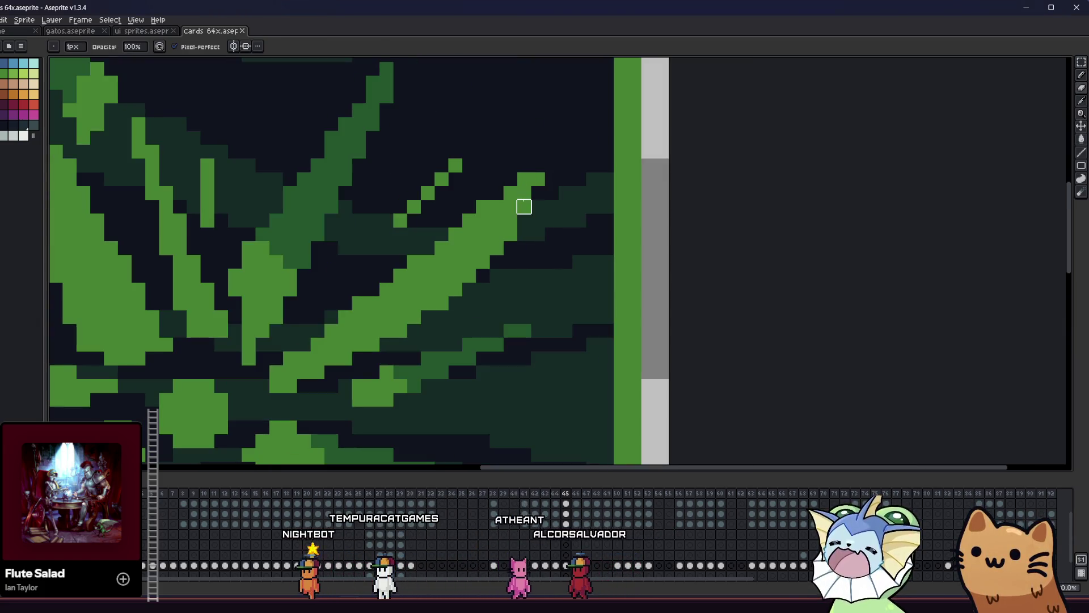
pyautogui.moveTo(482, 248); pyautogui.dragTo(522, 236)
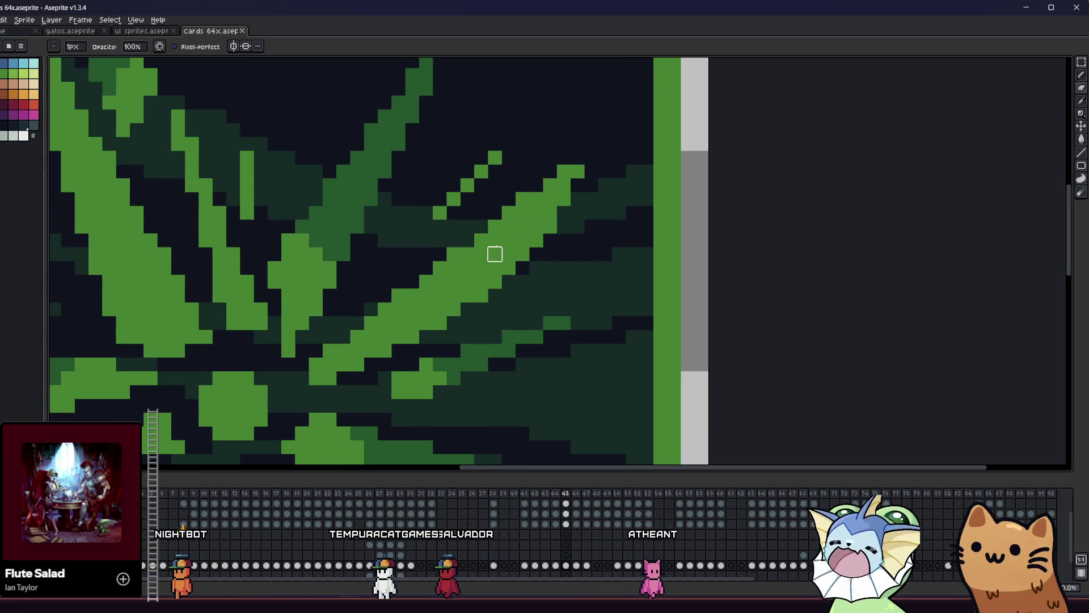
pyautogui.hscroll(-2, 495, 240)
pyautogui.click(495, 268)
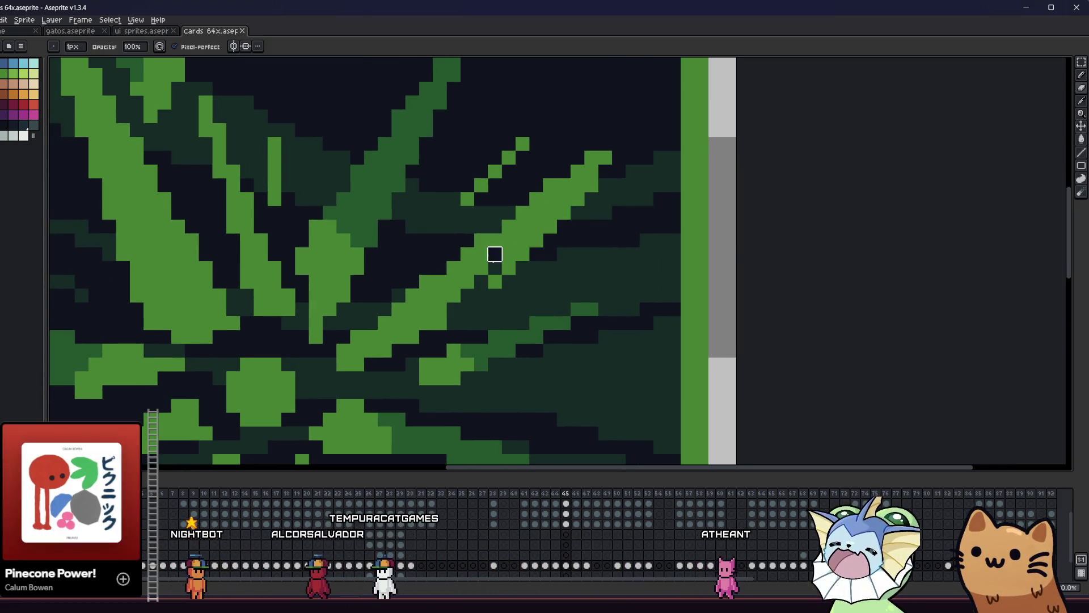
pyautogui.moveTo(494, 254); pyautogui.dragTo(605, 144)
pyautogui.moveTo(494, 295); pyautogui.dragTo(591, 170)
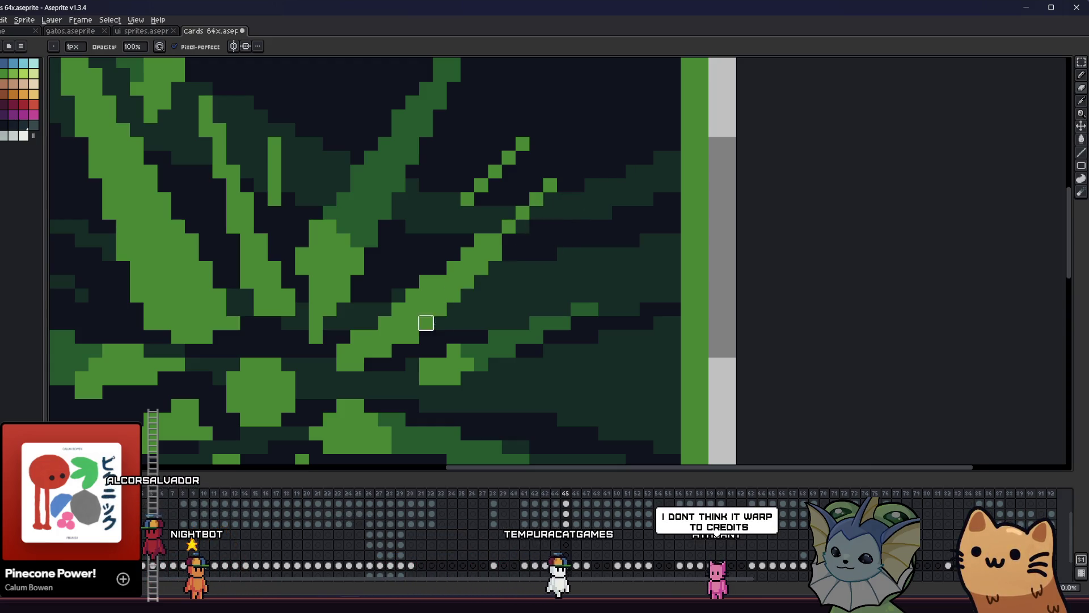
pyautogui.hscroll(-2, 495, 241)
pyautogui.moveTo(453, 284); pyautogui.dragTo(386, 351)
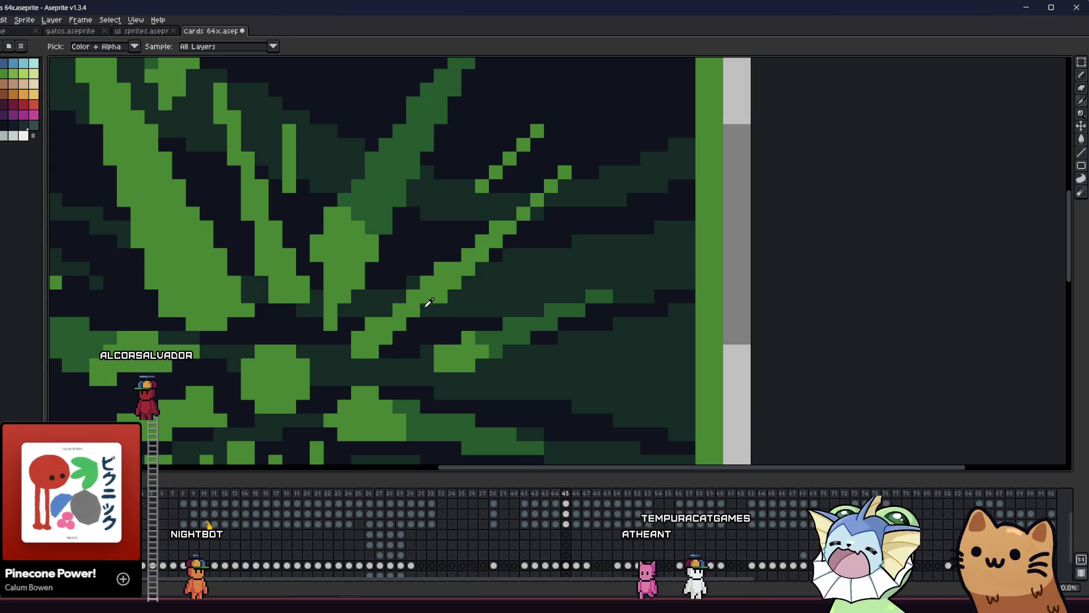
# Zoom out to view the whole HELL JELLY card.
pyautogui.press('i')
pyautogui.press('b')
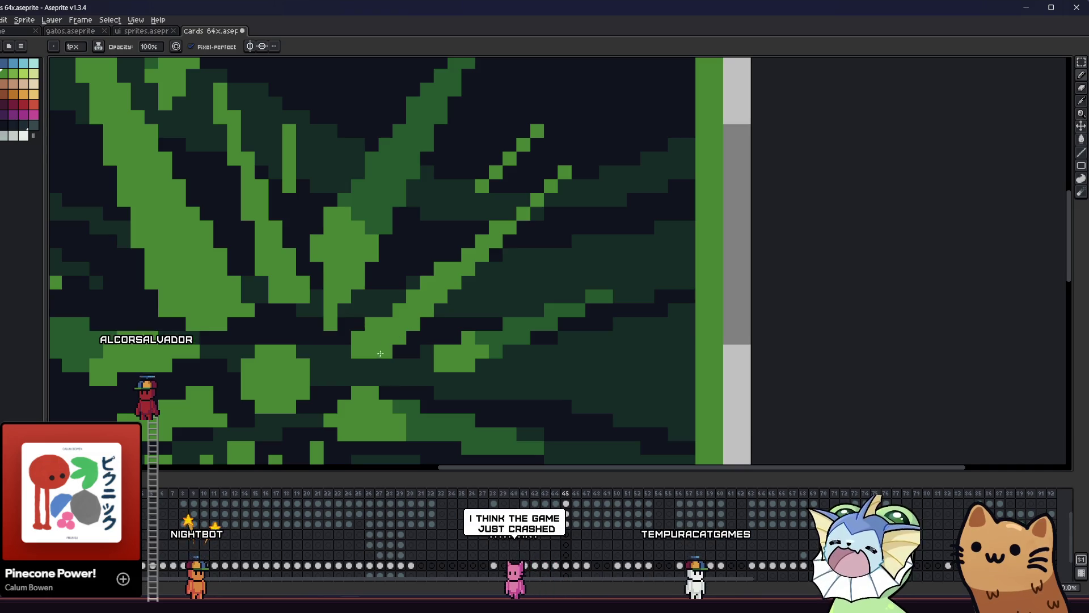
pyautogui.scroll(-4, 368, 359)
pyautogui.scroll(3, 404, 300)
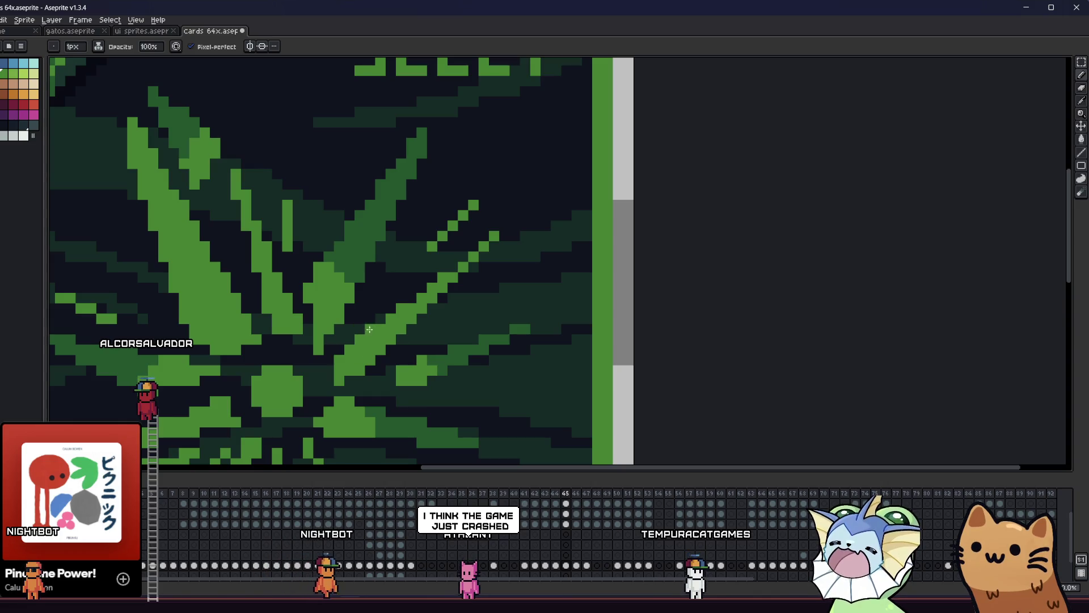
pyautogui.scroll(-4, 453, 267)
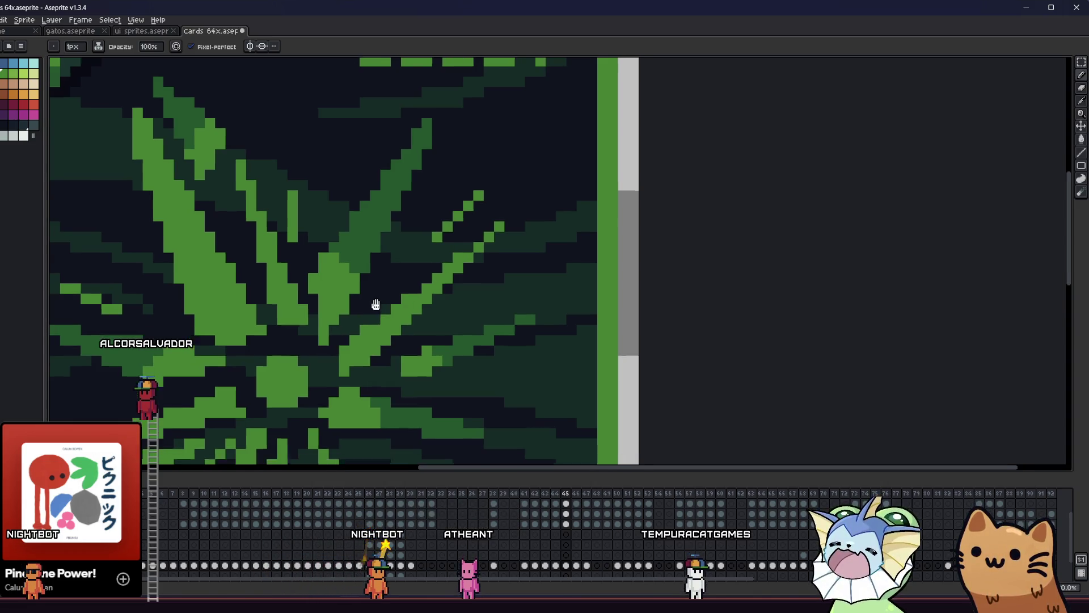
pyautogui.moveTo(323, 325); pyautogui.dragTo(339, 292)
pyautogui.scroll(-1, 355, 298)
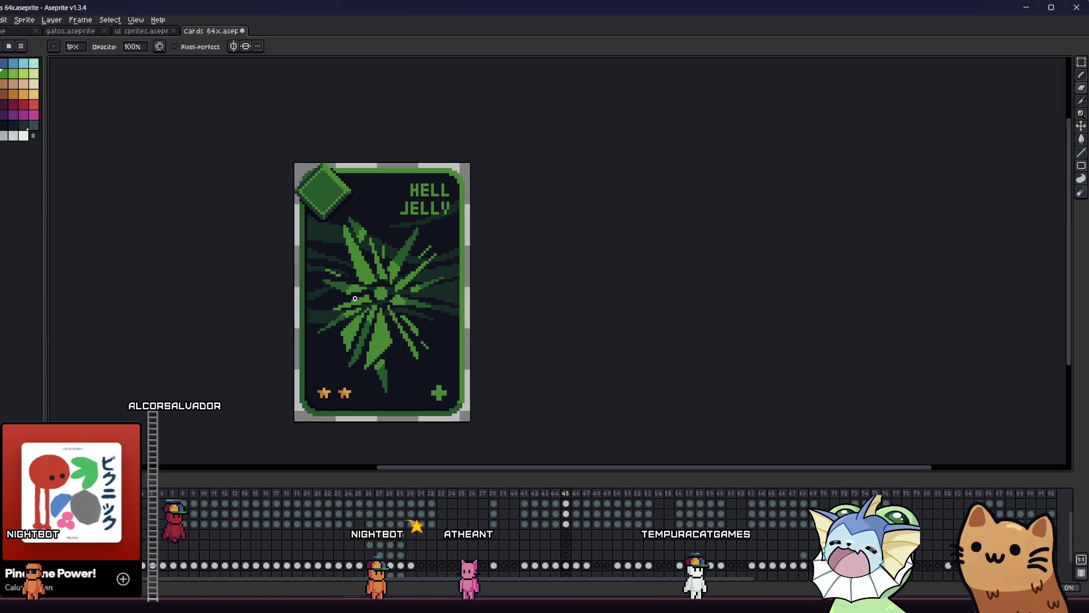
pyautogui.scroll(-1, 348, 306)
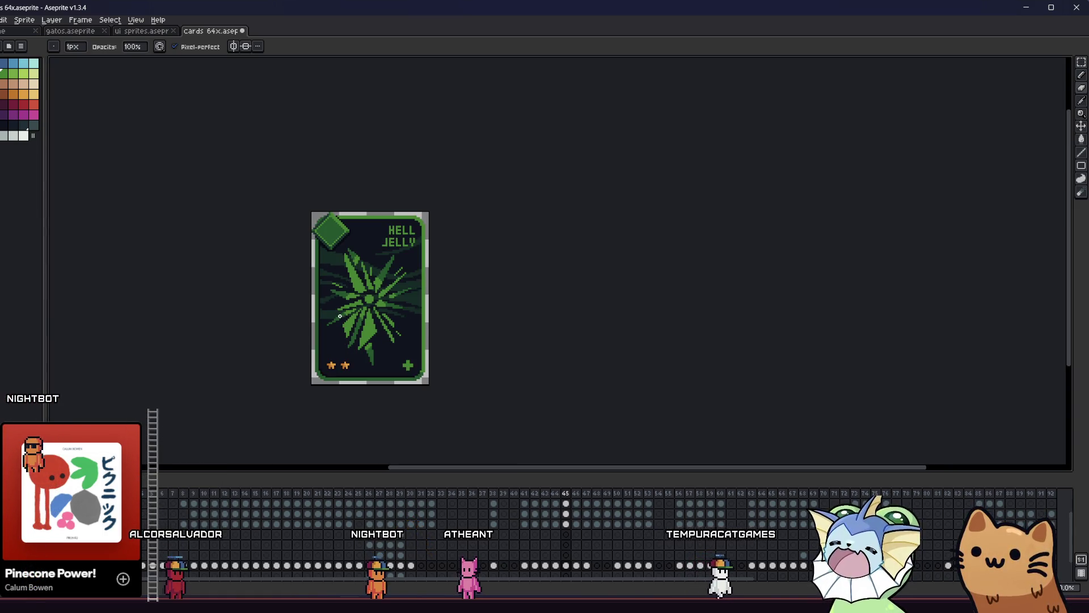
pyautogui.moveTo(286, 309)
pyautogui.mouseDown()
pyautogui.moveTo(282, 285)
pyautogui.moveTo(363, 246)
pyautogui.moveTo(455, 250)
pyautogui.moveTo(500, 324)
pyautogui.moveTo(390, 316)
pyautogui.moveTo(318, 287)
pyautogui.mouseUp()
# Apply an Outline effect in a dark palette colour around the HELL JELLY starburst.
pyautogui.scroll(1, 390, 311)
pyautogui.scroll(1, 739, 403)
pyautogui.hotkey('shift', 'o')
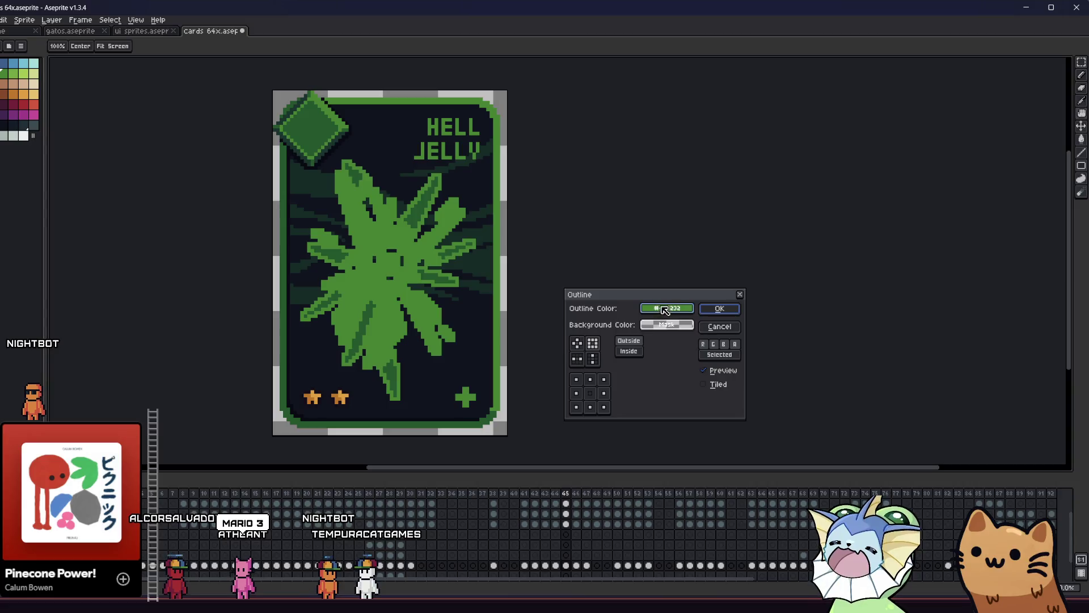
pyautogui.click(665, 308)
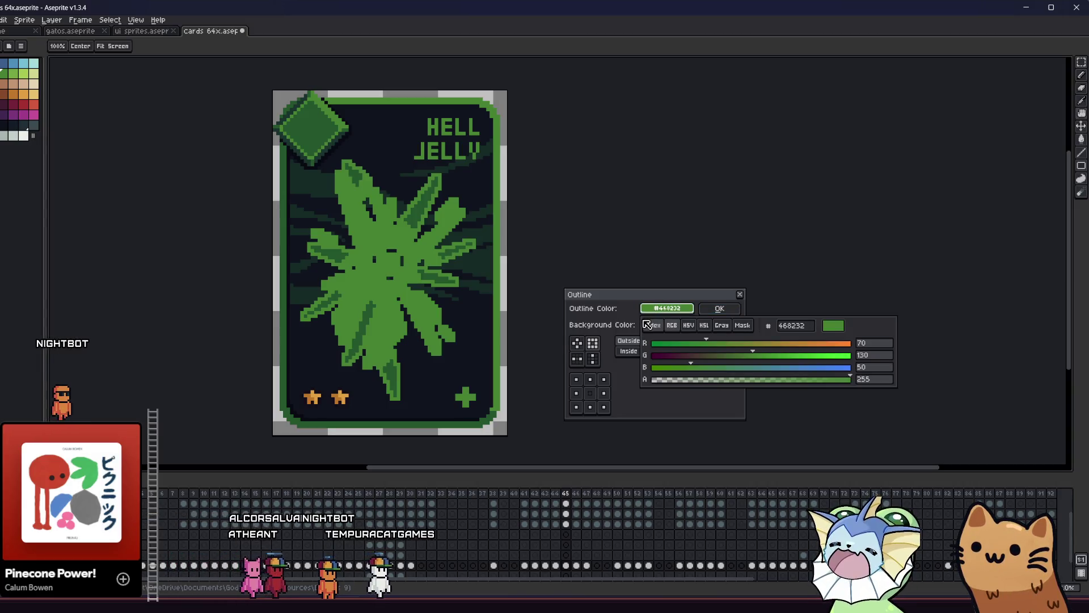
pyautogui.click(666, 309)
pyautogui.click(652, 325)
pyautogui.click(674, 352)
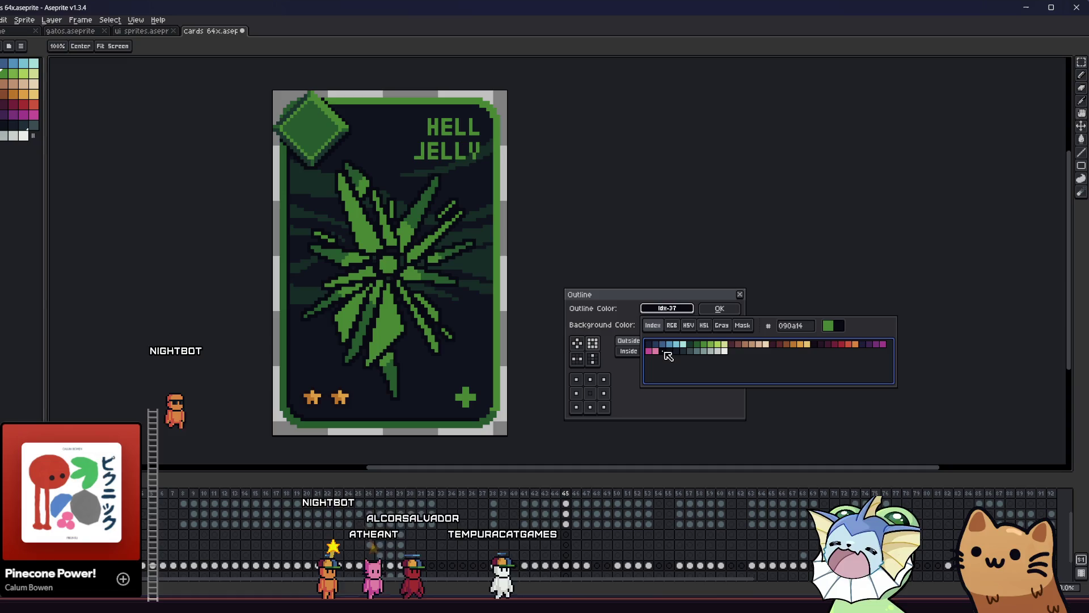
pyautogui.click(718, 308)
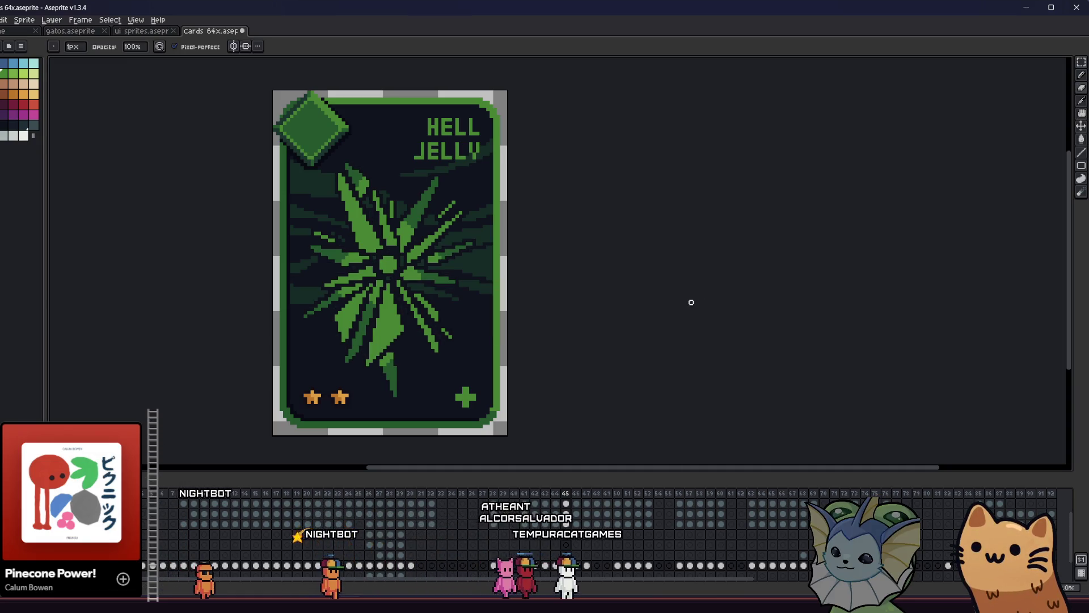
pyautogui.scroll(-2, 400, 248)
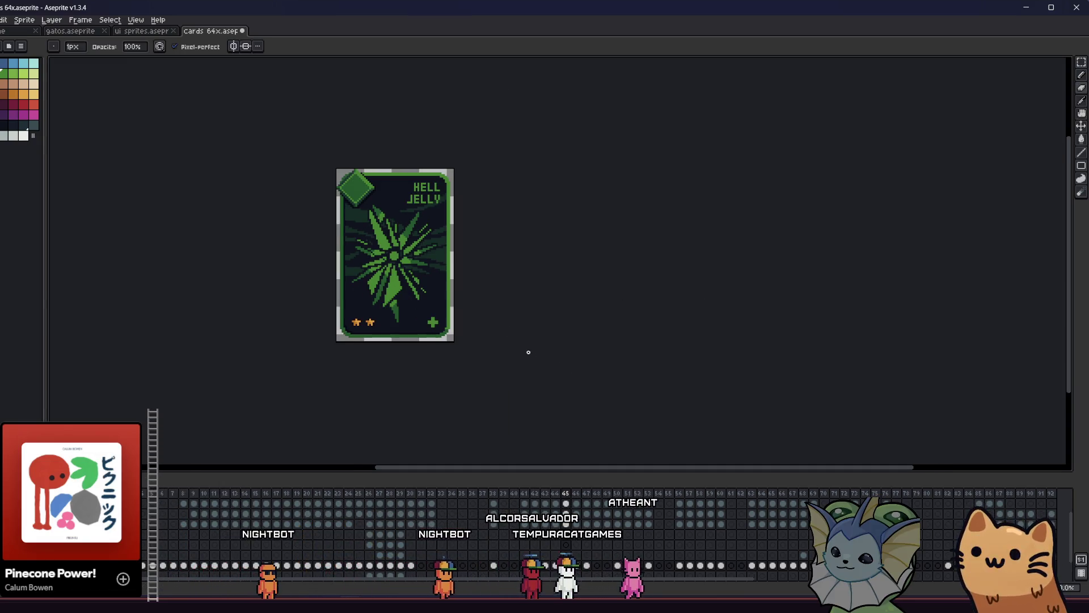
# Select the card artwork below the top edge and shift it one pixel up and right.
pyautogui.press('m')
pyautogui.moveTo(478, 355); pyautogui.dragTo(335, 193)
pyautogui.scroll(2, 356, 240)
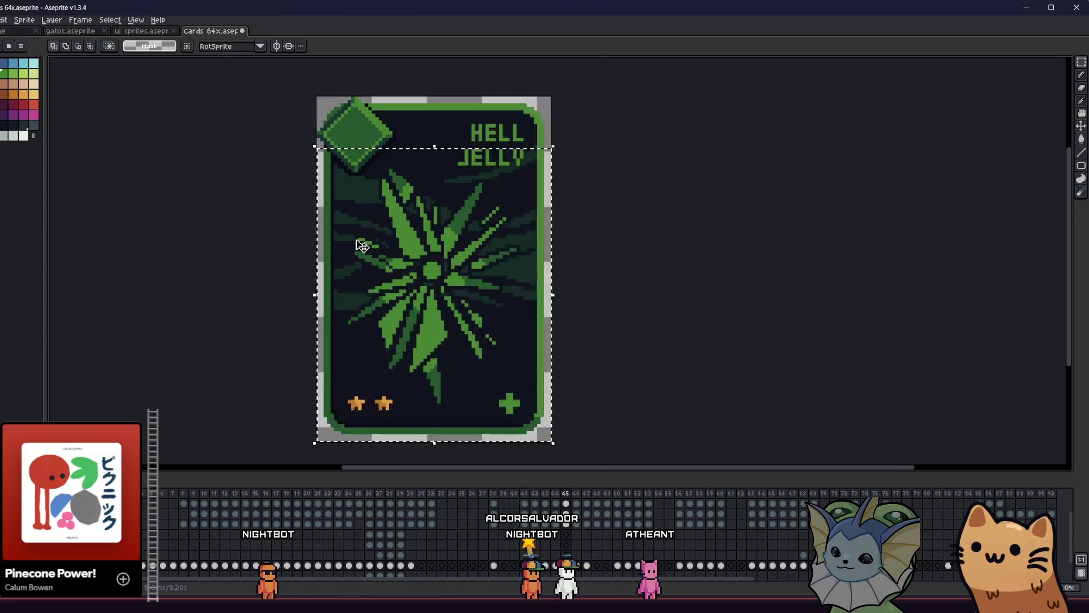
pyautogui.click(325, 264)
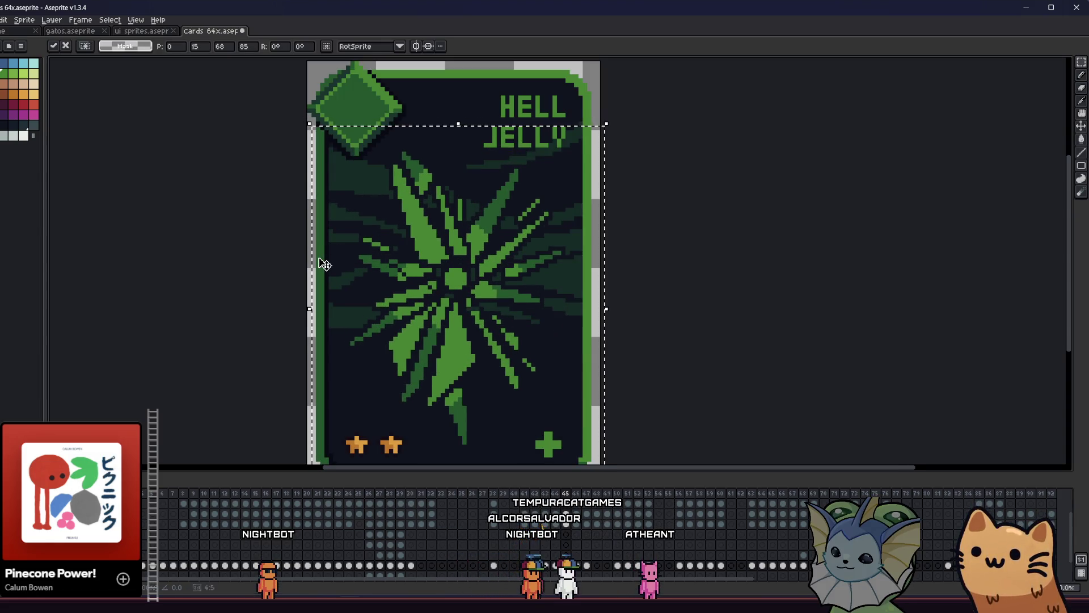
pyautogui.press('Up')
pyautogui.press('Right')
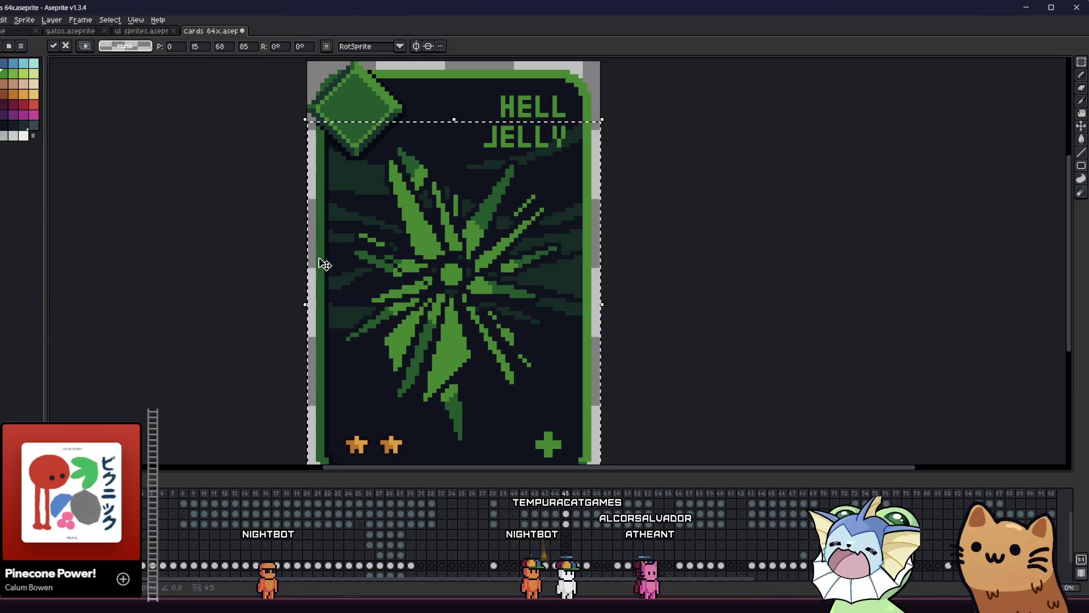
pyautogui.press('Return')
pyautogui.scroll(2, 400, 273)
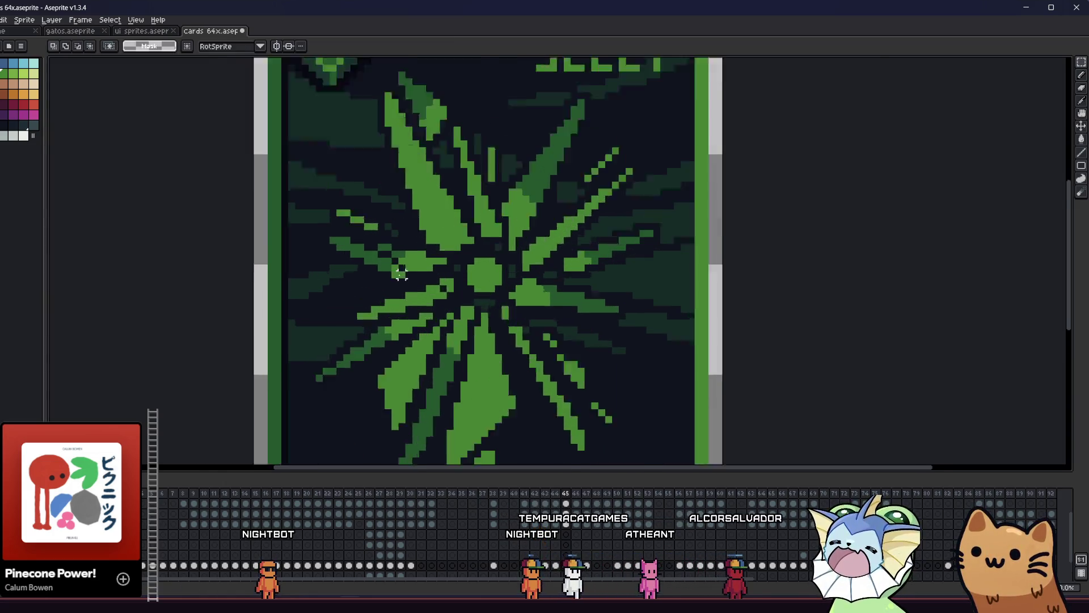
# Try white lines left and right from the jelly centre, undoing both stray strokes.
pyautogui.moveTo(495, 274); pyautogui.dragTo(237, 274)
pyautogui.hotkey('ctrl', 'z')
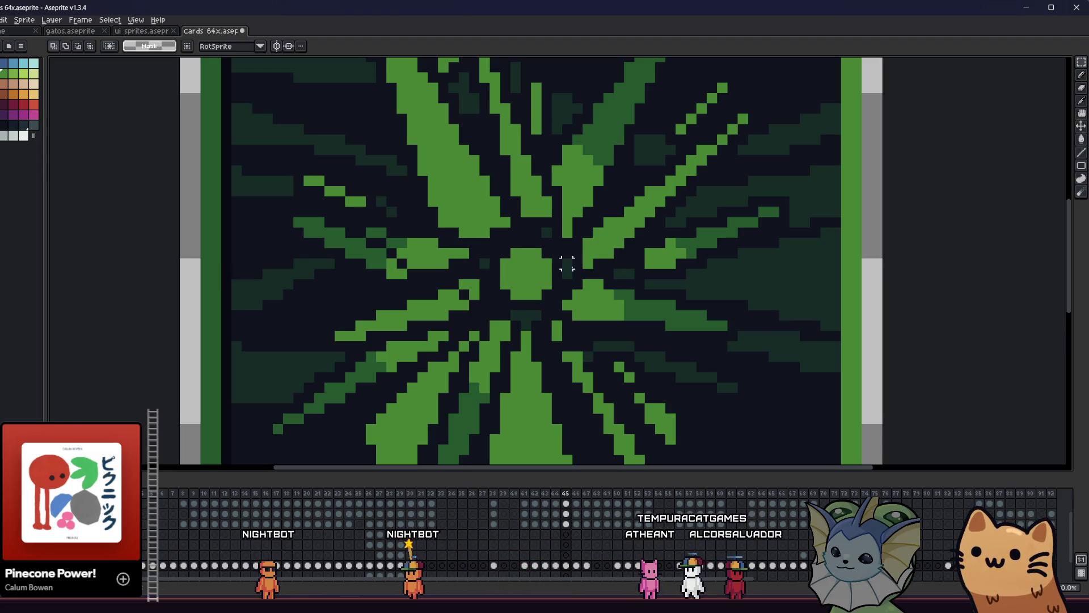
pyautogui.moveTo(554, 269); pyautogui.dragTo(834, 267)
pyautogui.scroll(-3, 834, 267)
pyautogui.hotkey('ctrl', 'z')
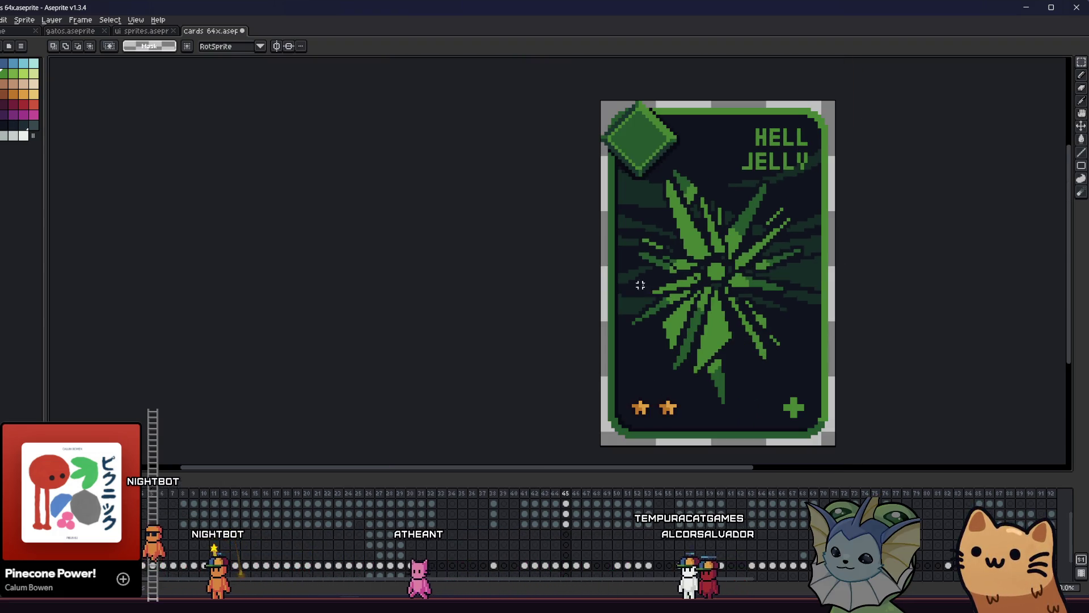
# Select the entire card, nudge its content one step right, and deselect to commit.
pyautogui.moveTo(640, 285); pyautogui.dragTo(465, 266)
pyautogui.hotkey('ctrl', 'a')
pyautogui.moveTo(713, 352)
pyautogui.mouseDown()
pyautogui.moveTo(642, 370)
pyautogui.moveTo(727, 333)
pyautogui.mouseUp()
pyautogui.press('Right')
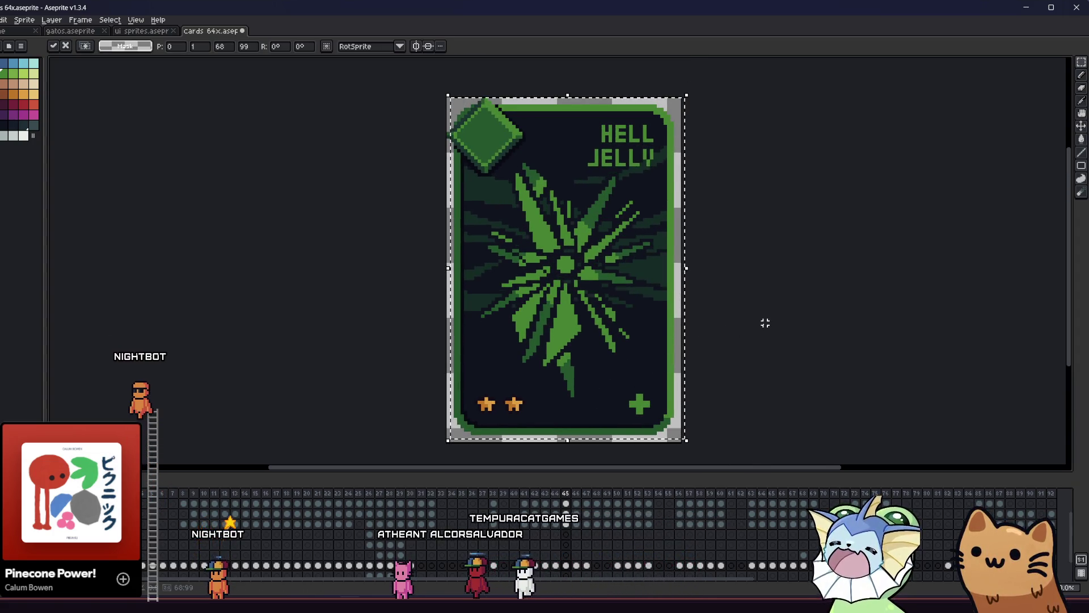
pyautogui.press('Up')
pyautogui.press('Up')
pyautogui.press('Up')
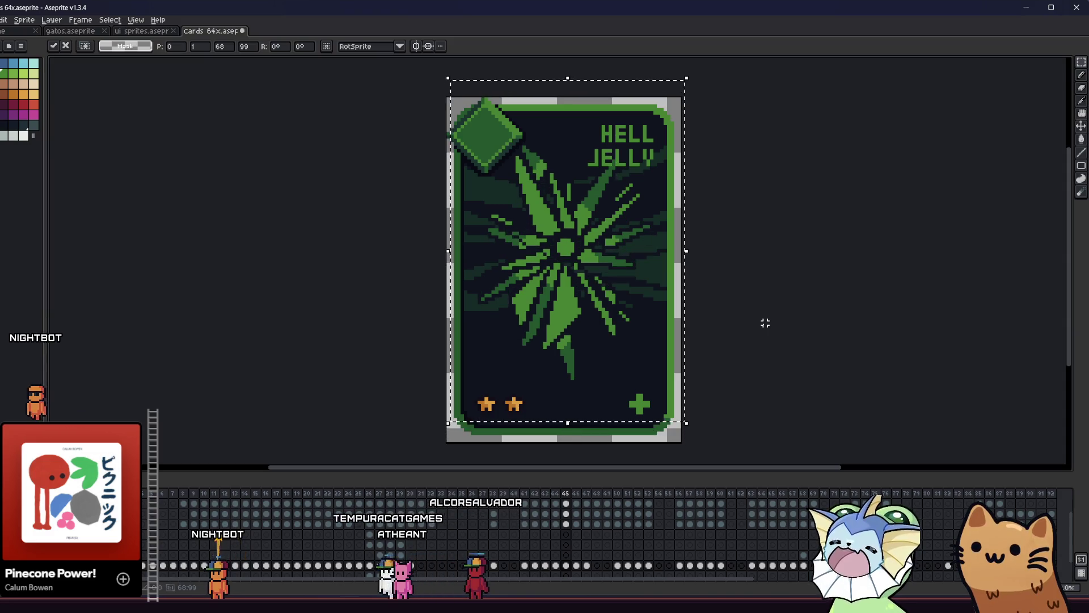
pyautogui.press('Down')
pyautogui.press('Down')
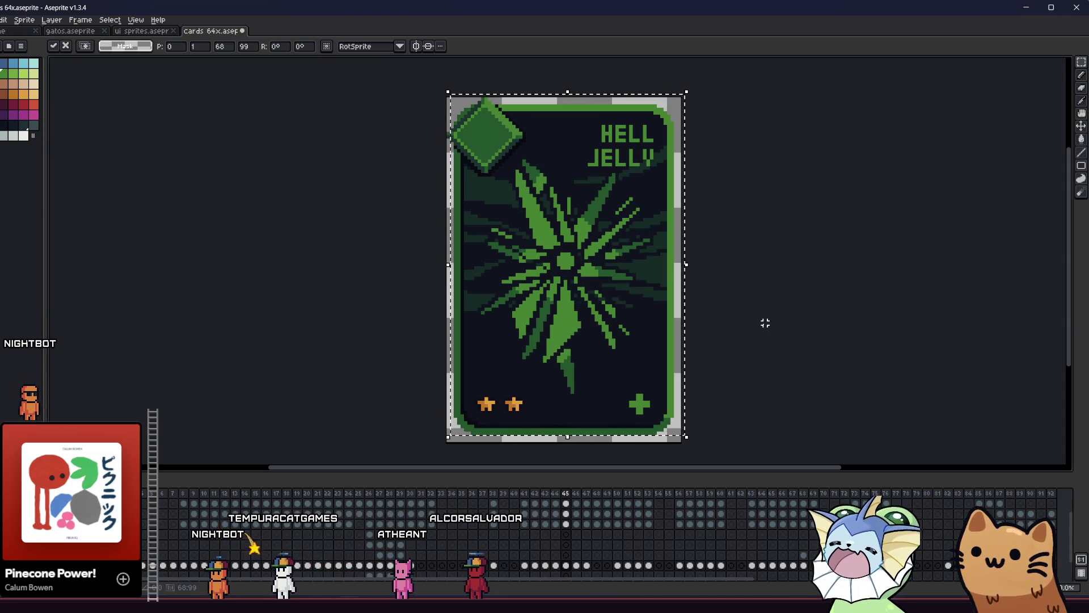
pyautogui.hotkey('ctrl', 'd')
pyautogui.scroll(-3, 747, 311)
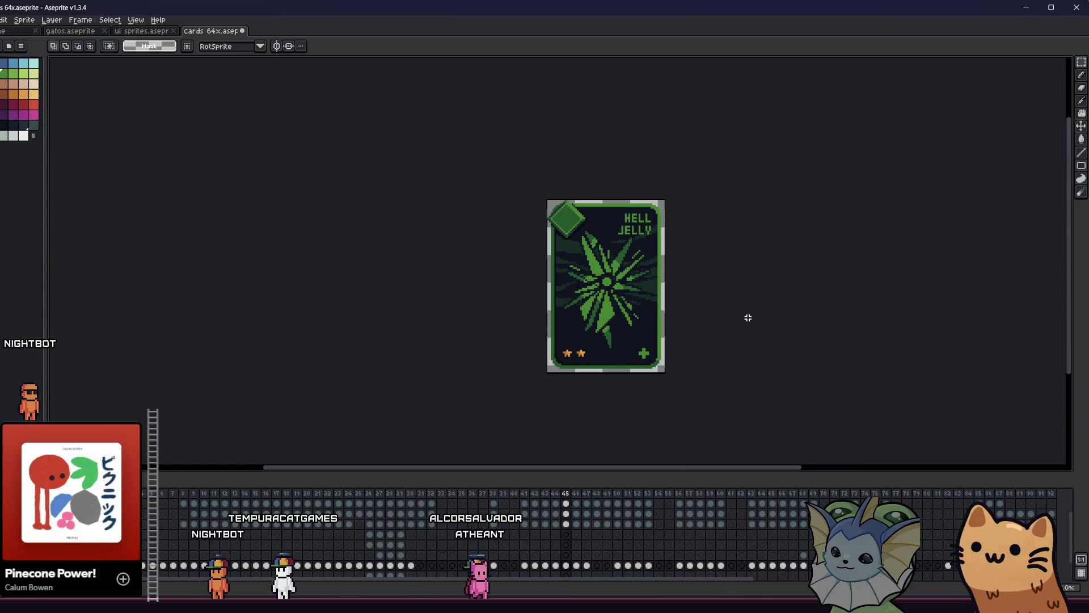
pyautogui.moveTo(747, 317); pyautogui.dragTo(629, 283)
pyautogui.scroll(-2, 623, 285)
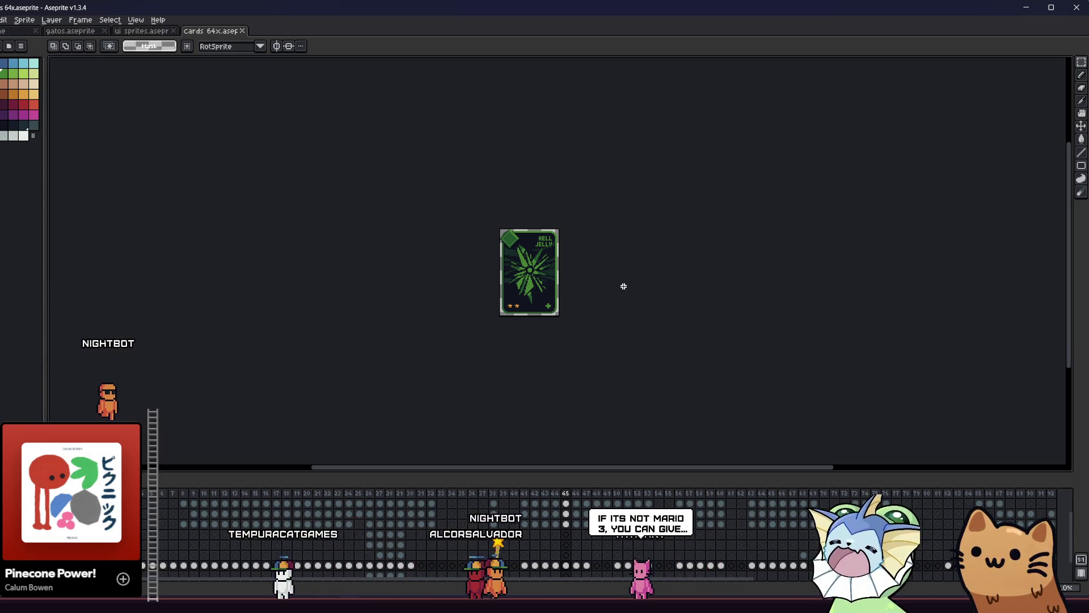
pyautogui.scroll(3, 365, 287)
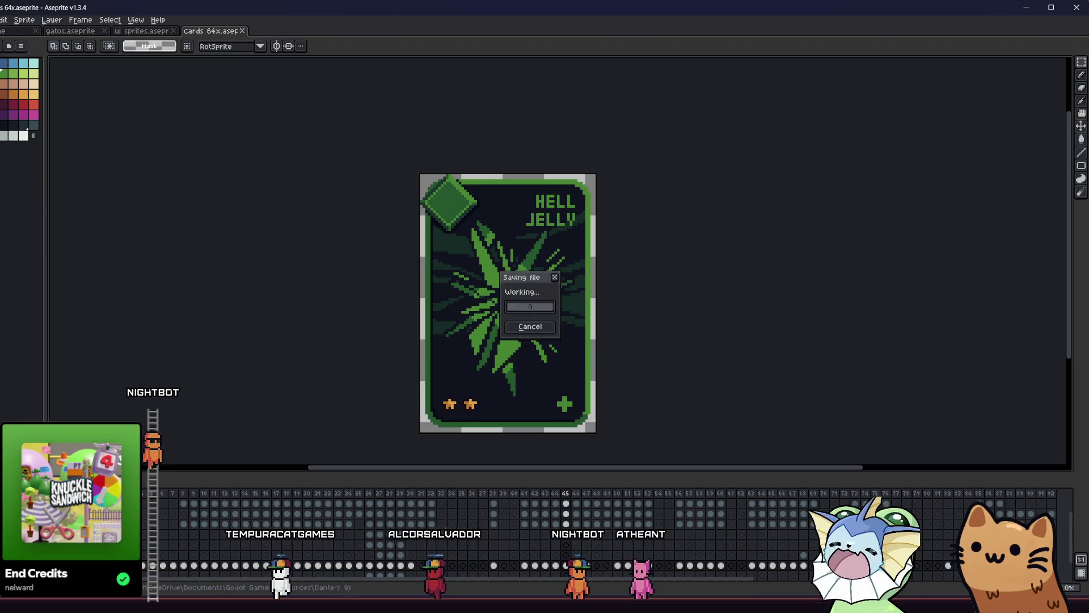
pyautogui.moveTo(300, 250)
pyautogui.mouseDown()
pyautogui.moveTo(246, 253)
pyautogui.moveTo(290, 245)
pyautogui.moveTo(270, 236)
pyautogui.mouseUp()
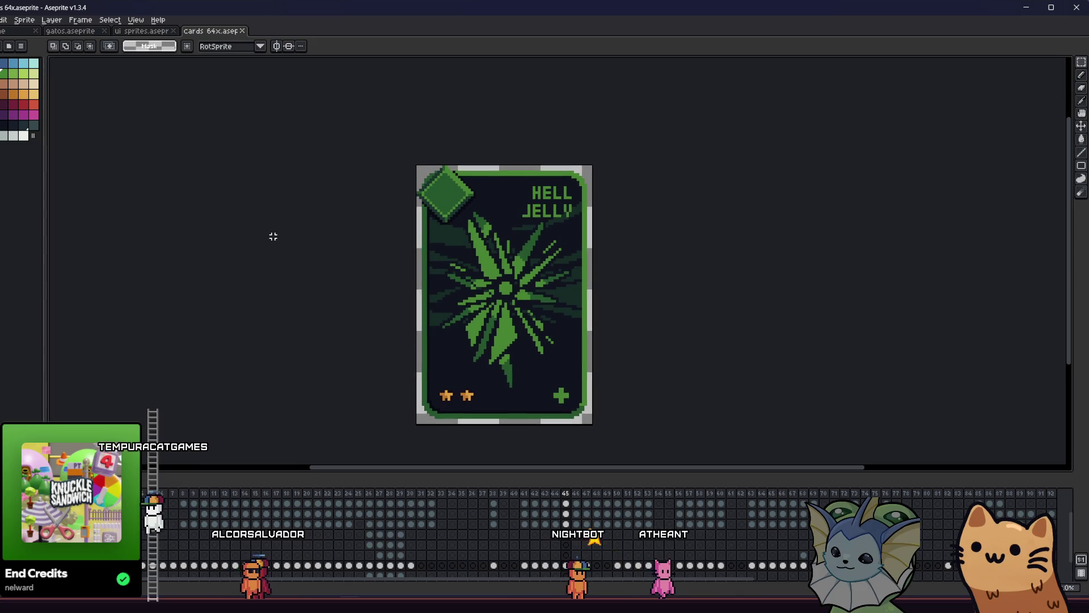
# Pick the dark green from the artwork and draw shading lines down the starburst's lower spike.
pyautogui.scroll(1, 499, 329)
pyautogui.press('i')
pyautogui.scroll(2, 483, 302)
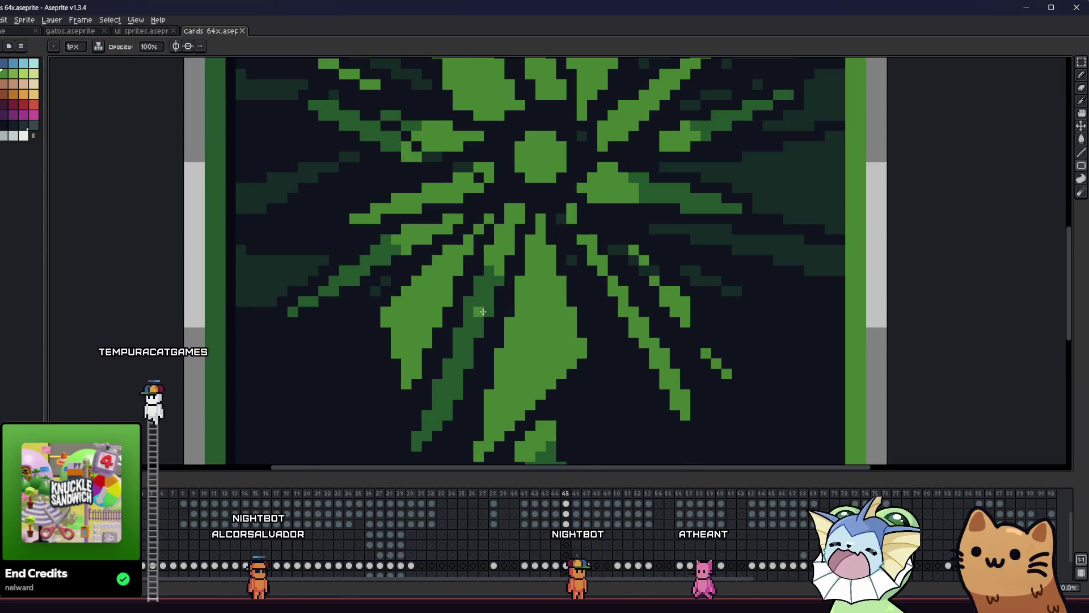
pyautogui.press('b')
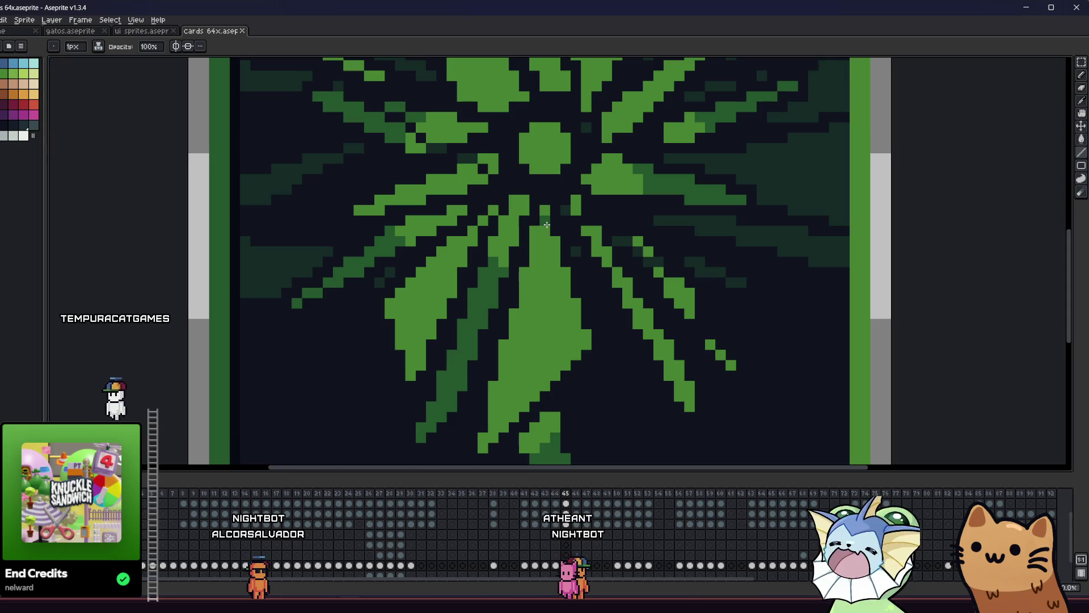
pyautogui.keyDown('shift'); pyautogui.click(518, 405); pyautogui.keyUp('shift')
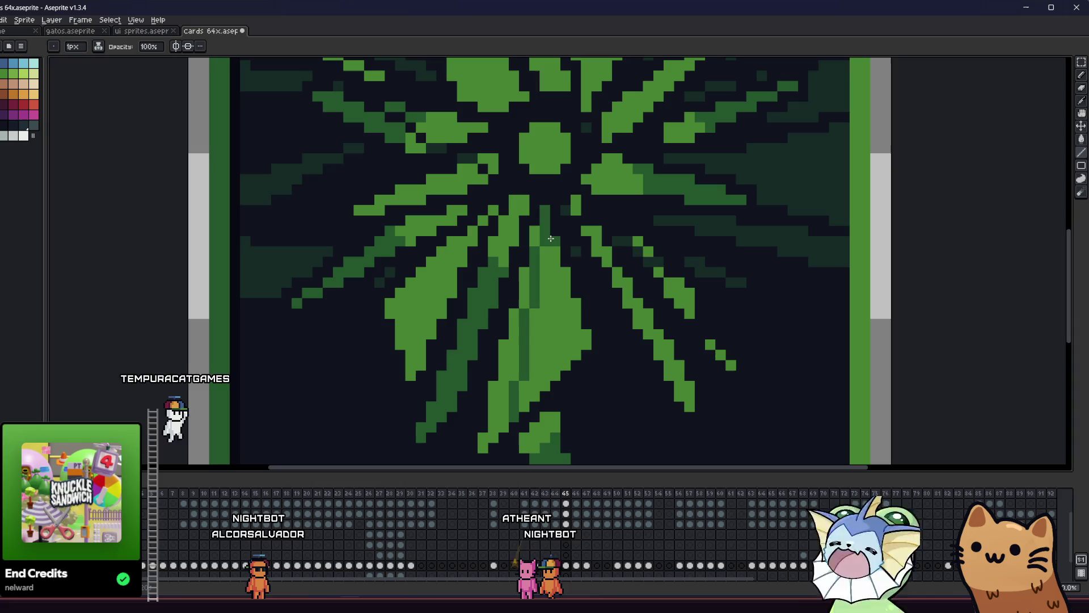
pyautogui.click(546, 244)
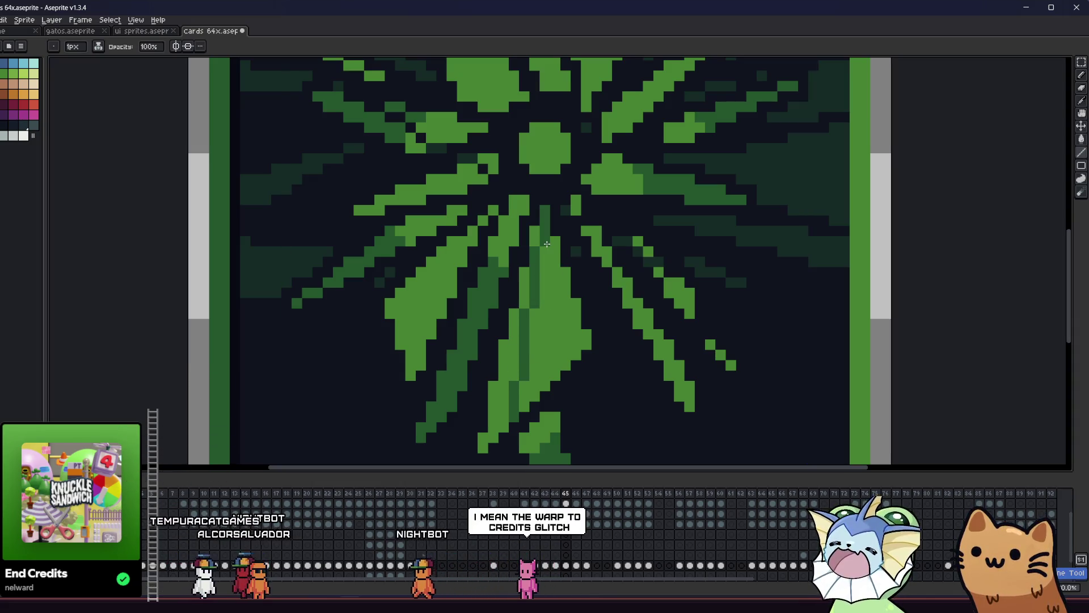
pyautogui.keyDown('shift'); pyautogui.click(523, 407); pyautogui.keyUp('shift')
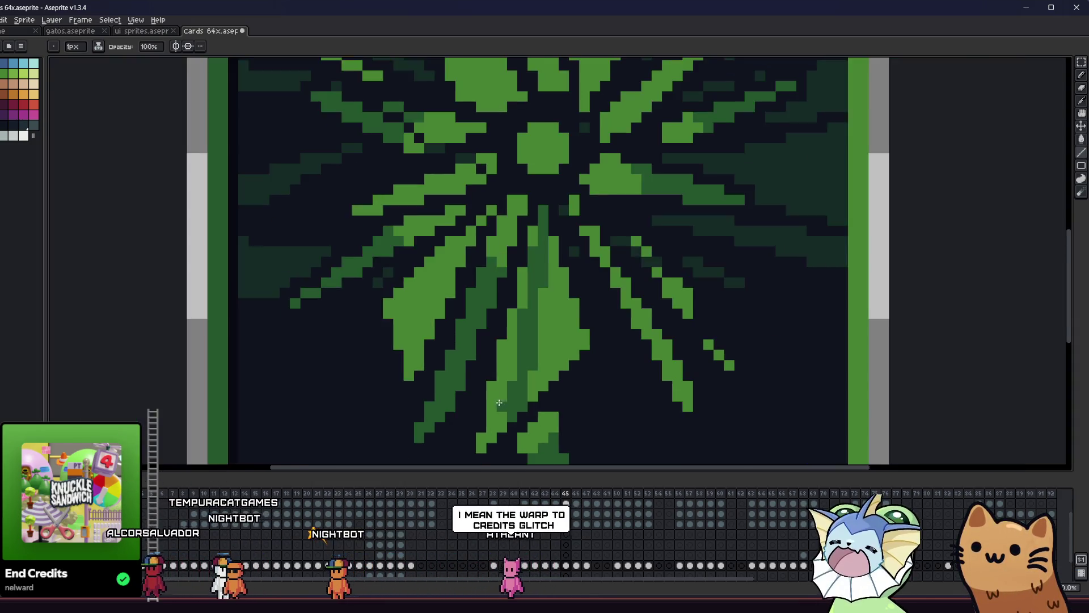
# Zoom out to the whole card and save cards 64x.aseprite.
pyautogui.scroll(1, 516, 185)
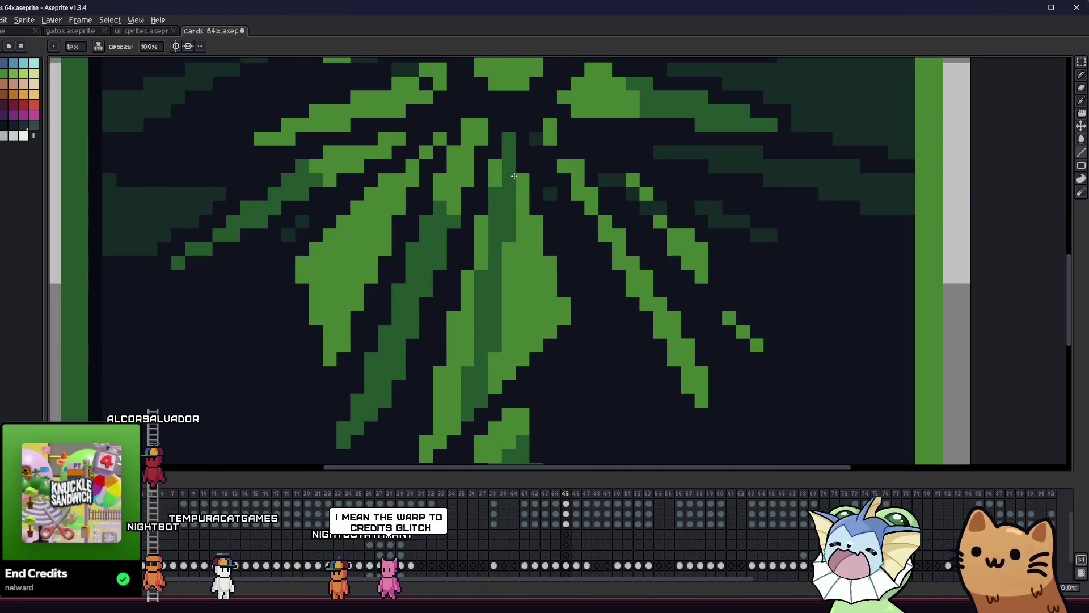
pyautogui.press('z')
pyautogui.scroll(-6, 488, 385)
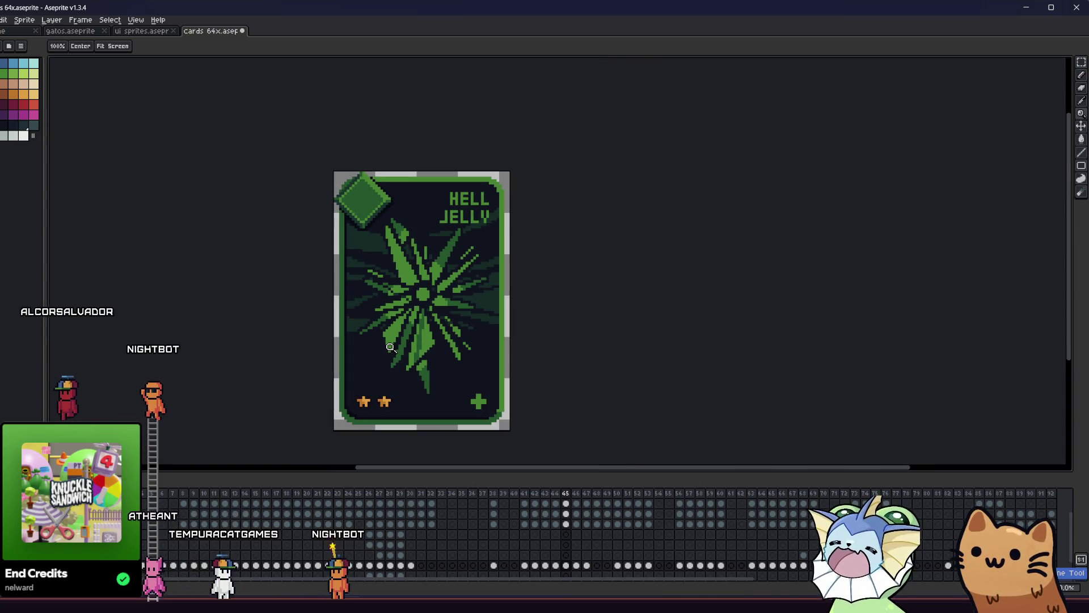
pyautogui.hotkey('ctrl', 's')
pyautogui.keyDown('ctrl'); pyautogui.rightClick(373, 360); pyautogui.keyUp('ctrl')
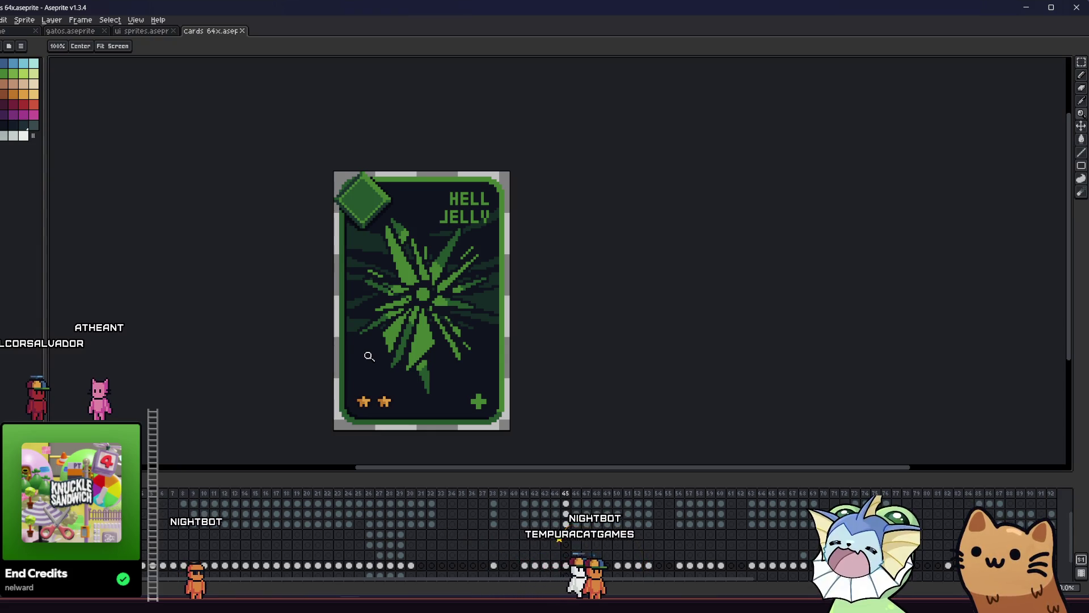
pyautogui.moveTo(369, 355); pyautogui.dragTo(409, 340)
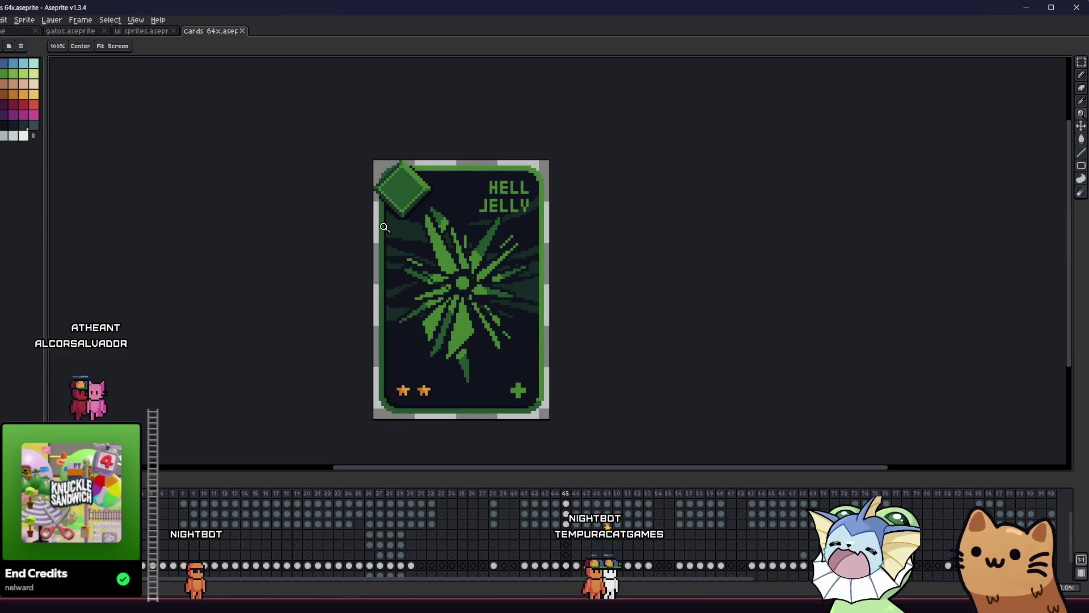
# Export the card as shatter.png.
pyautogui.click(0, 20)
pyautogui.moveTo(34, 109)
pyautogui.click(120, 109)
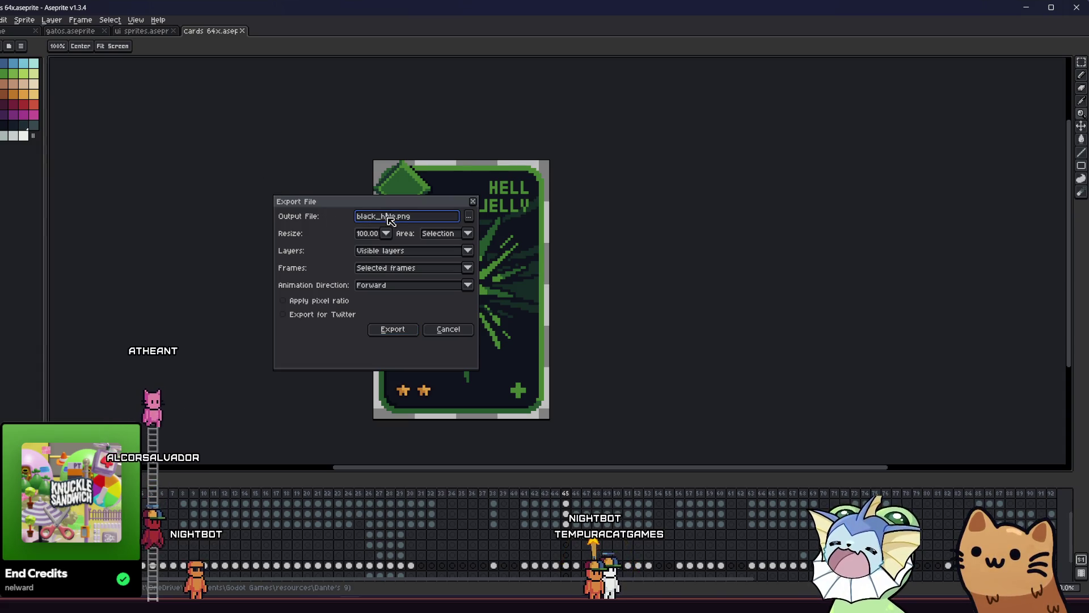
pyautogui.press('BackSpace')
pyautogui.write('shatter')
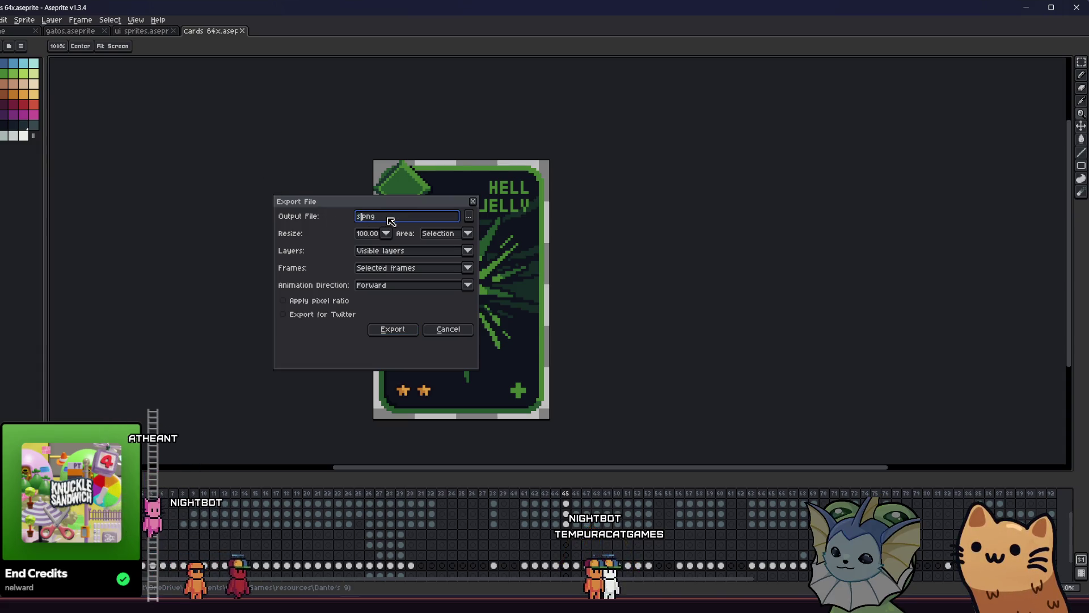
pyautogui.click(389, 329)
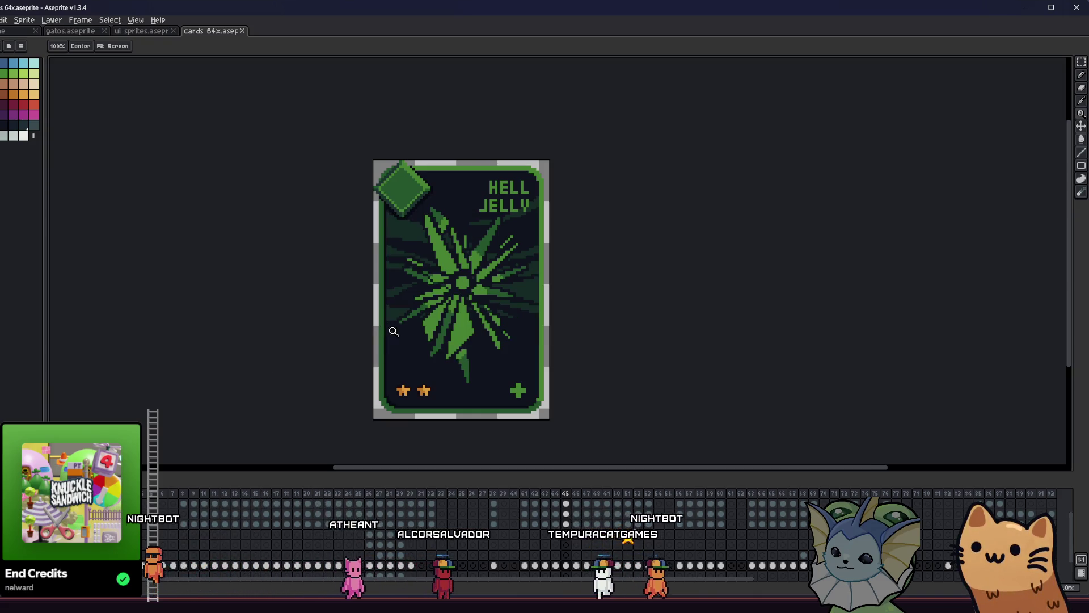
# Re-export shatter.png with only the selected layers, overwriting the existing file.
pyautogui.hotkey('alt', 'f')
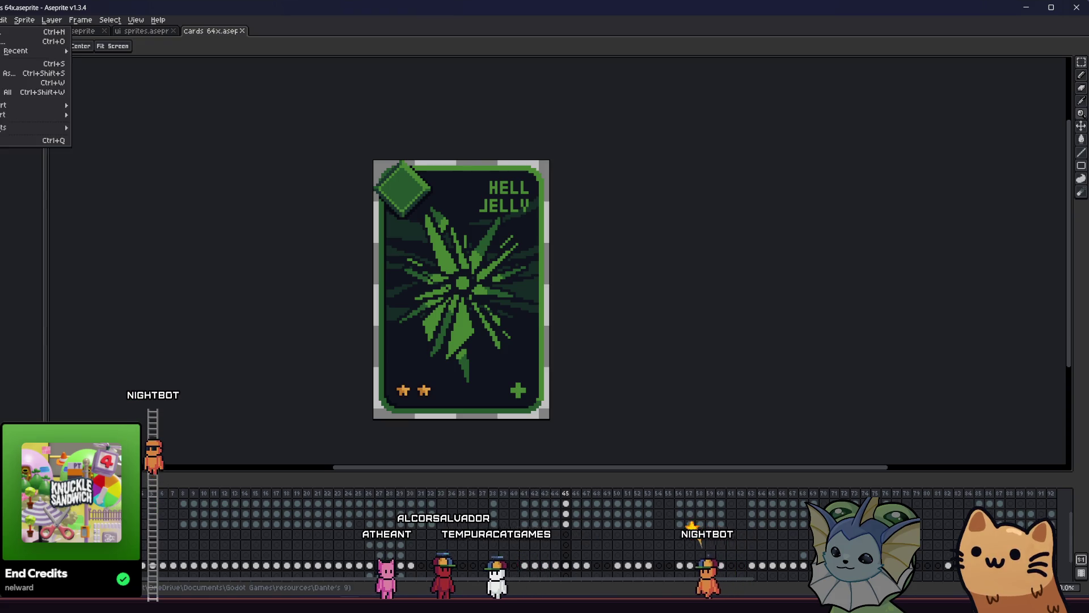
pyautogui.moveTo(26, 115)
pyautogui.click(102, 105)
pyautogui.click(400, 250)
pyautogui.click(401, 273)
pyautogui.click(392, 330)
pyautogui.click(499, 329)
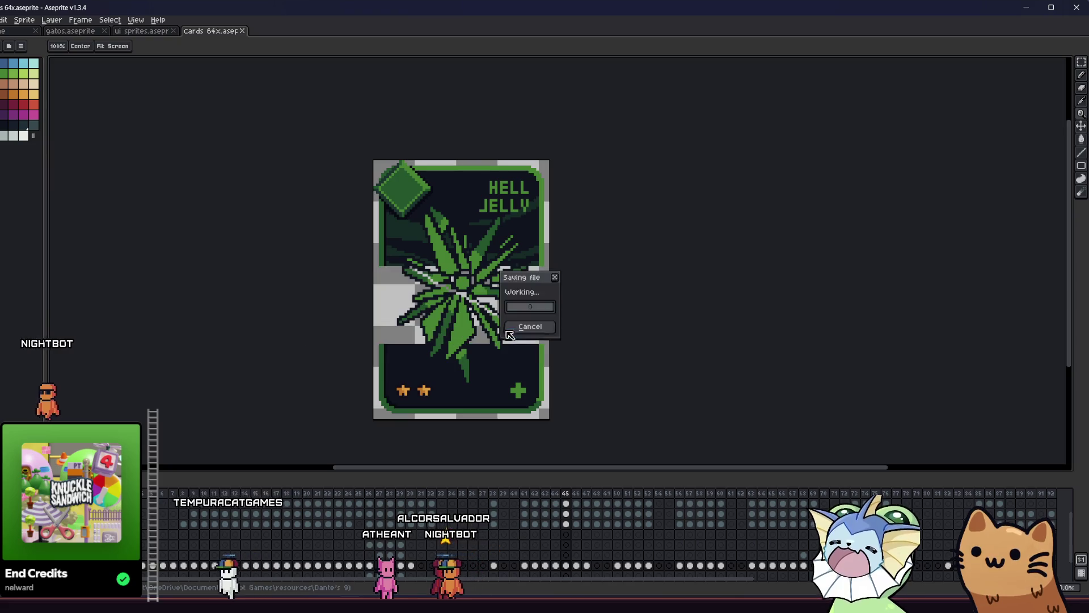
# Return to Godot Engine and show the project files listing the card resources.
pyautogui.hotkey('alt', 'Tab')
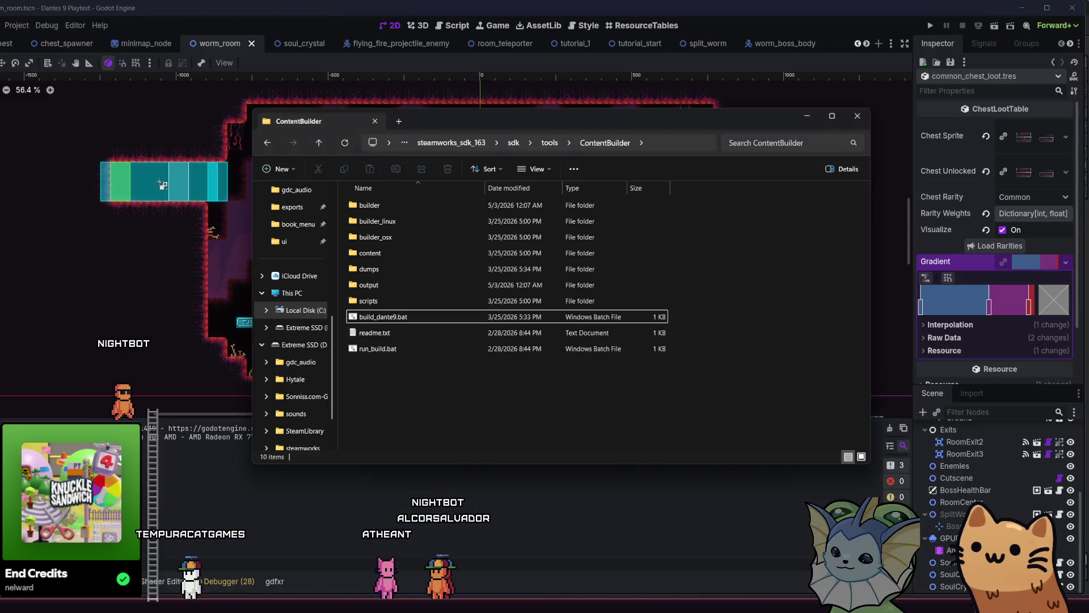
pyautogui.hotkey('alt', 'Tab')
pyautogui.hotkey('alt', 'f')
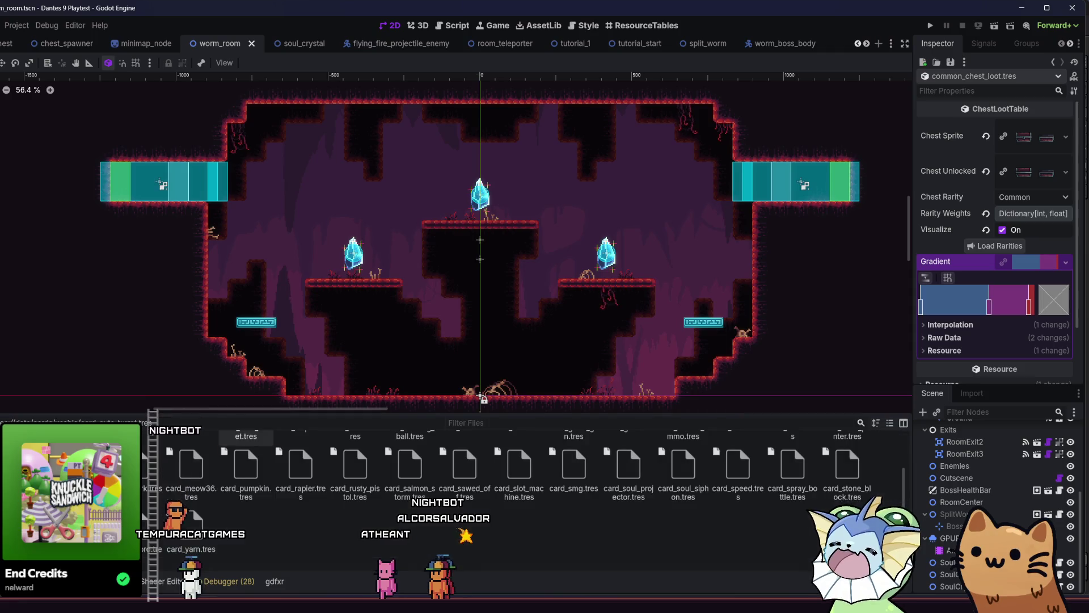
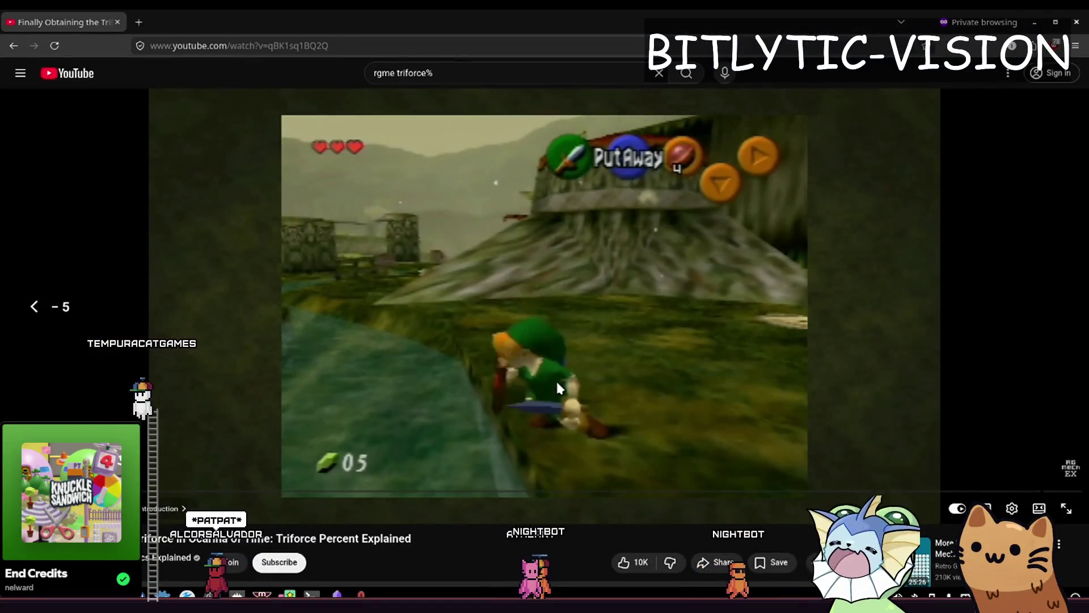
# Resume the Triforce video and skip forward and back to the chat-overlay scene.
pyautogui.click(558, 384)
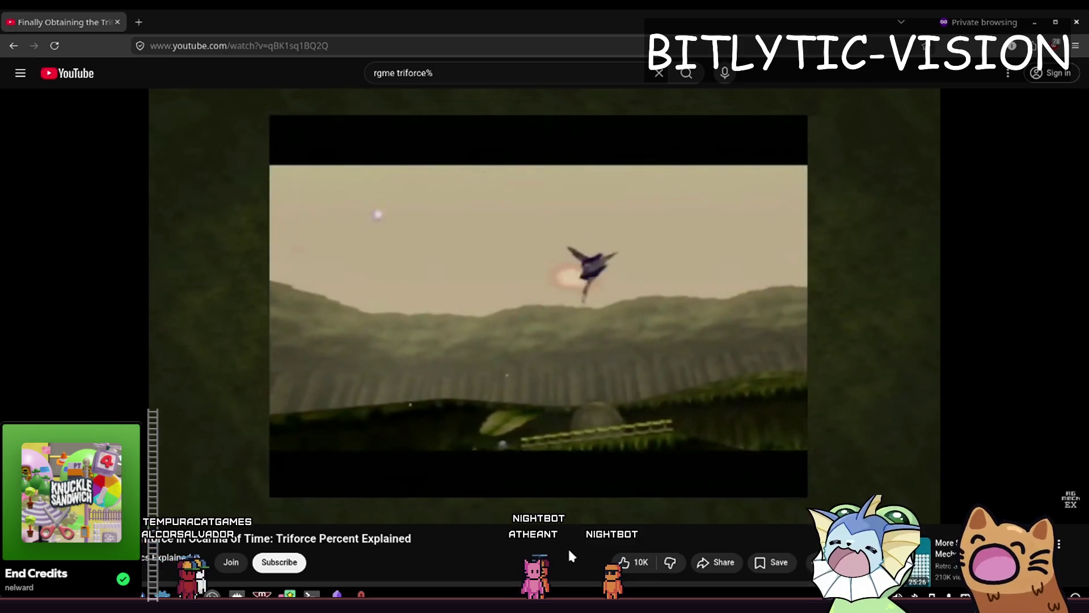
pyautogui.press('l')
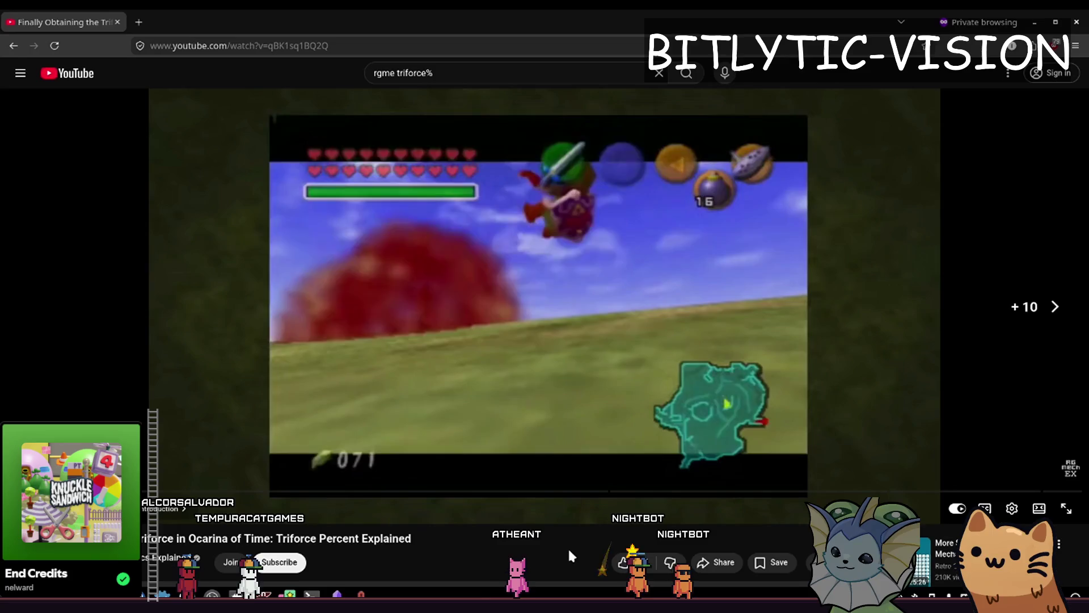
pyautogui.press('Right')
pyautogui.press('Right')
pyautogui.press('Right')
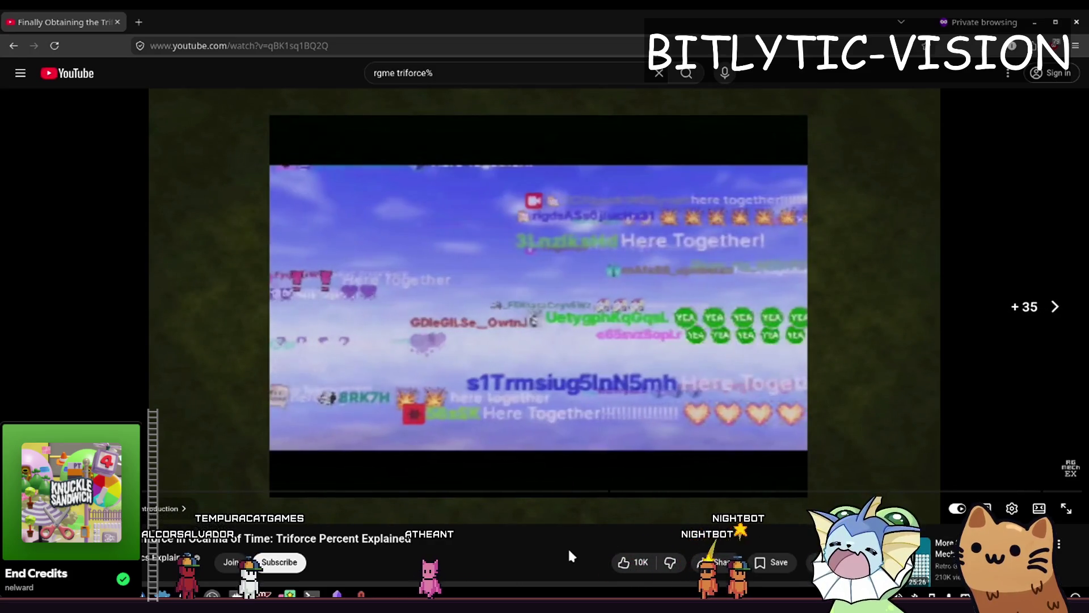
pyautogui.press('Left')
pyautogui.press('Left')
pyautogui.press('Left')
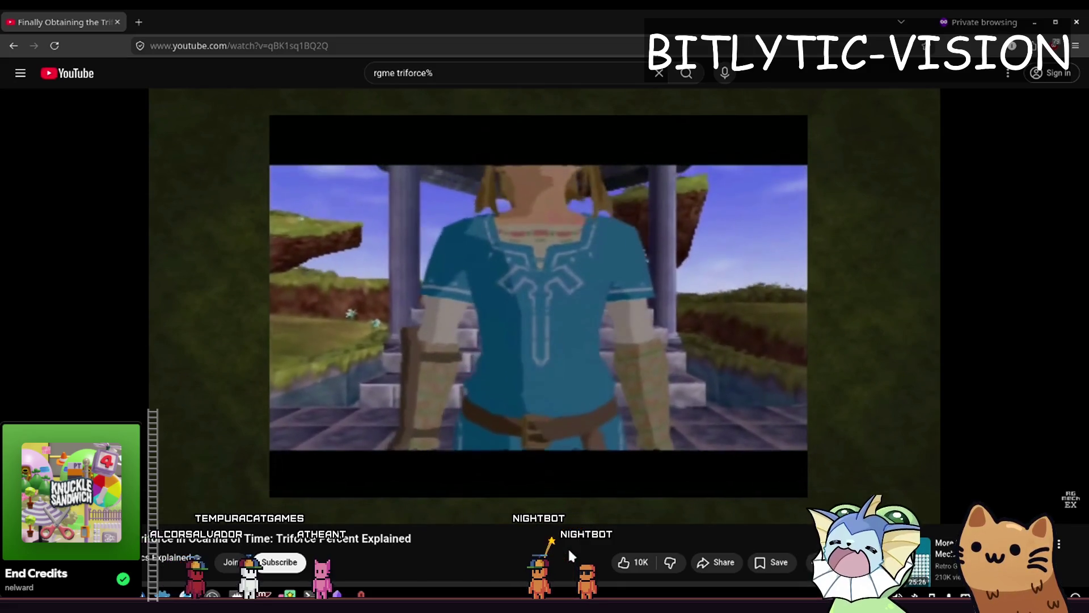
pyautogui.press('Right')
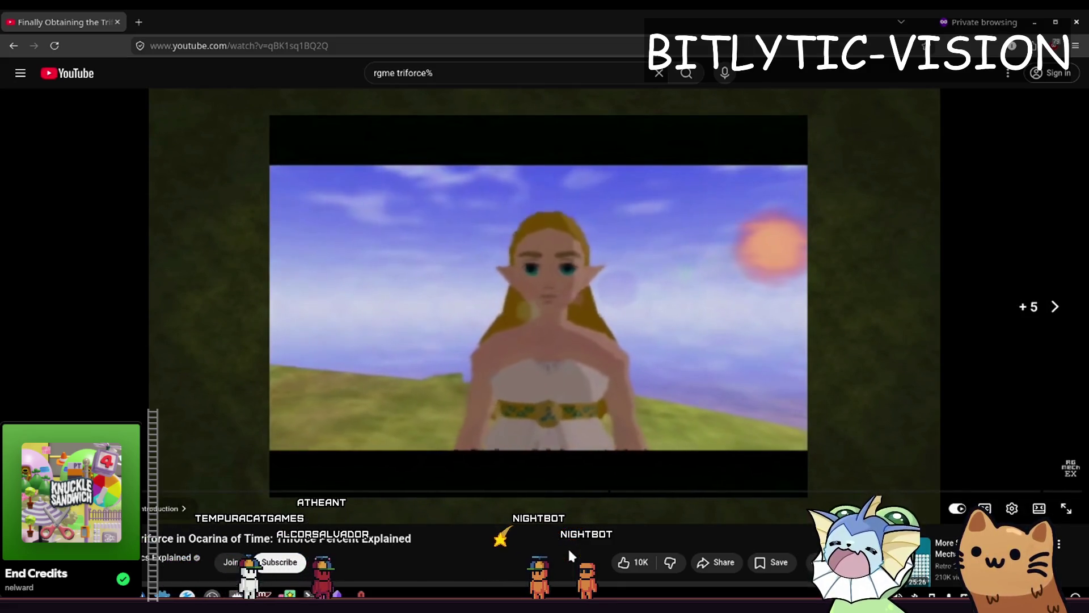
pyautogui.press('Right')
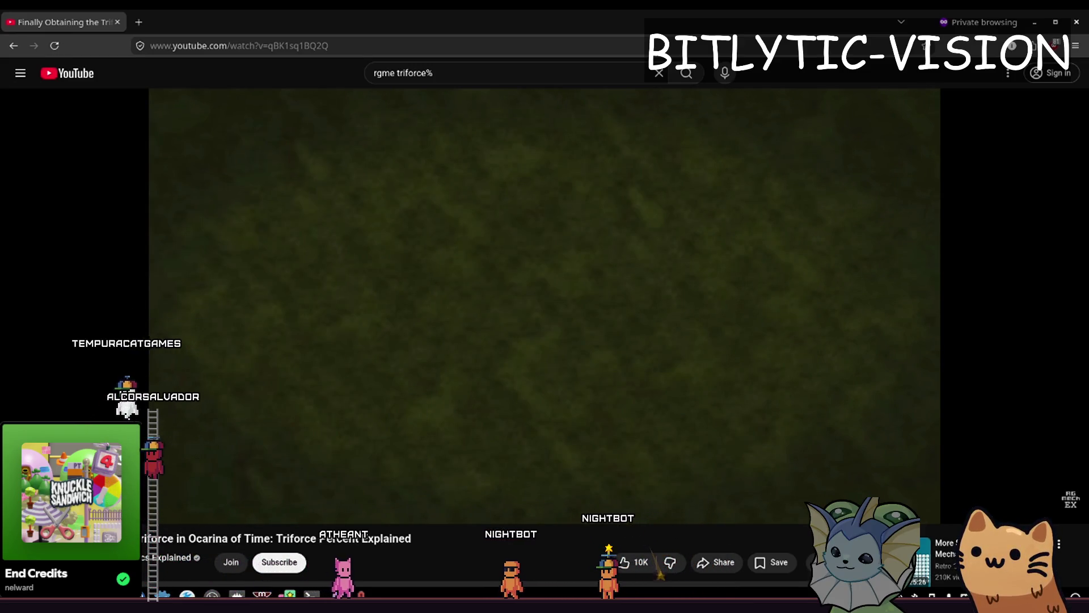
pyautogui.press('Left')
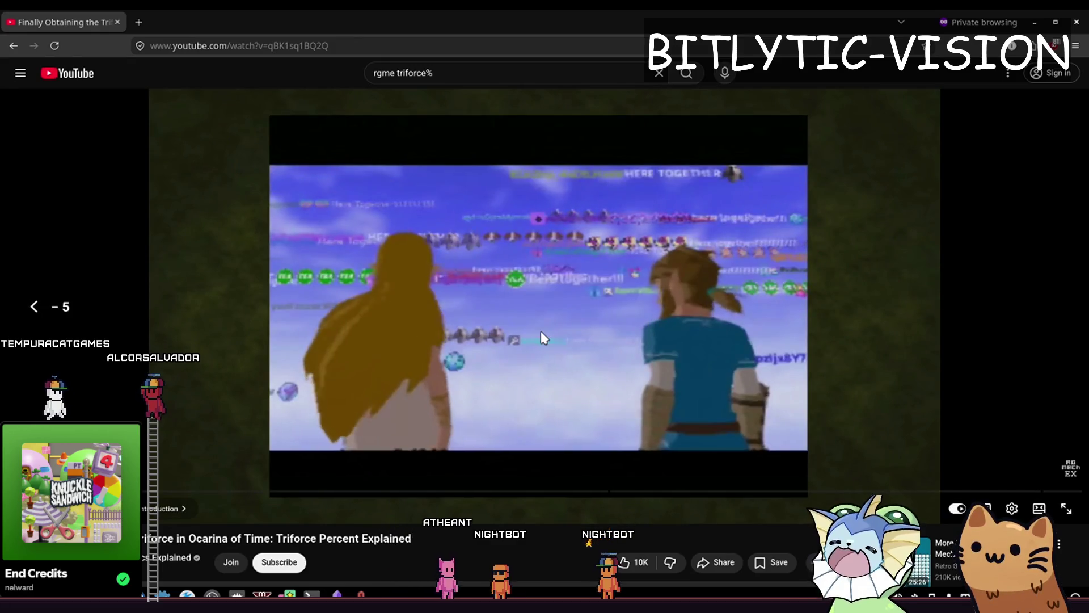
# Pause the video and return to Godot with the caret on empty line 79 of settings.gd.
pyautogui.click(541, 333)
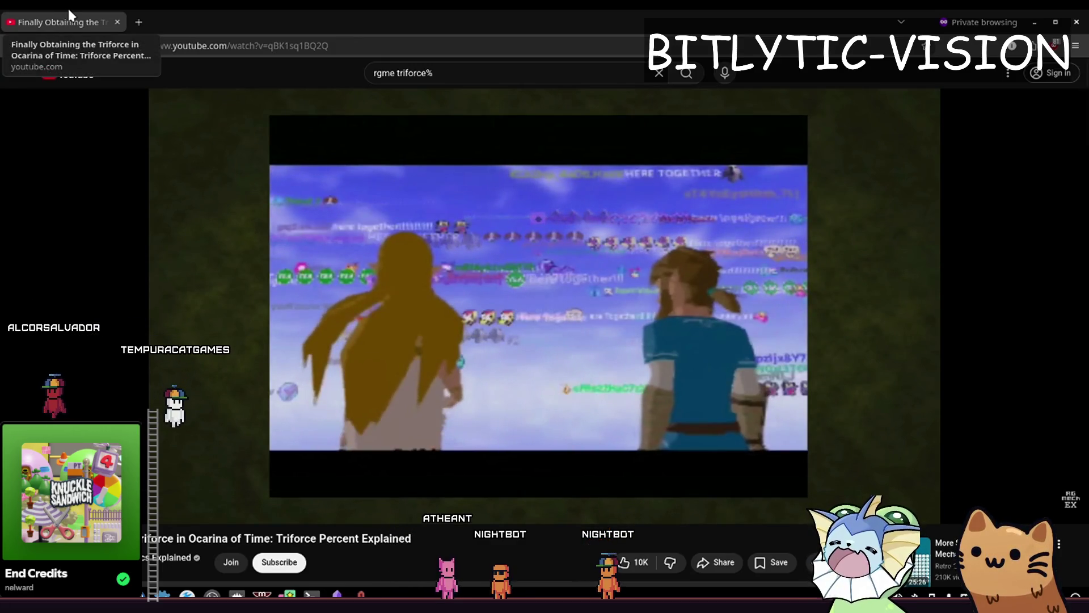
pyautogui.hotkey('alt', 'Tab')
pyautogui.click(627, 291)
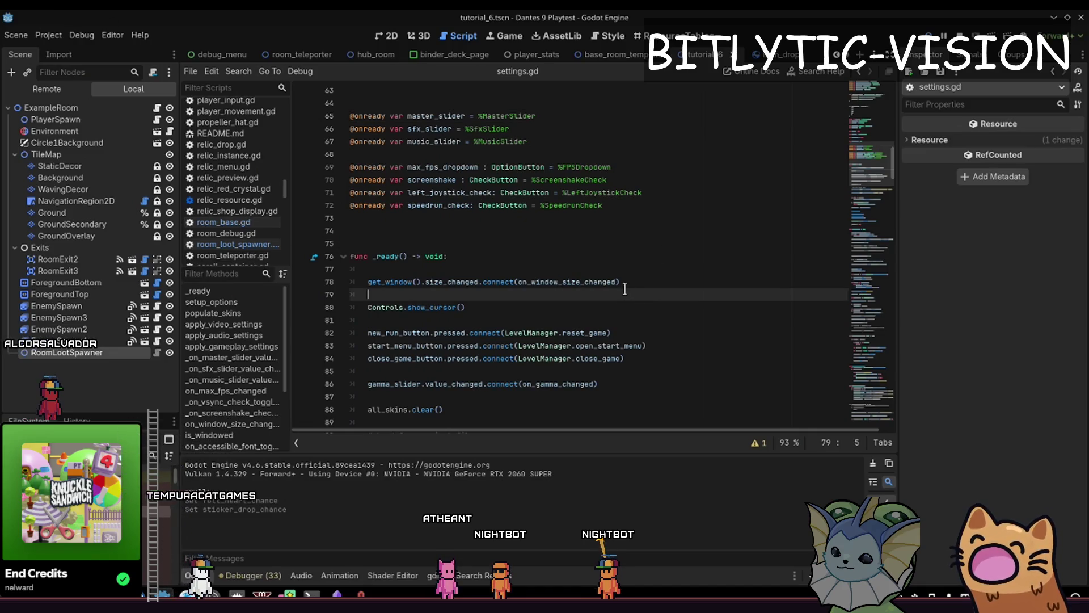
pyautogui.click(624, 305)
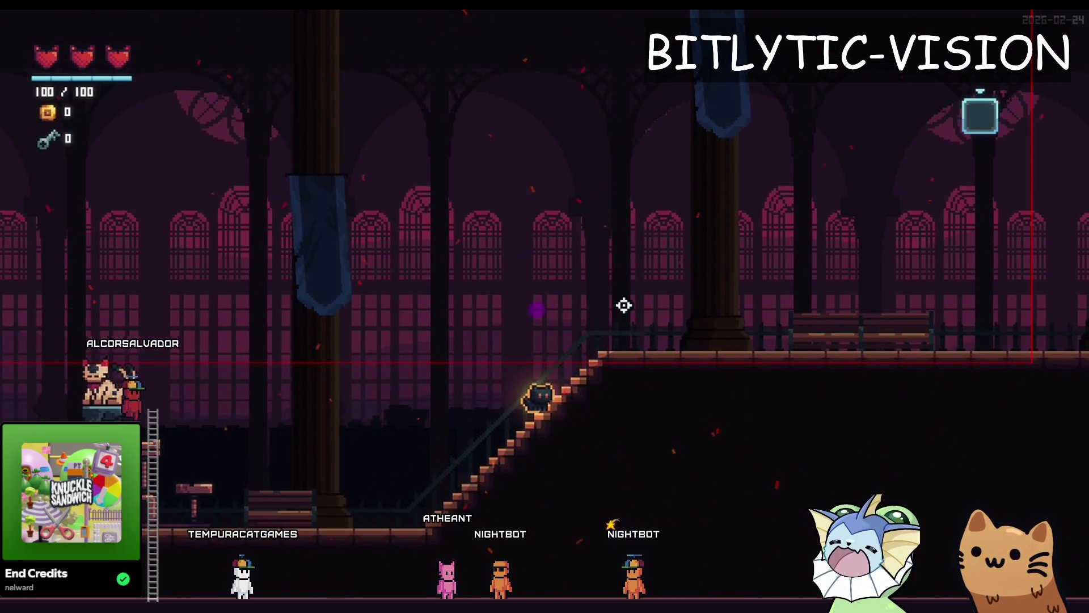
pyautogui.press('F8')
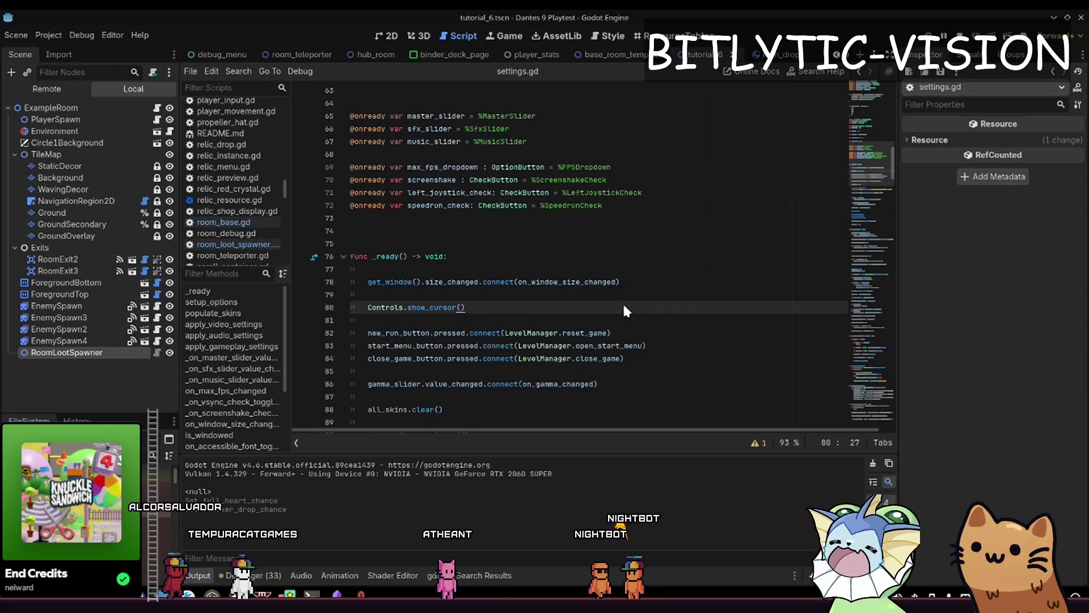
pyautogui.hotkey('shift', 'alt', 'o')
pyautogui.press('Escape')
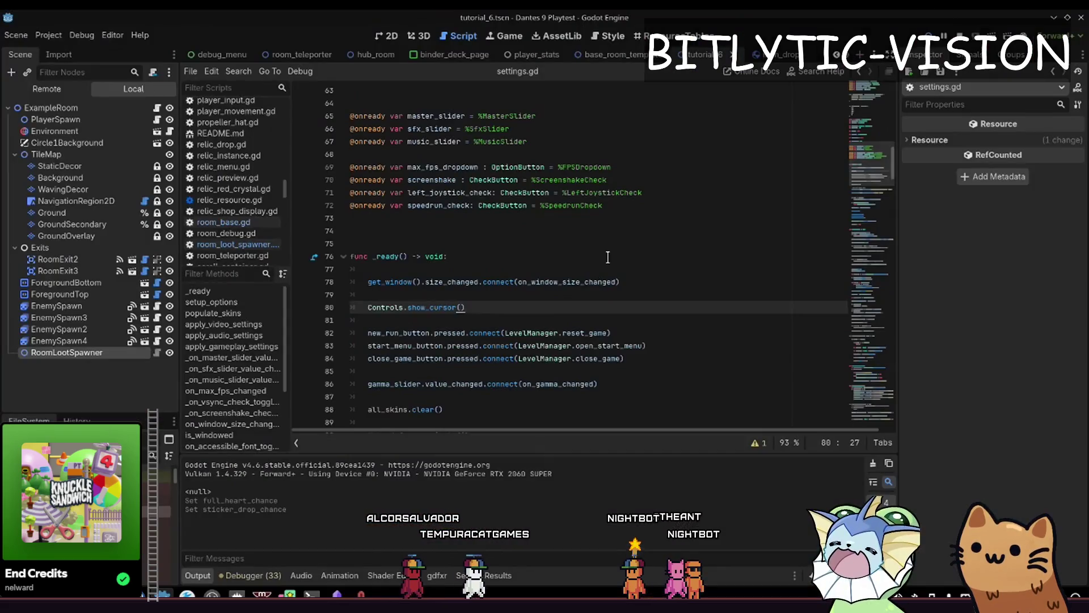
pyautogui.click(200, 291)
pyautogui.scroll(-3, 576, 291)
pyautogui.hotkey('ctrl', 'f')
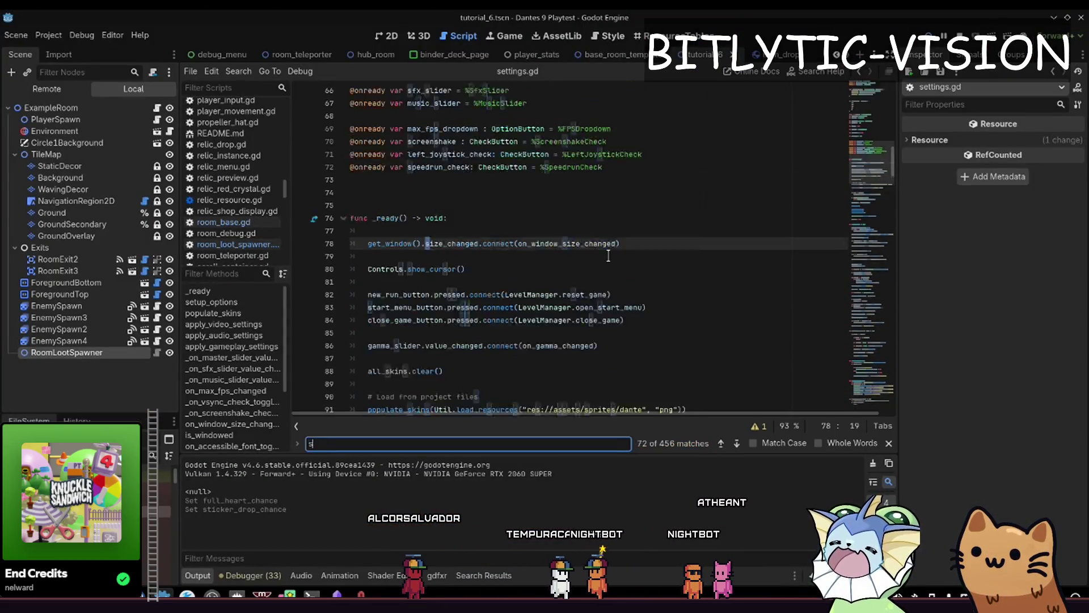
pyautogui.write('skins')
pyautogui.press('Escape')
pyautogui.scroll(-4, 608, 256)
pyautogui.click(498, 194)
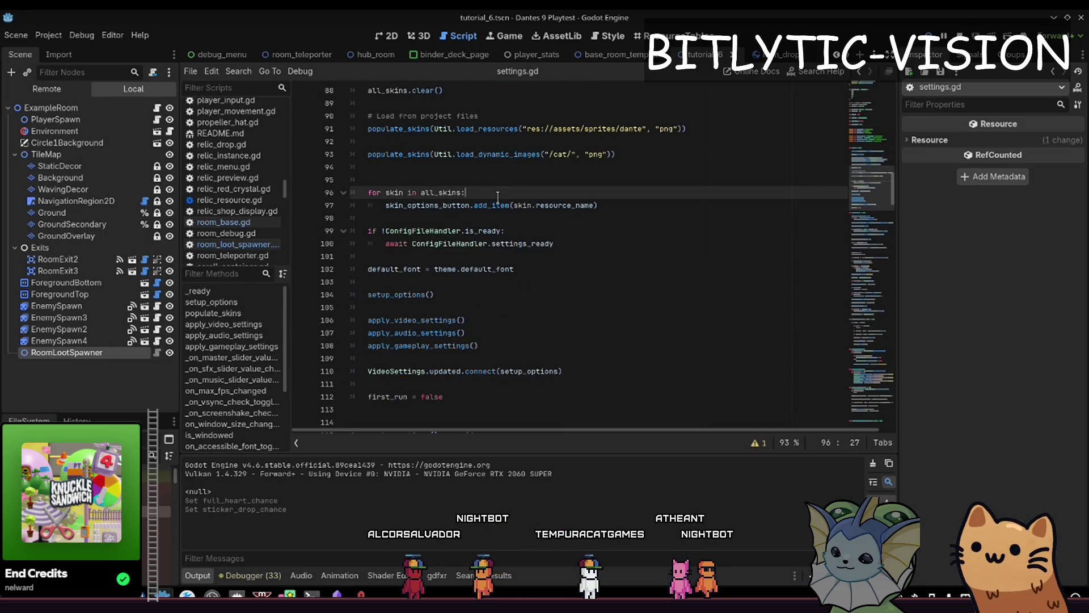
pyautogui.click(510, 205)
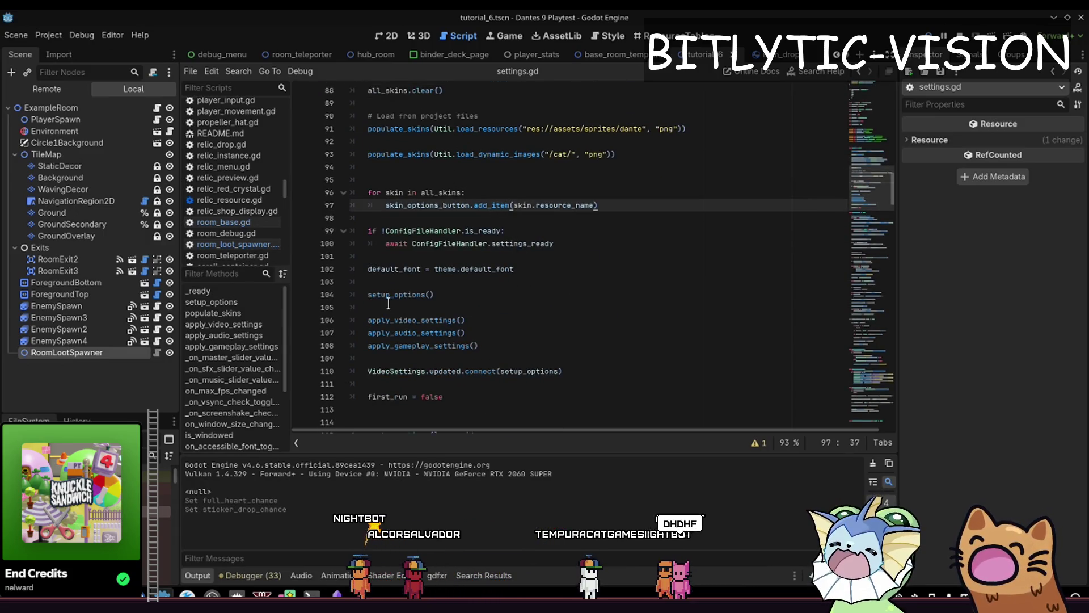
pyautogui.keyDown('ctrl'); pyautogui.click(398, 294); pyautogui.keyUp('ctrl')
pyautogui.scroll(-2, 492, 244)
pyautogui.click(493, 218)
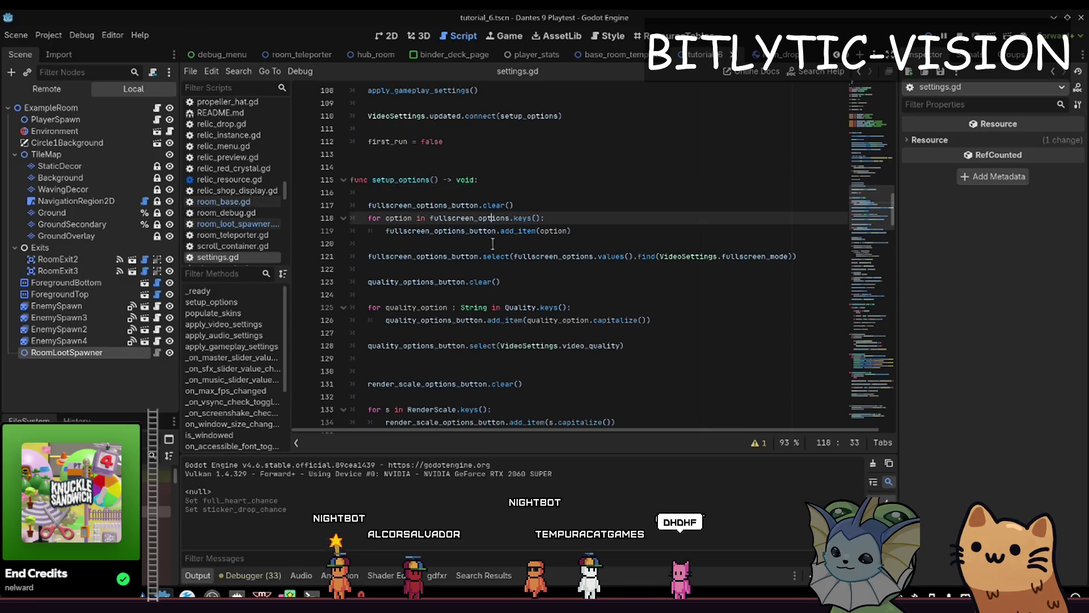
pyautogui.scroll(-5, 493, 243)
pyautogui.click(491, 165)
pyautogui.scroll(-1, 491, 159)
pyautogui.scroll(-9, 491, 157)
pyautogui.scroll(-1, 475, 161)
pyautogui.click(596, 333)
pyautogui.scroll(-5, 464, 212)
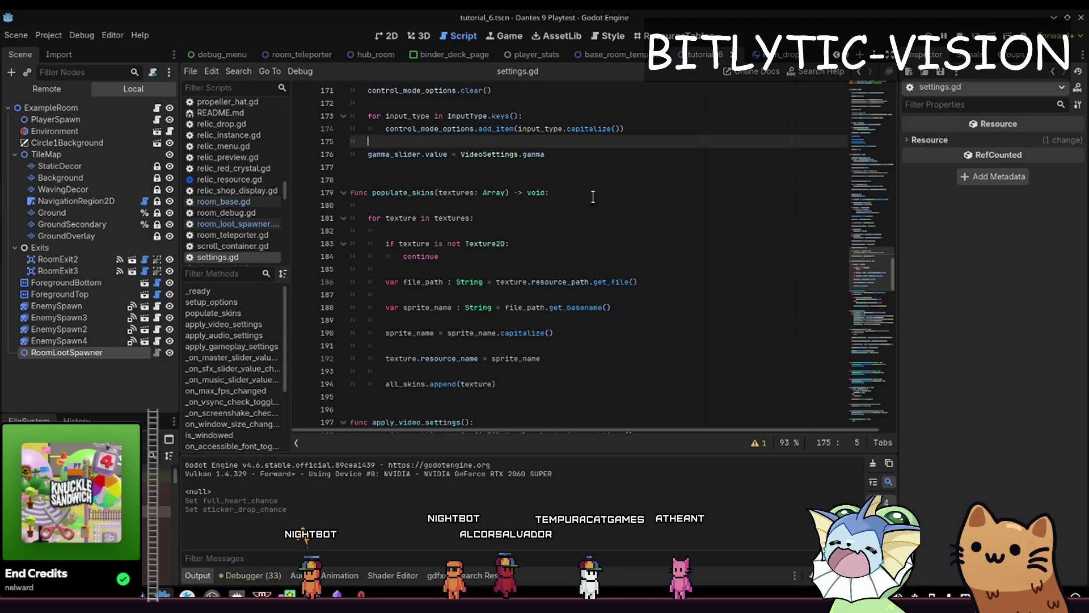
pyautogui.scroll(8, 612, 200)
pyautogui.scroll(7, 576, 338)
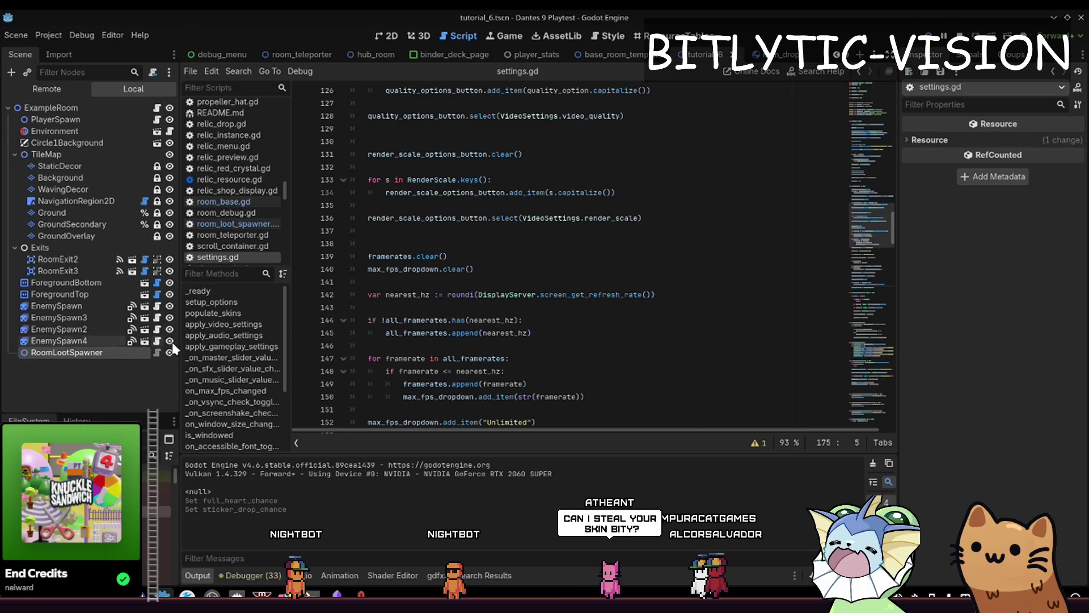
pyautogui.click(544, 270)
pyautogui.press('Up')
pyautogui.press('Up')
pyautogui.scroll(3, 499, 266)
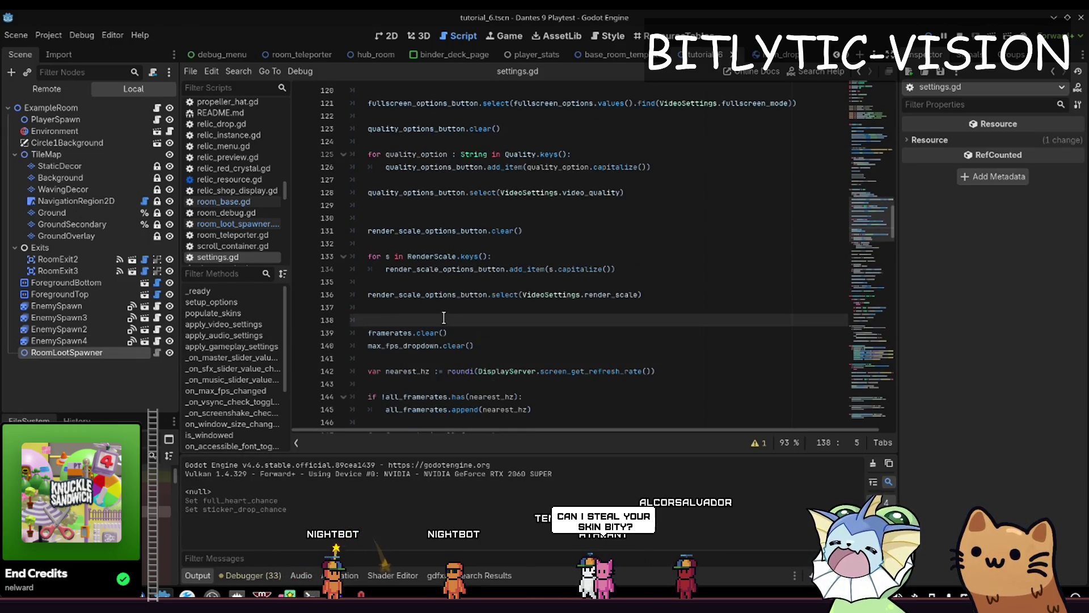
pyautogui.press('Up')
pyautogui.press('Up')
pyautogui.press('Up')
pyautogui.scroll(8, 462, 278)
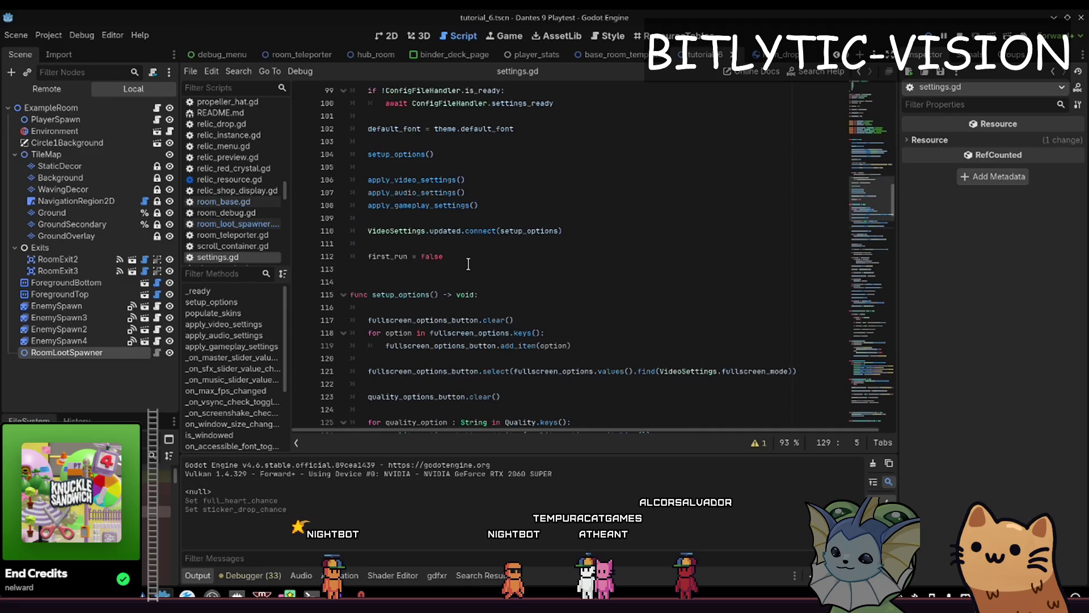
pyautogui.click(555, 289)
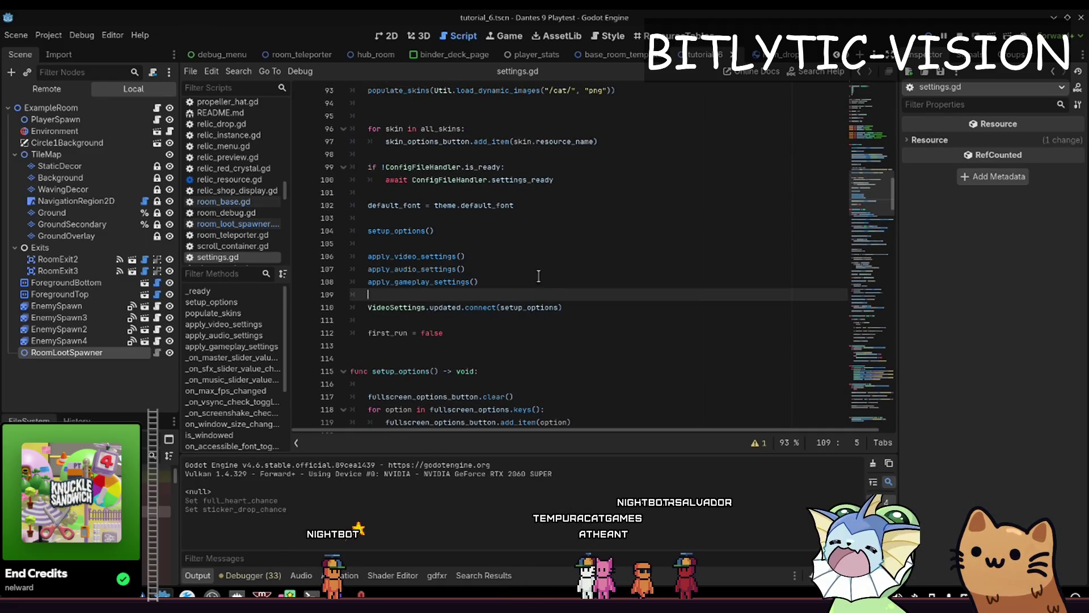
pyautogui.moveTo(539, 277); pyautogui.dragTo(363, 256)
pyautogui.click(466, 269)
pyautogui.scroll(3, 454, 241)
pyautogui.click(610, 257)
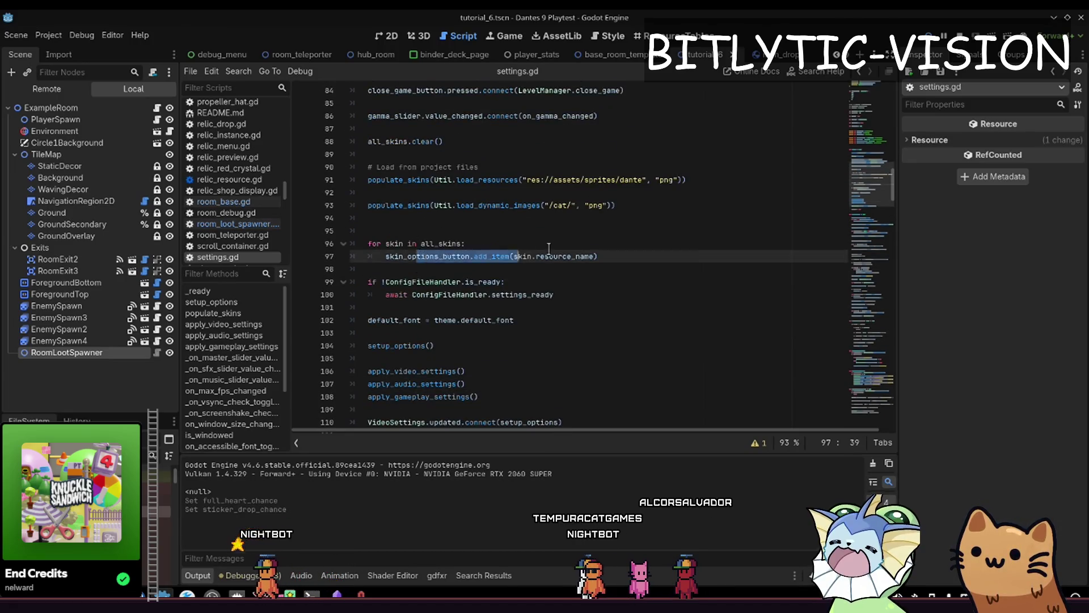
pyautogui.click(538, 256)
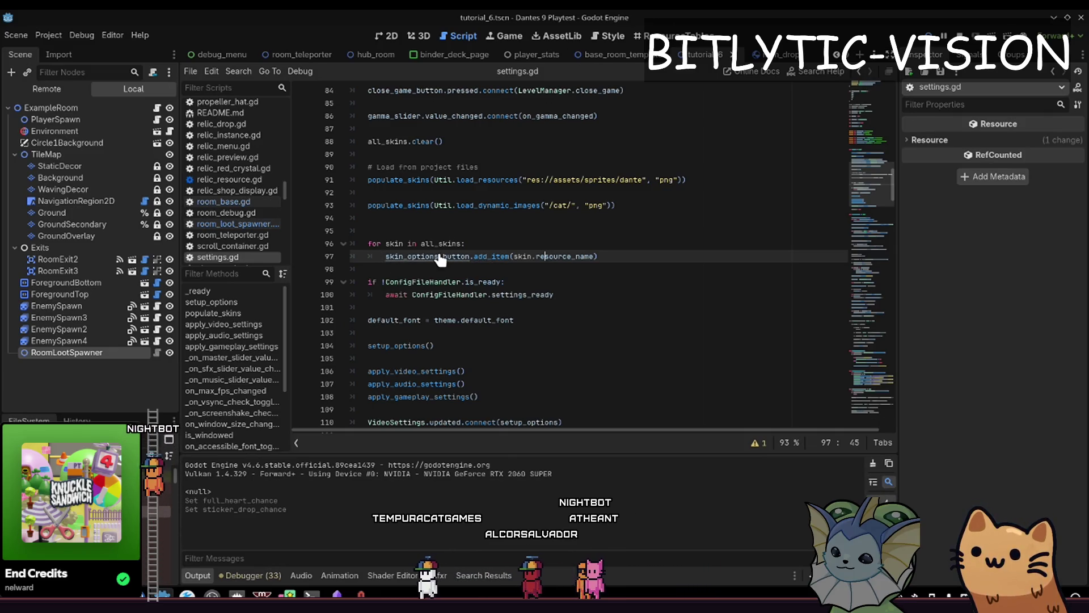
pyautogui.scroll(3, 486, 245)
pyautogui.click(486, 252)
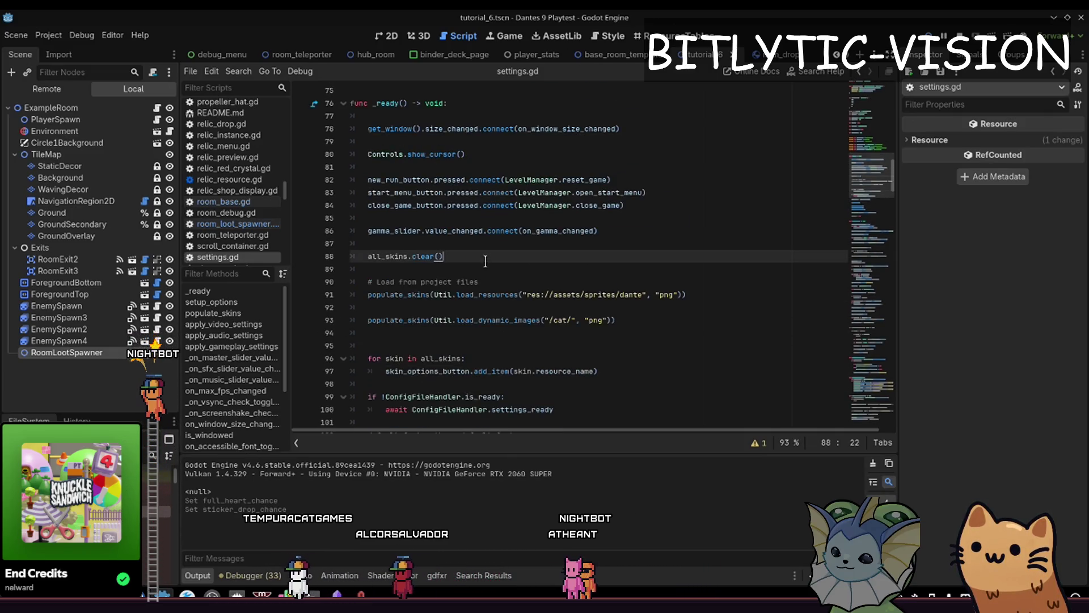
pyautogui.click(514, 192)
pyautogui.hotkey('ctrl', 'f')
pyautogui.write('skin')
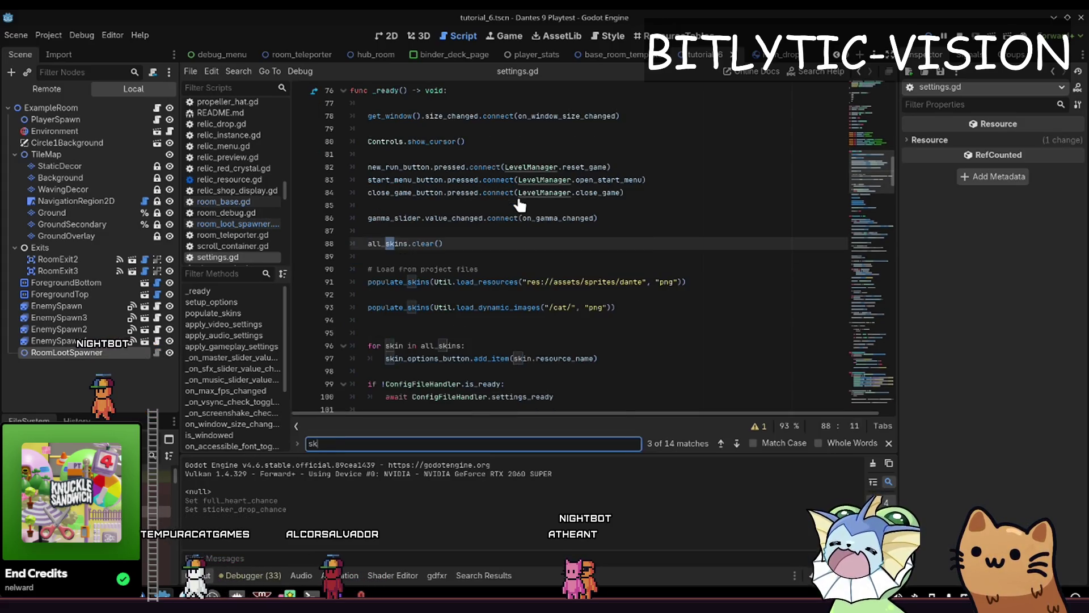
# Step through the 'skin' search matches in settings.gd, starting at lines 97 and 194.
pyautogui.press('Return')
pyautogui.press('Return')
pyautogui.press('Return')
pyautogui.press('Return')
pyautogui.press('Return')
pyautogui.press('Return')
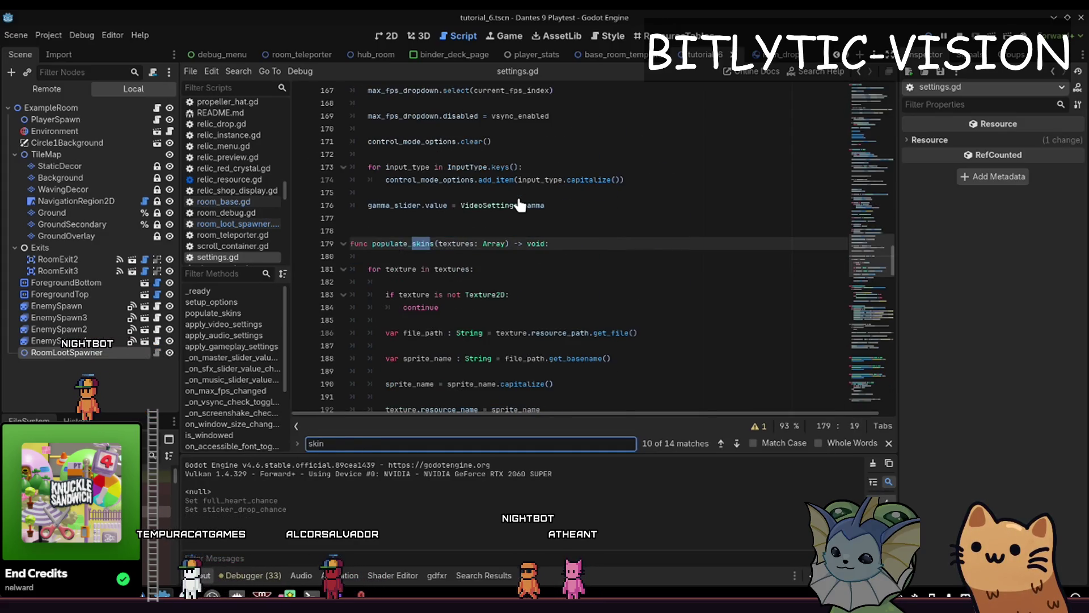
pyautogui.press('Return')
pyautogui.press('Return')
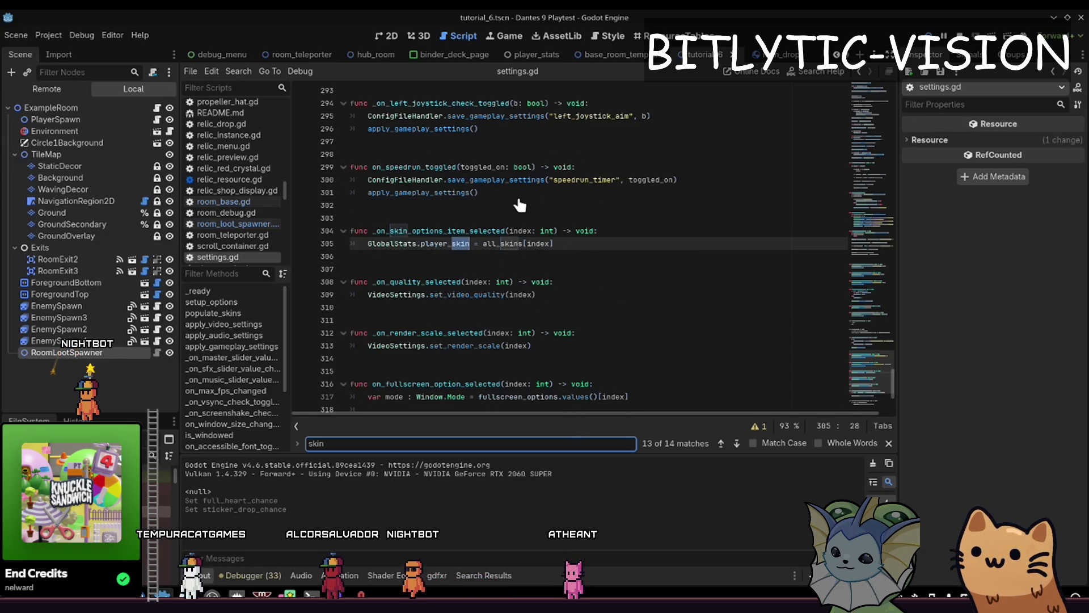
pyautogui.press('Return')
pyautogui.press('Return')
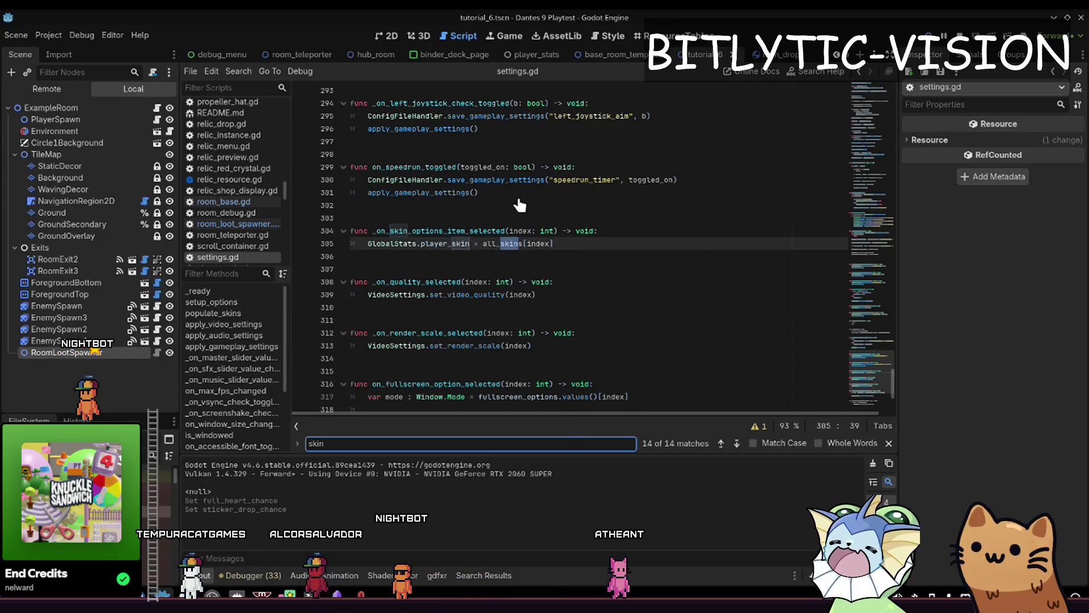
pyautogui.press('Return')
pyautogui.press('Return')
pyautogui.press('Return')
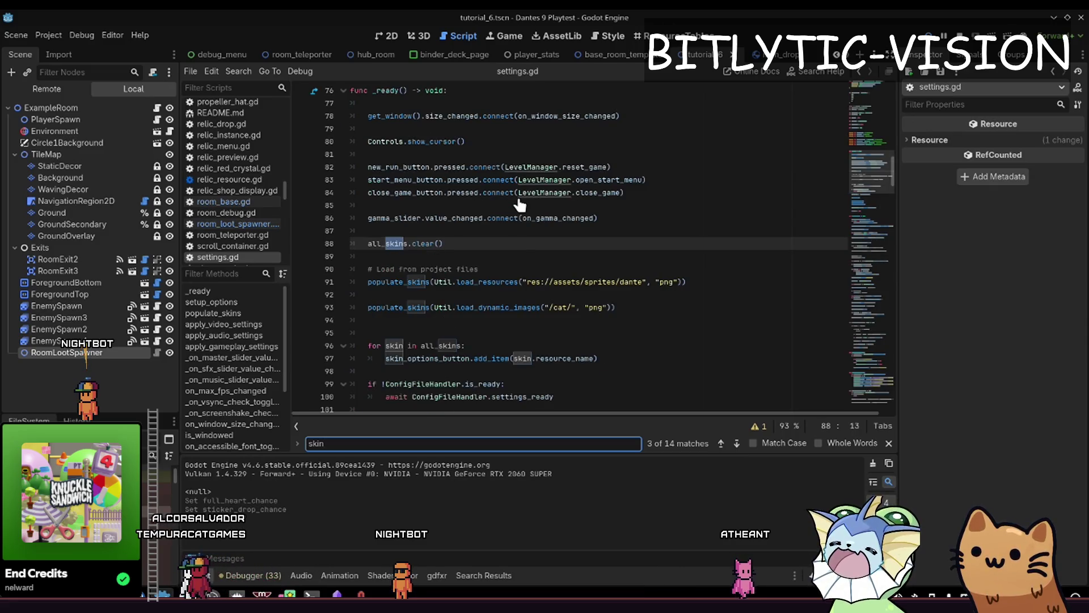
pyautogui.press('Return')
pyautogui.press('Return')
pyautogui.press('Return')
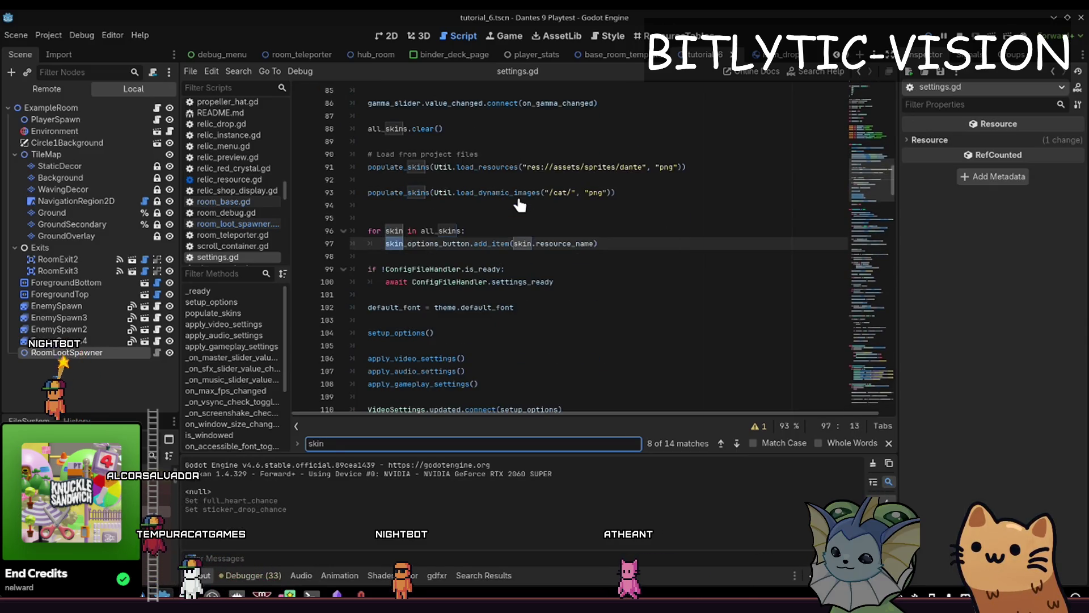
pyautogui.press('Escape')
pyautogui.scroll(-7, 538, 228)
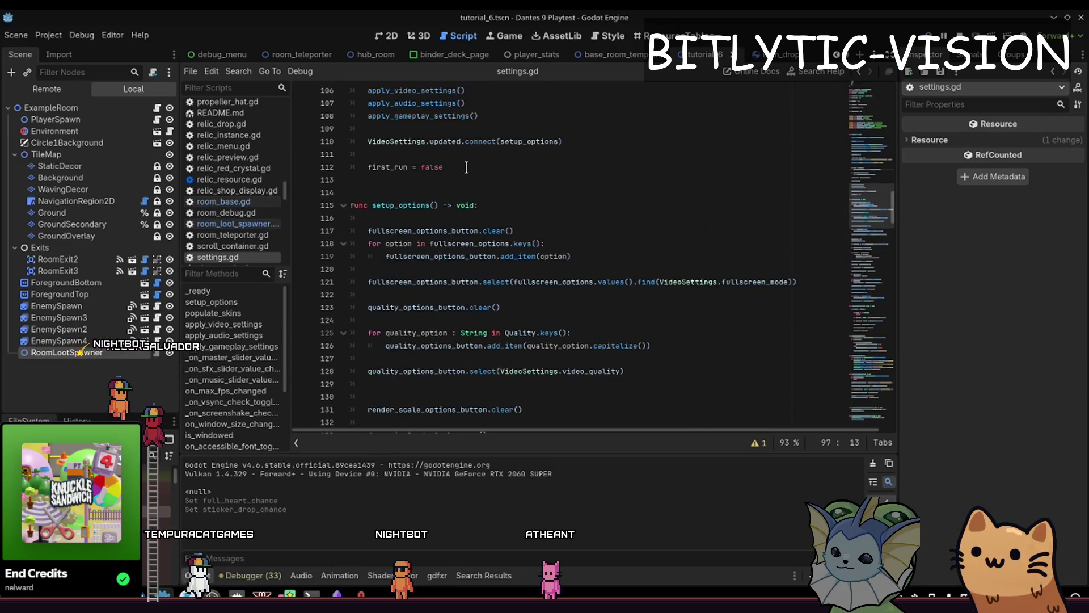
pyautogui.moveTo(855, 230); pyautogui.dragTo(866, 338)
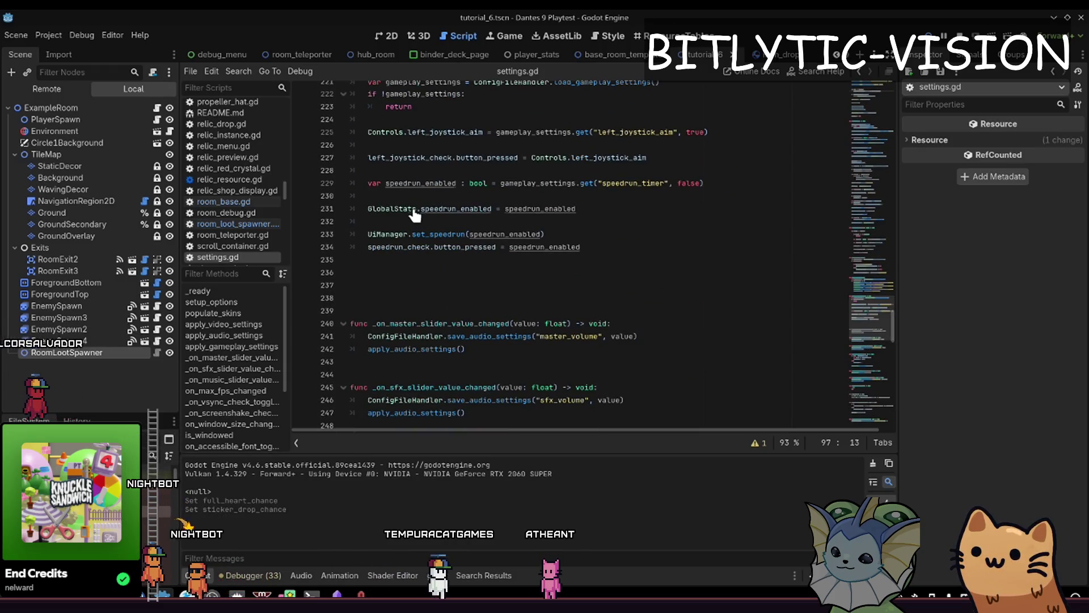
# In global_stats.gd, search all project files for the player_skin_changed signal.
pyautogui.keyDown('ctrl'); pyautogui.click(402, 211); pyautogui.keyUp('ctrl')
pyautogui.moveTo(532, 256)
pyautogui.mouseDown()
pyautogui.moveTo(431, 239)
pyautogui.moveTo(412, 250)
pyautogui.mouseUp()
pyautogui.doubleClick(431, 256)
pyautogui.hotkey('ctrl', 'shift', 'f')
pyautogui.press('Return')
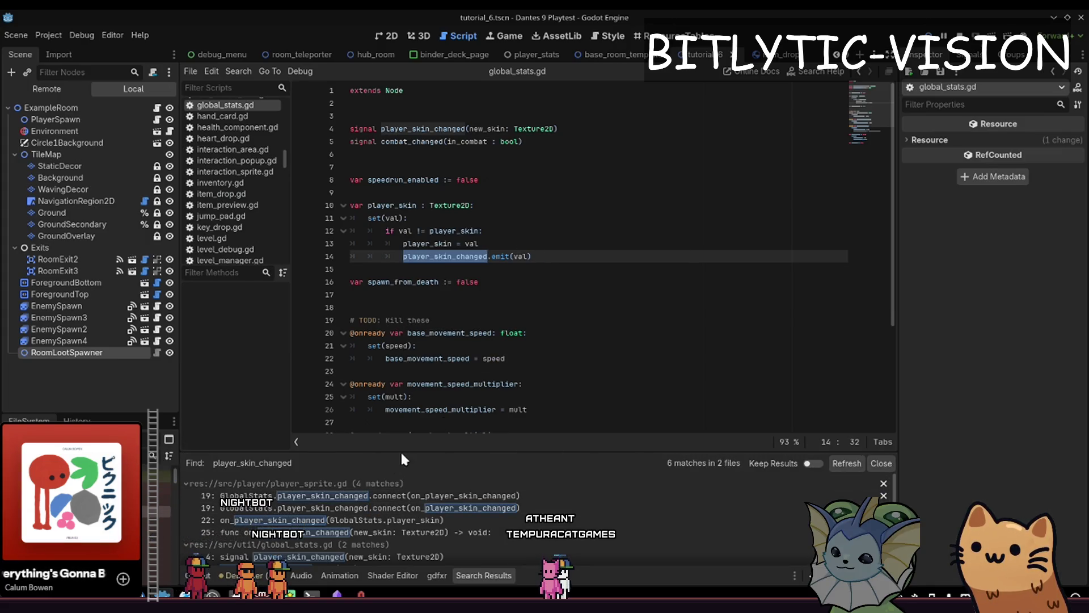
pyautogui.moveTo(446, 452)
pyautogui.mouseDown()
pyautogui.moveTo(425, 334)
pyautogui.moveTo(415, 397)
pyautogui.mouseUp()
# Inspect the skin check in player_sprite.gd's _ready, then run the game with F5.
pyautogui.click(400, 466)
pyautogui.click(400, 456)
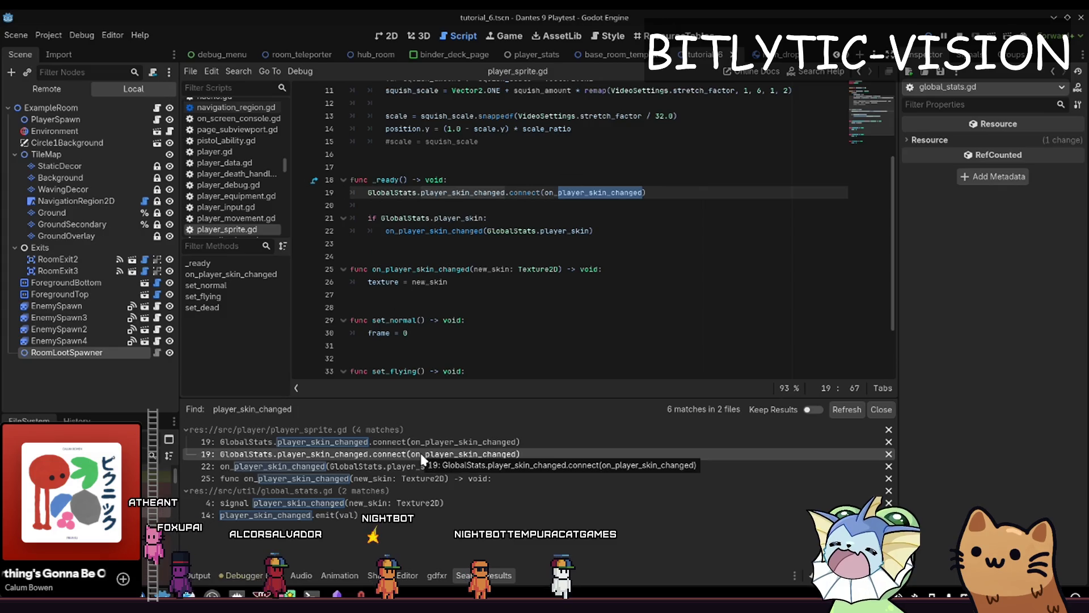
pyautogui.click(640, 232)
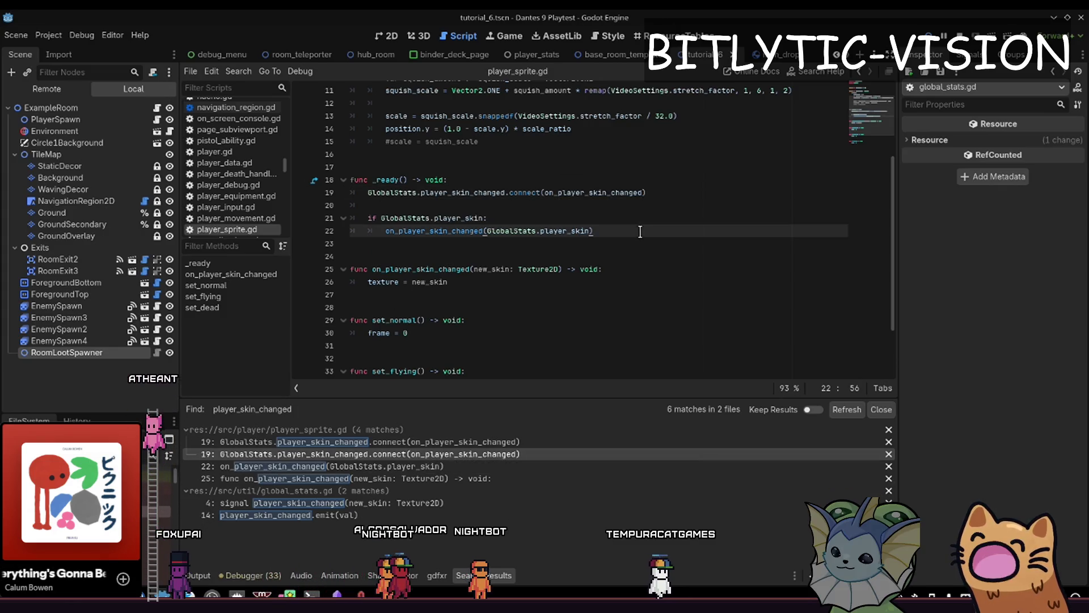
pyautogui.press('Up')
pyautogui.press('F5')
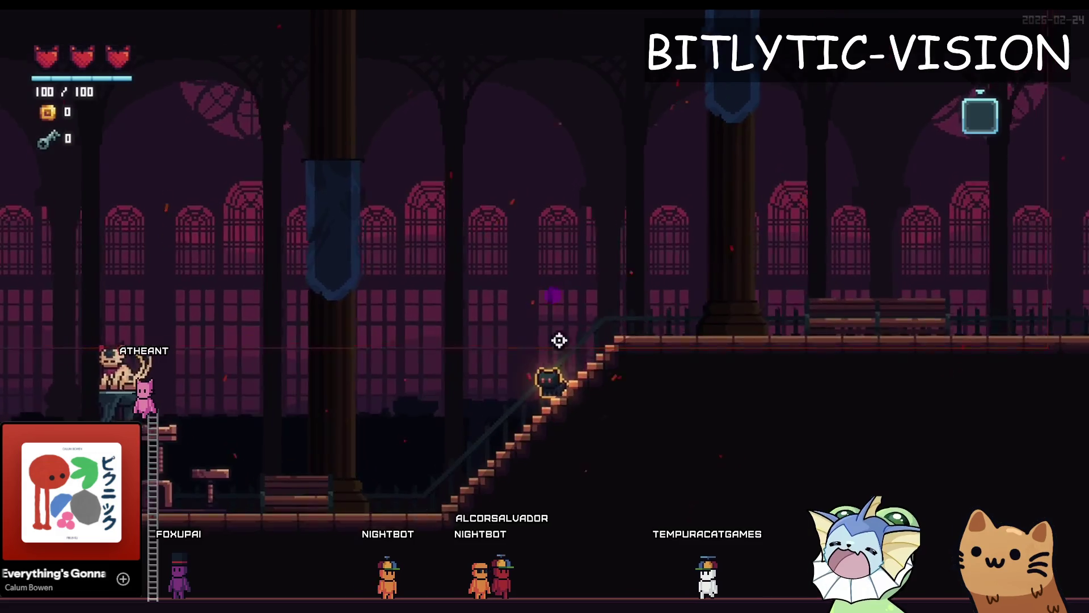
# View the in-game deck screen, stop the game, and reopen settings.gd via quick open.
pyautogui.press('Tab')
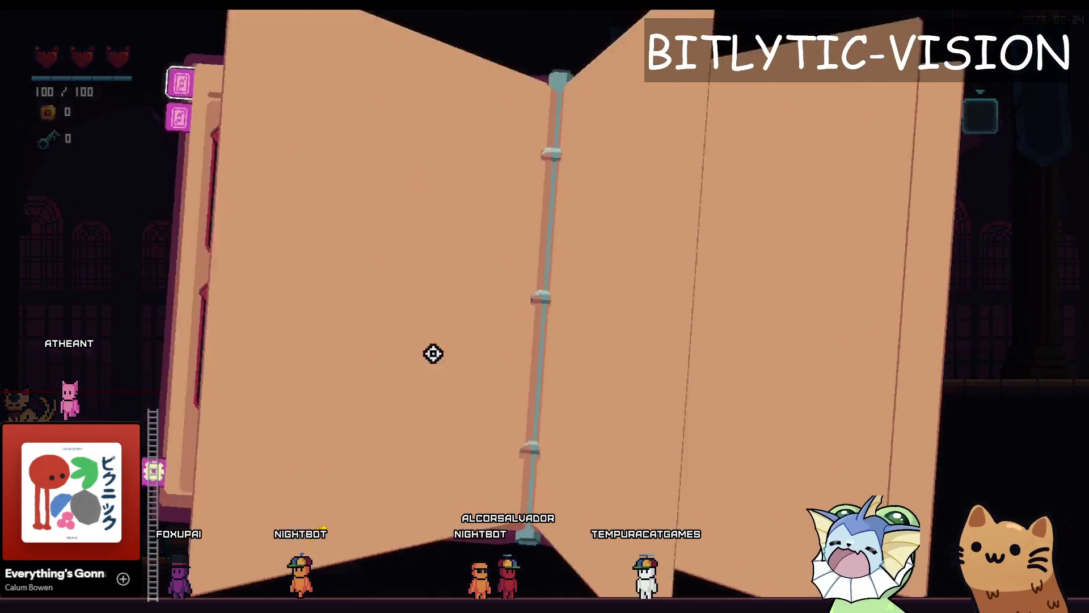
pyautogui.press('F8')
pyautogui.hotkey('shift', 'alt', 'o')
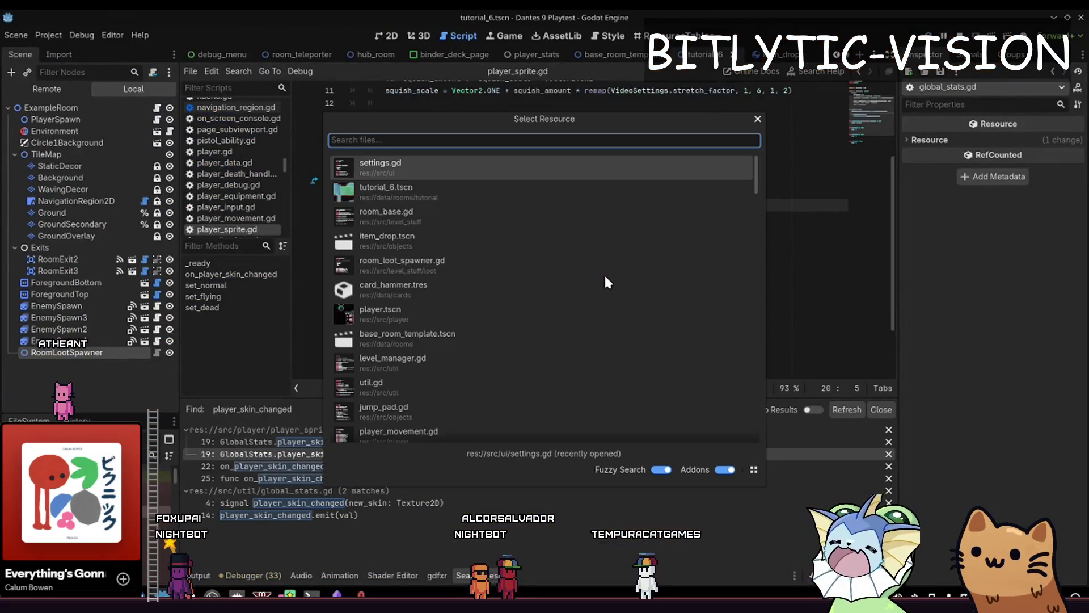
pyautogui.press('Down')
pyautogui.press('Up')
pyautogui.press('Return')
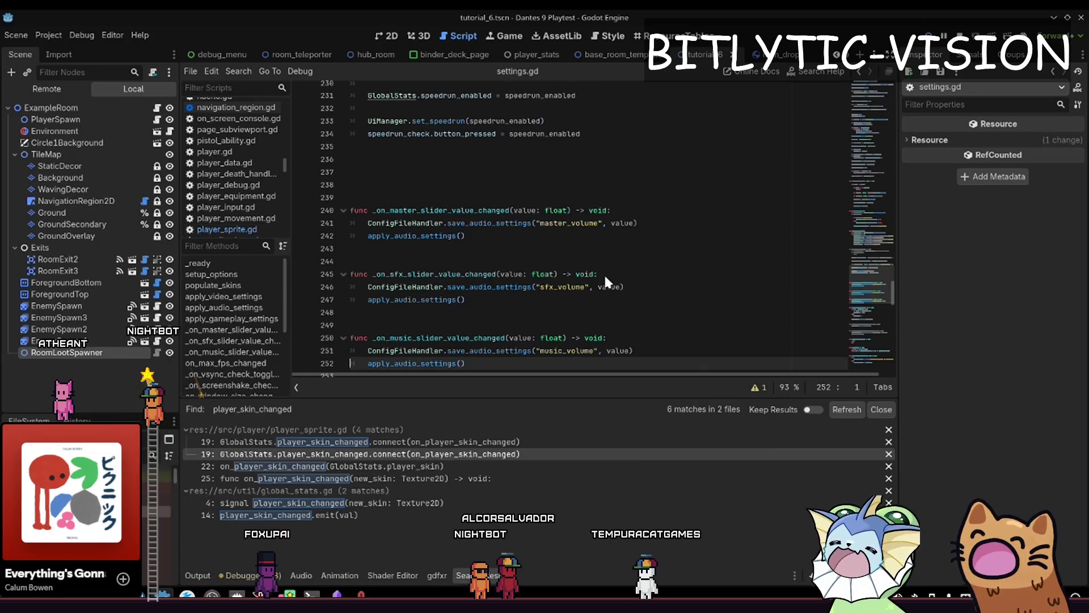
# Move through the fps dropdown and vsync lines at the top of setup_options.
pyautogui.press('pageup')
pyautogui.press('pageup')
pyautogui.press('pageup')
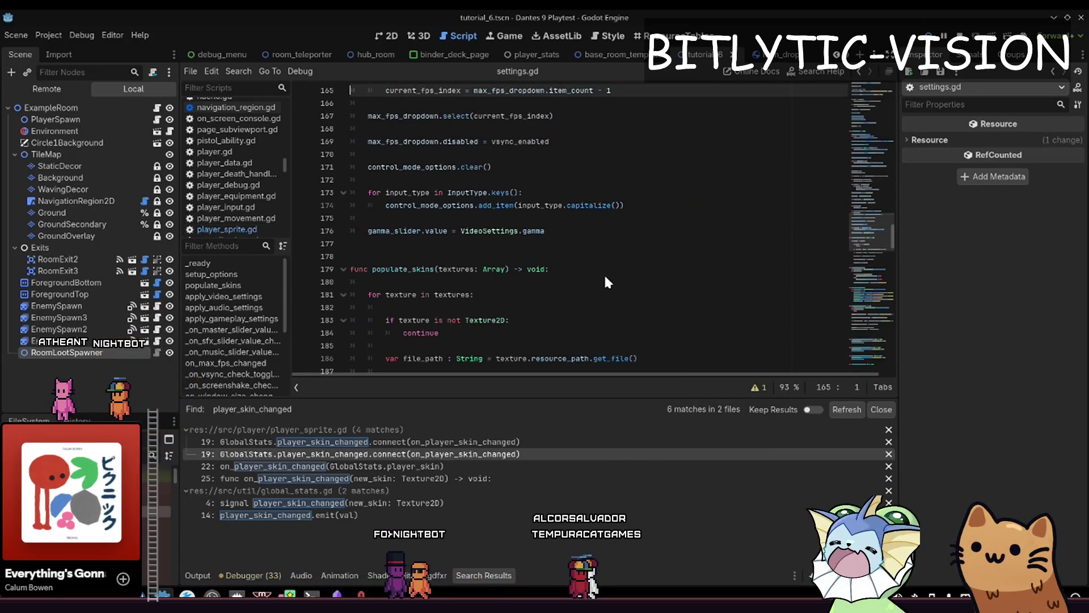
pyautogui.press('Down')
pyautogui.press('Down')
pyautogui.press('Down')
pyautogui.press('Up')
pyautogui.press('Up')
pyautogui.press('End')
pyautogui.press('Up')
pyautogui.press('Up')
pyautogui.press('Up')
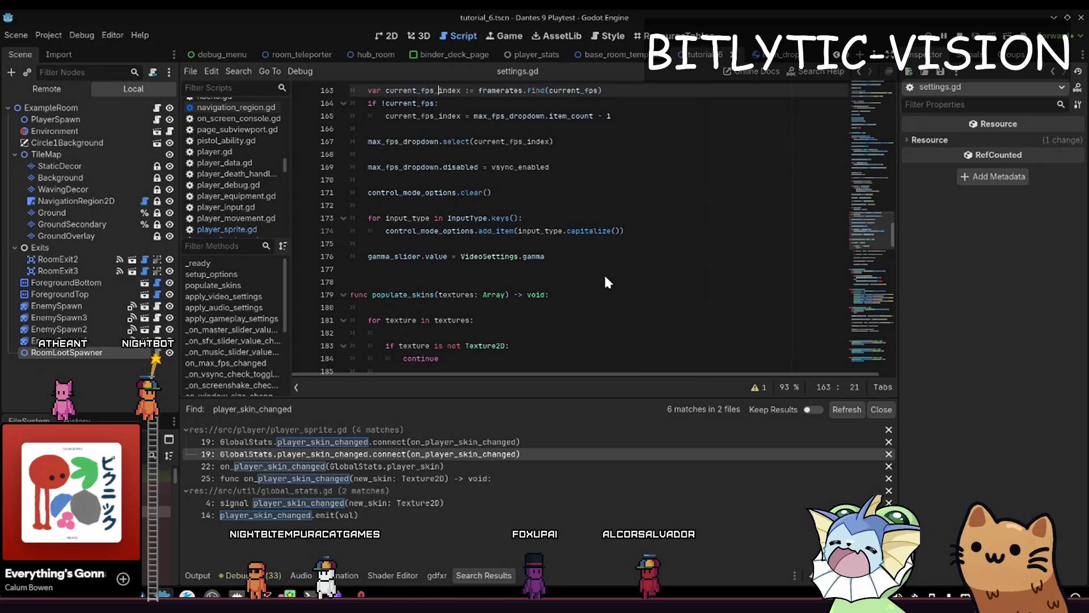
pyautogui.press('Up')
pyautogui.press('Up')
pyautogui.press('Down')
pyautogui.press('Down')
pyautogui.press('Down')
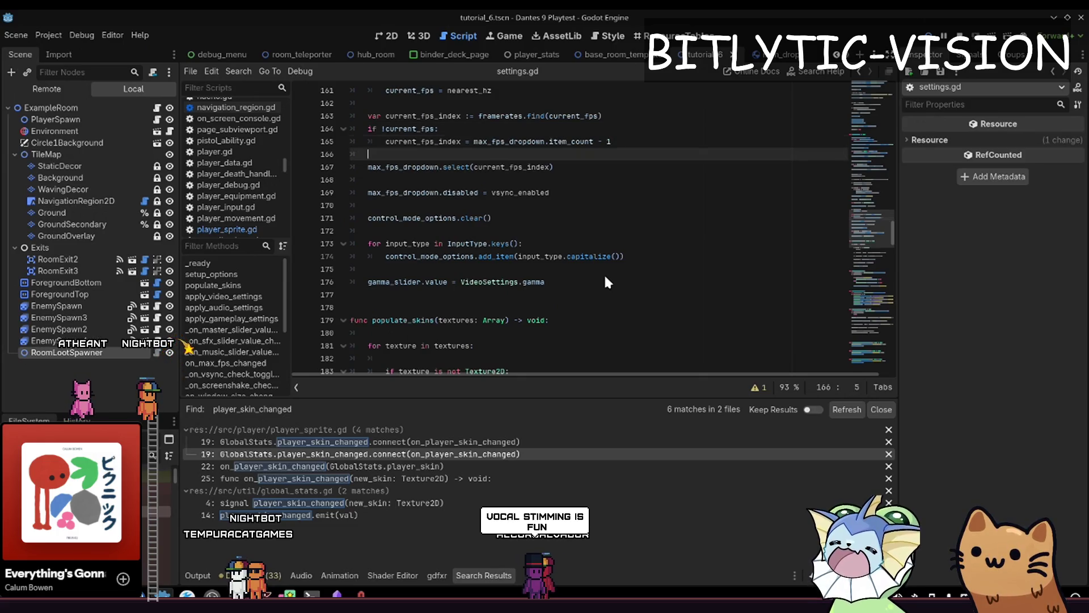
pyautogui.press('Up')
pyautogui.press('Up')
pyautogui.press('Up')
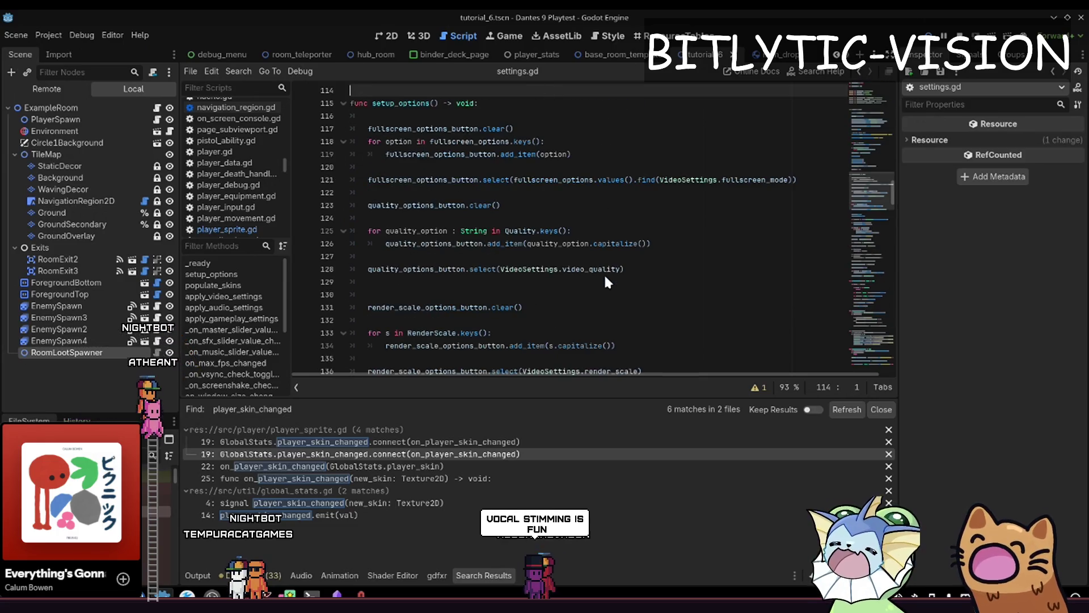
# Remove the extra blank line before the render-scale option setup and save.
pyautogui.press('Down')
pyautogui.press('Down')
pyautogui.press('Down')
pyautogui.press('Up')
pyautogui.press('Up')
pyautogui.press('Up')
pyautogui.press('Up')
pyautogui.press('Up')
pyautogui.press('Return')
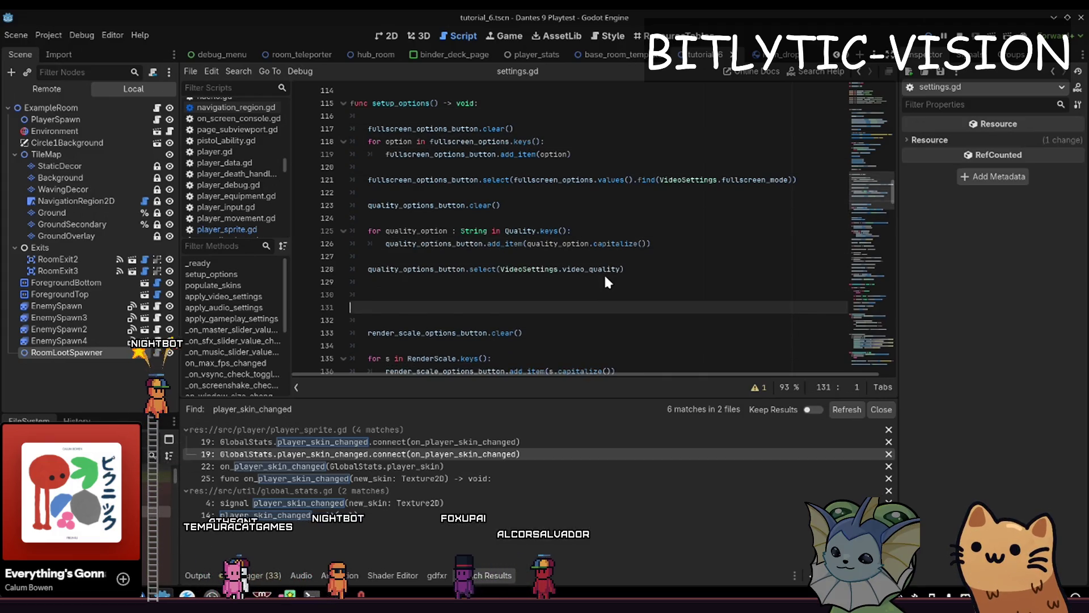
pyautogui.hotkey('ctrl', 's')
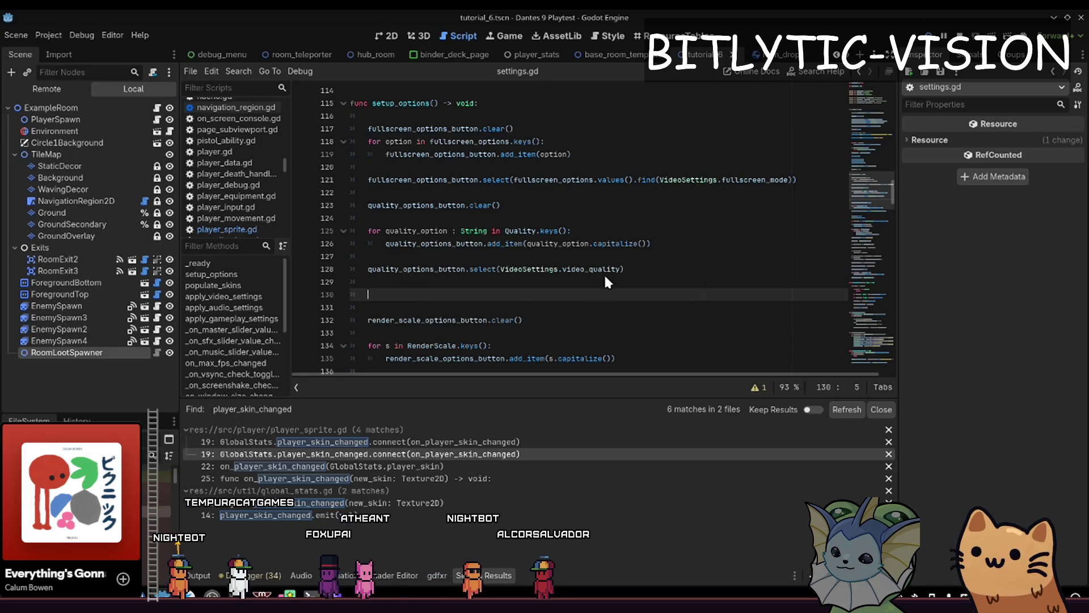
pyautogui.press('BackSpace')
pyautogui.press('BackSpace')
pyautogui.hotkey('ctrl', 's')
pyautogui.press('BackSpace')
pyautogui.press('BackSpace')
pyautogui.hotkey('ctrl', 's')
# Add a blank line before framerates.clear() and save settings.gd.
pyautogui.press('Down')
pyautogui.press('Down')
pyautogui.press('Down')
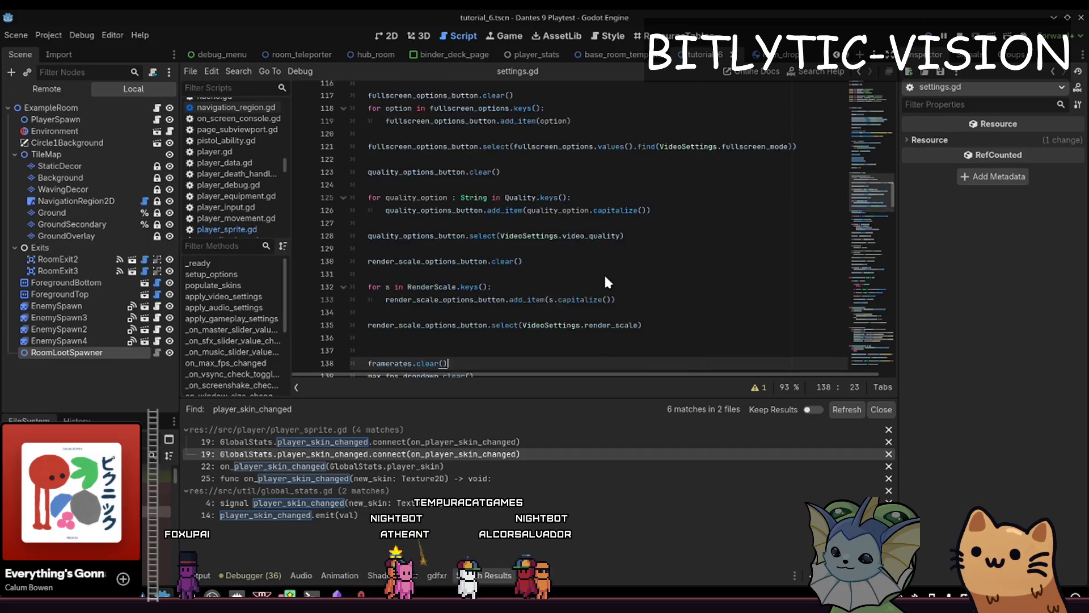
pyautogui.press('Up')
pyautogui.press('Up')
pyautogui.press('Up')
pyautogui.press('Return')
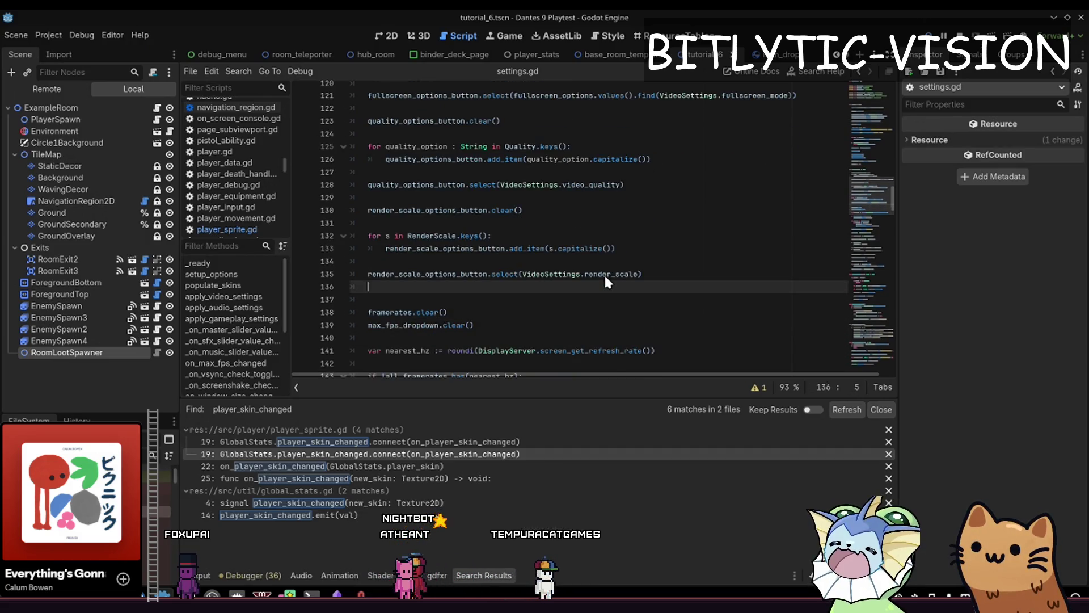
pyautogui.hotkey('ctrl', 's')
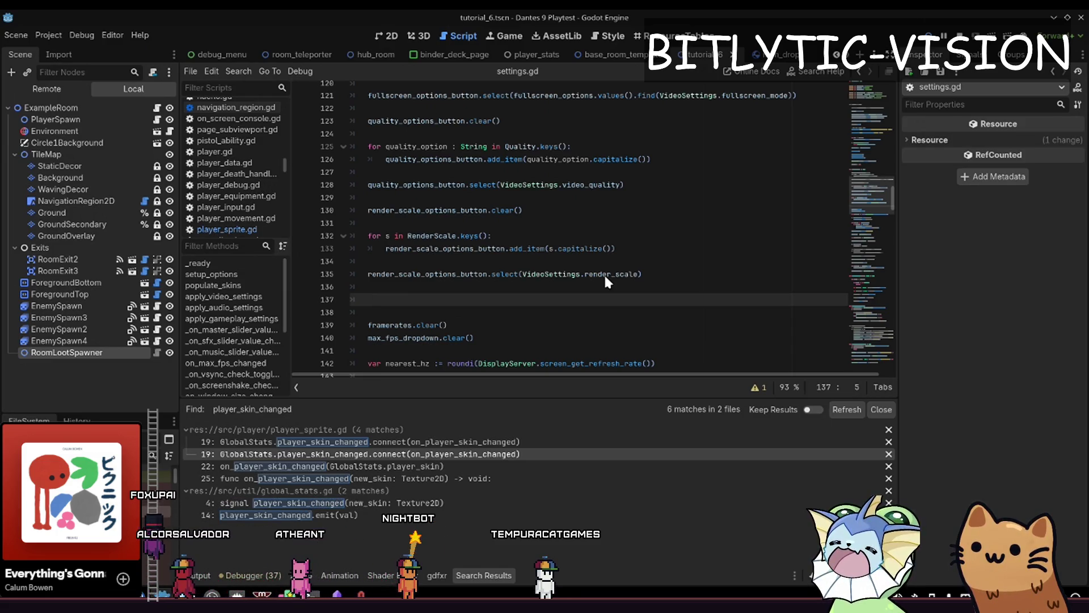
pyautogui.scroll(-5, 603, 273)
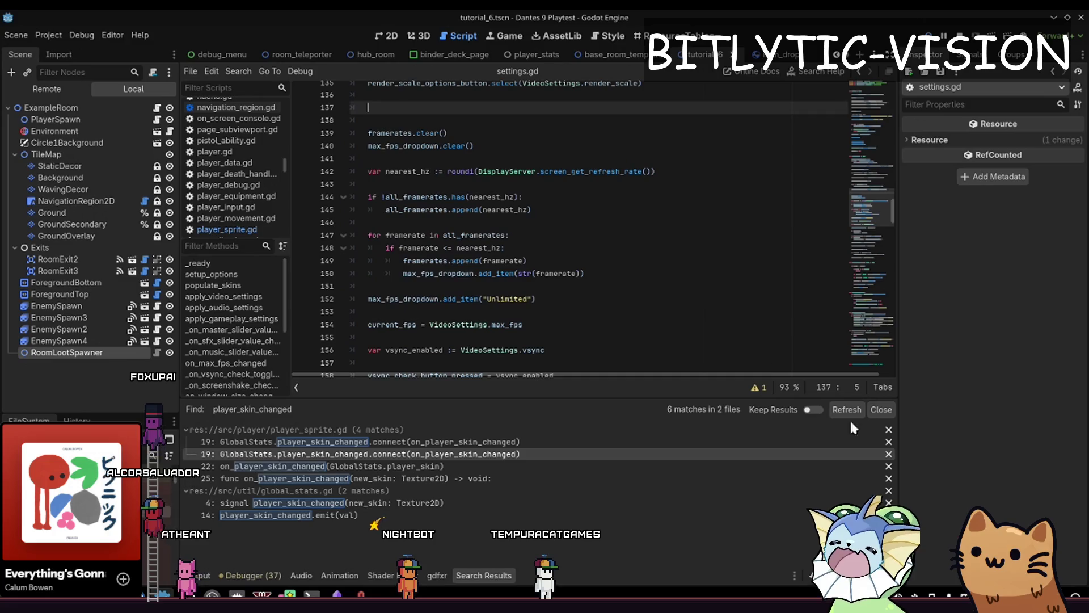
# Close the player_skin_changed search results and browse the skins-loading code in _ready.
pyautogui.click(881, 410)
pyautogui.scroll(12, 504, 341)
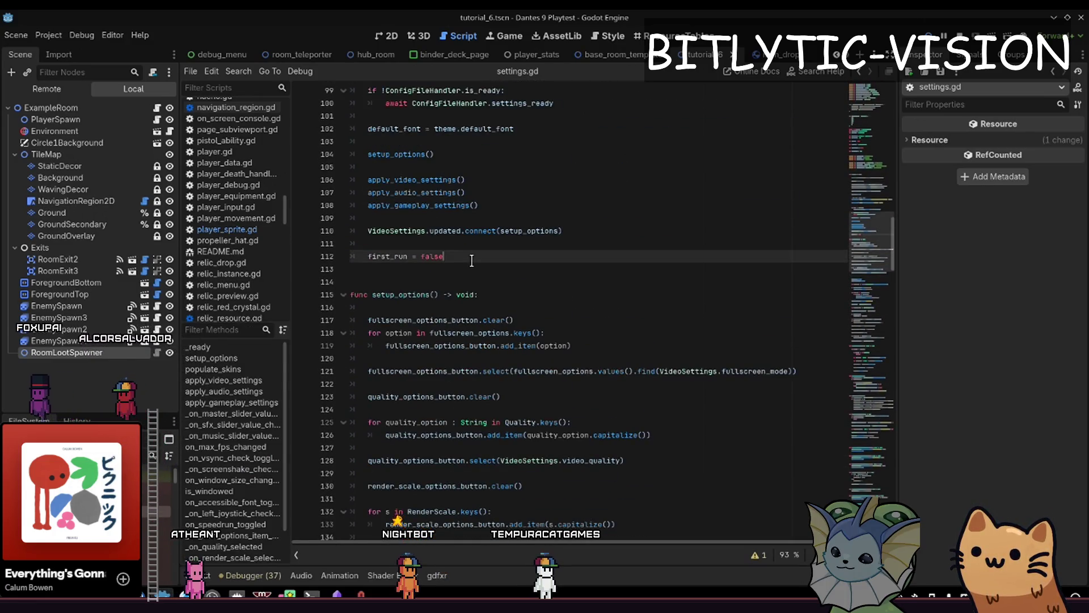
pyautogui.scroll(12, 454, 282)
pyautogui.click(380, 253)
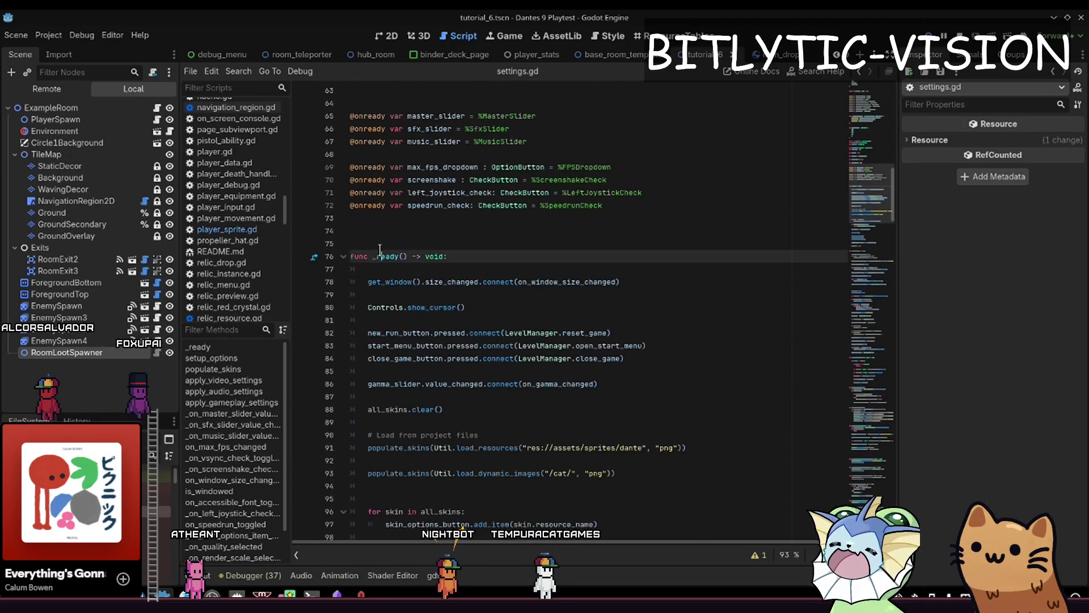
pyautogui.scroll(-5, 557, 288)
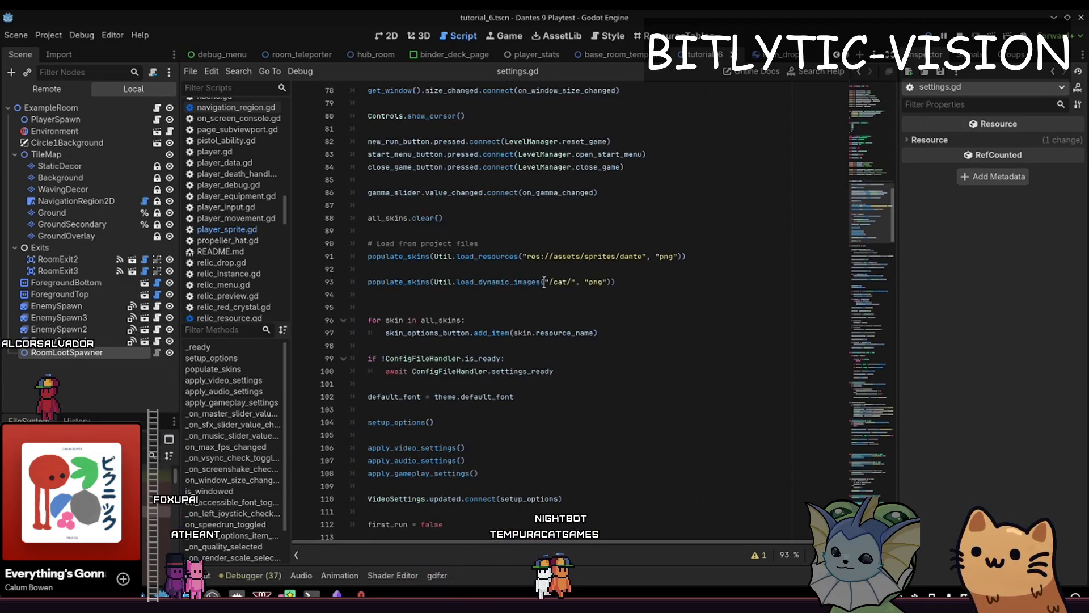
pyautogui.click(404, 269)
pyautogui.click(409, 230)
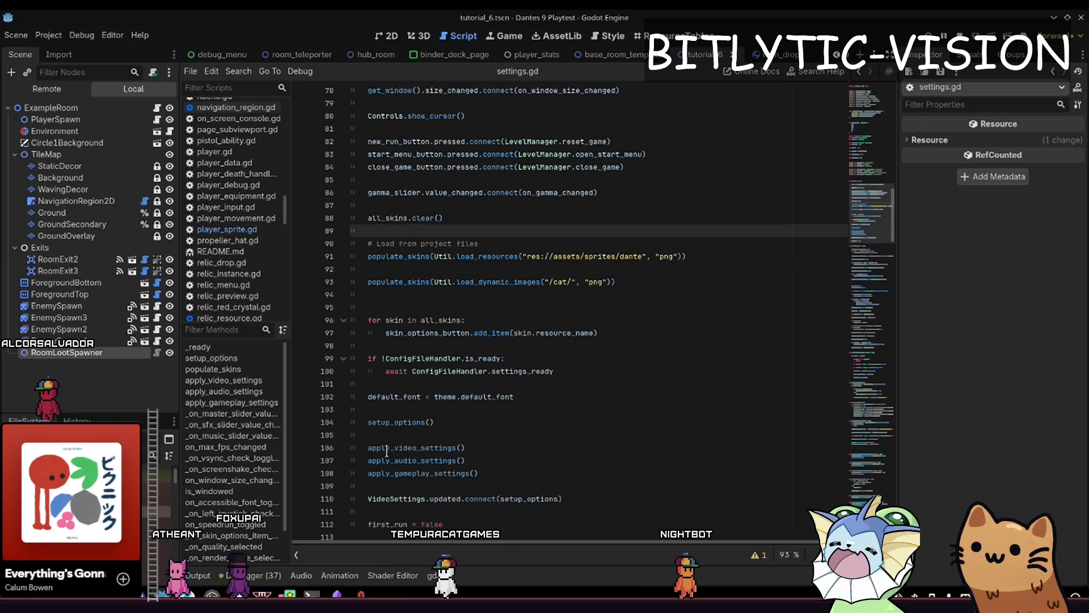
pyautogui.click(397, 420)
pyautogui.keyDown('ctrl'); pyautogui.click(397, 420); pyautogui.keyUp('ctrl')
pyautogui.click(518, 323)
# Search settings.gd for 'skin' and step through the matches.
pyautogui.hotkey('ctrl', 'f')
pyautogui.write('s')
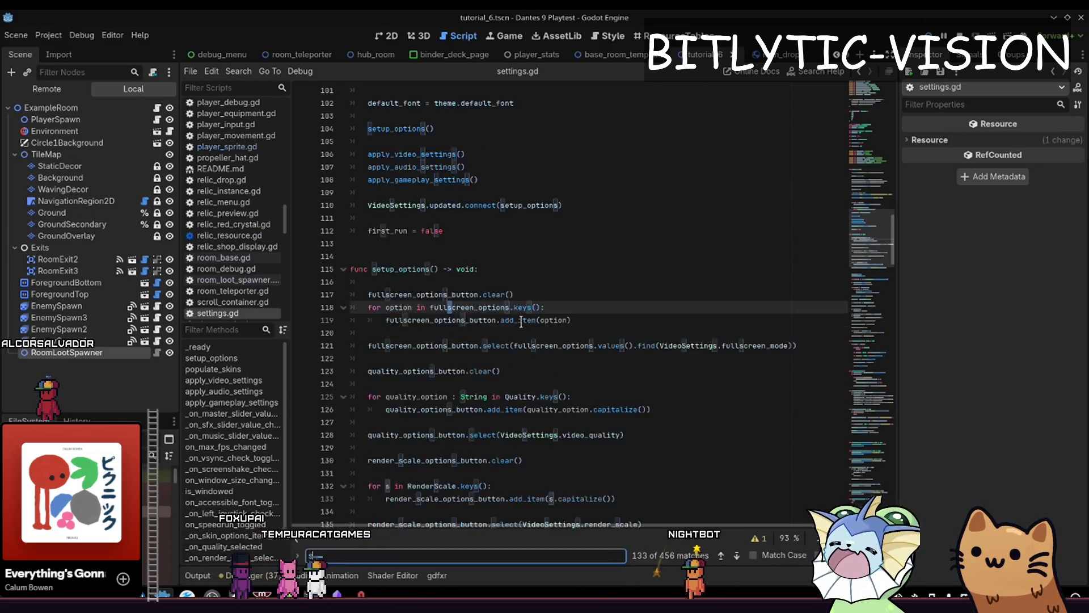
pyautogui.write('kin')
pyautogui.press('Return')
pyautogui.press('Return')
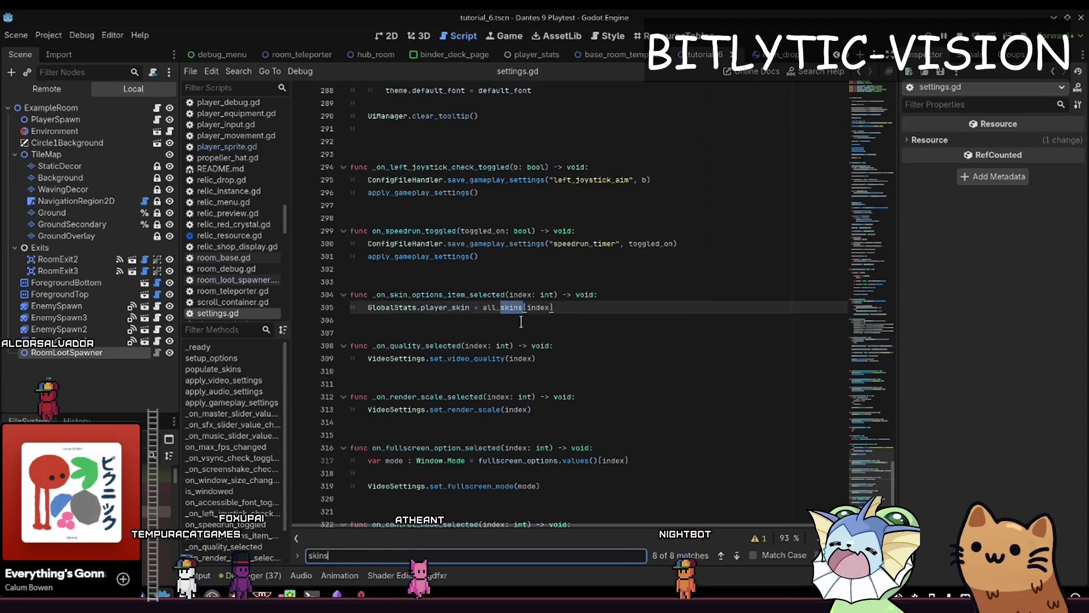
pyautogui.press('Return')
pyautogui.hotkey('shift', 'Return')
pyautogui.press('Return')
pyautogui.press('Return')
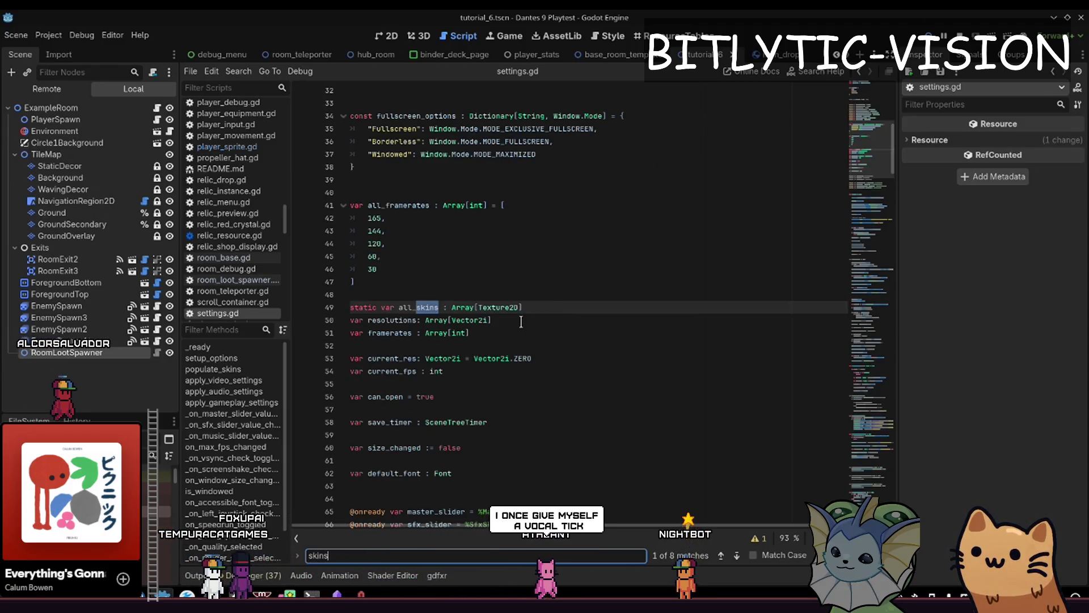
pyautogui.press('Return')
pyautogui.press('Return')
pyautogui.press('Return')
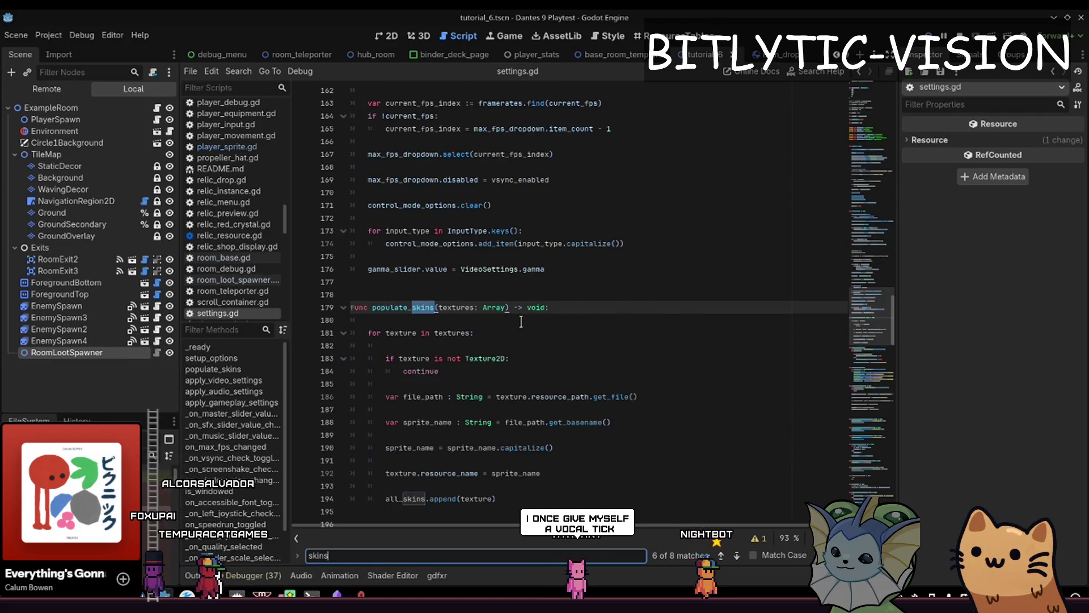
pyautogui.hotkey('shift', 'Return')
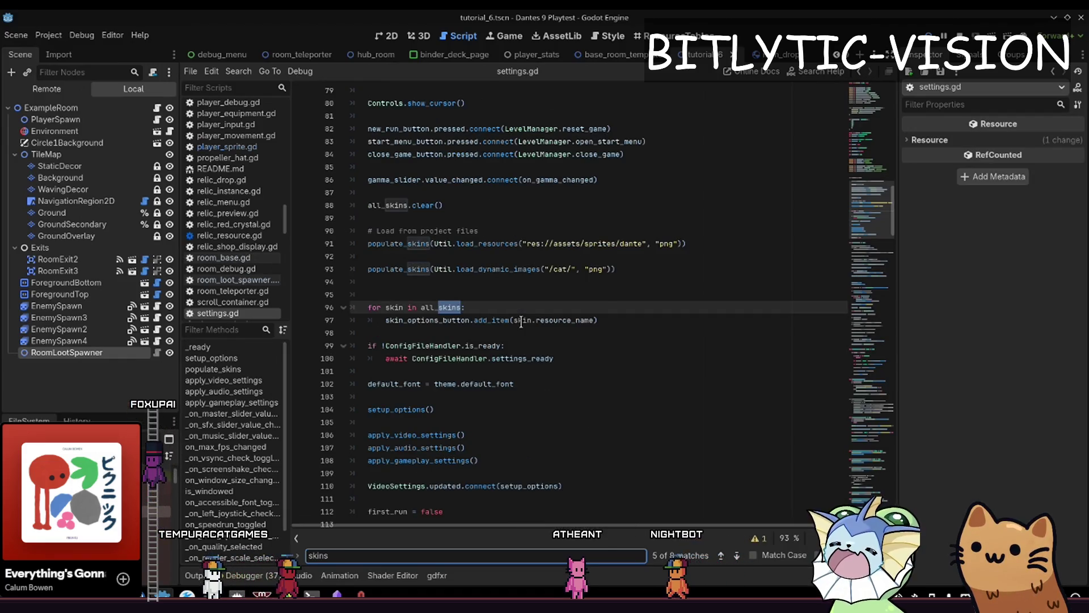
# Add Console.print("Awawa?") as the first line of setup_options() and save.
pyautogui.scroll(-3, 511, 307)
pyautogui.click(476, 293)
pyautogui.scroll(-3, 400, 296)
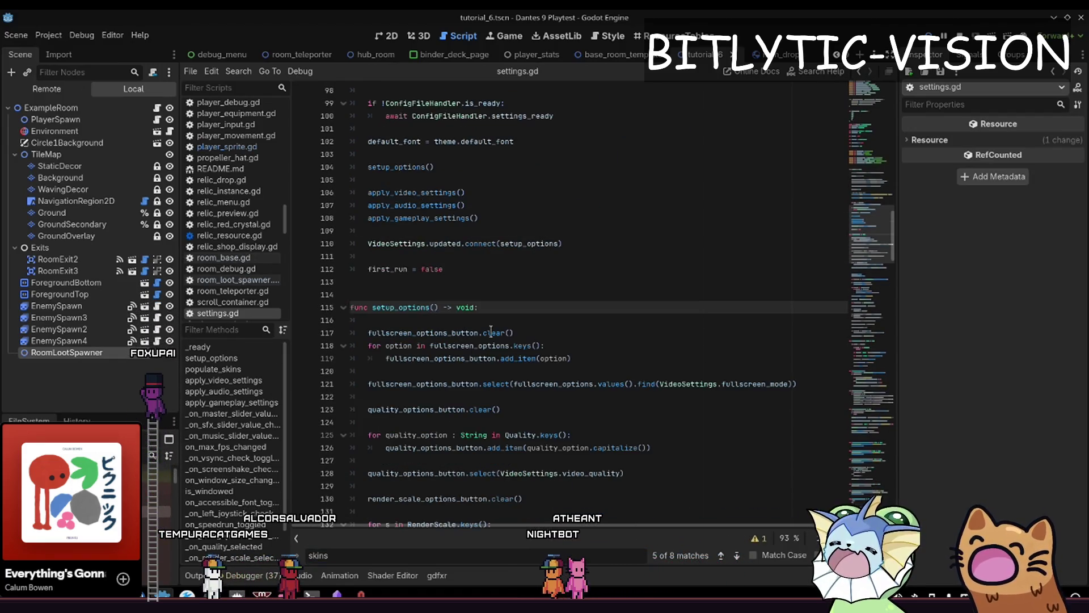
pyautogui.click(499, 308)
pyautogui.press('Return')
pyautogui.press('Return')
pyautogui.press('Return')
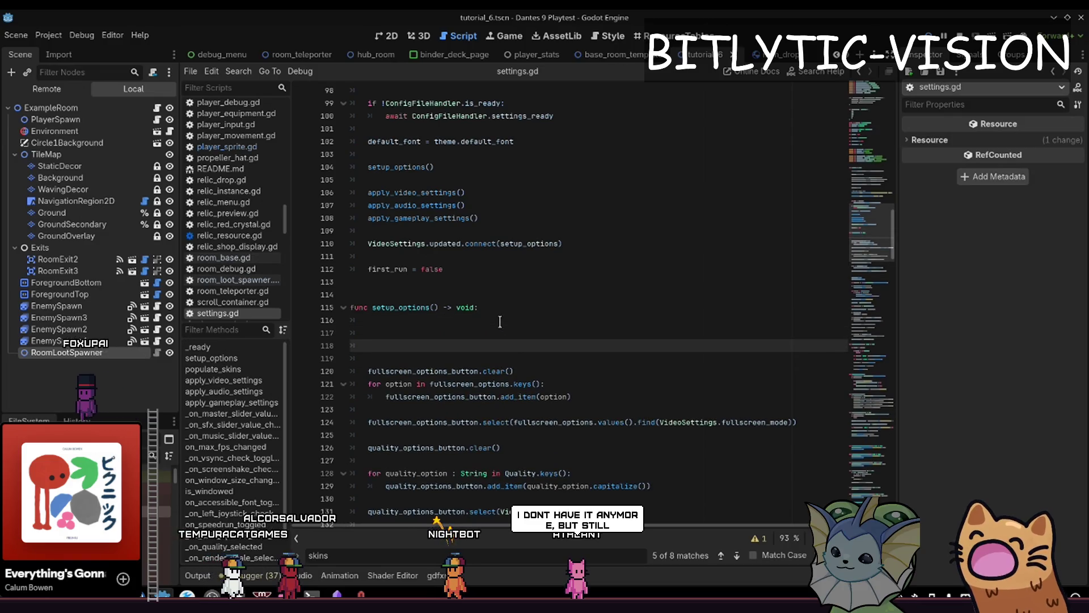
pyautogui.write('Console.print')
pyautogui.write('("Awawa?')
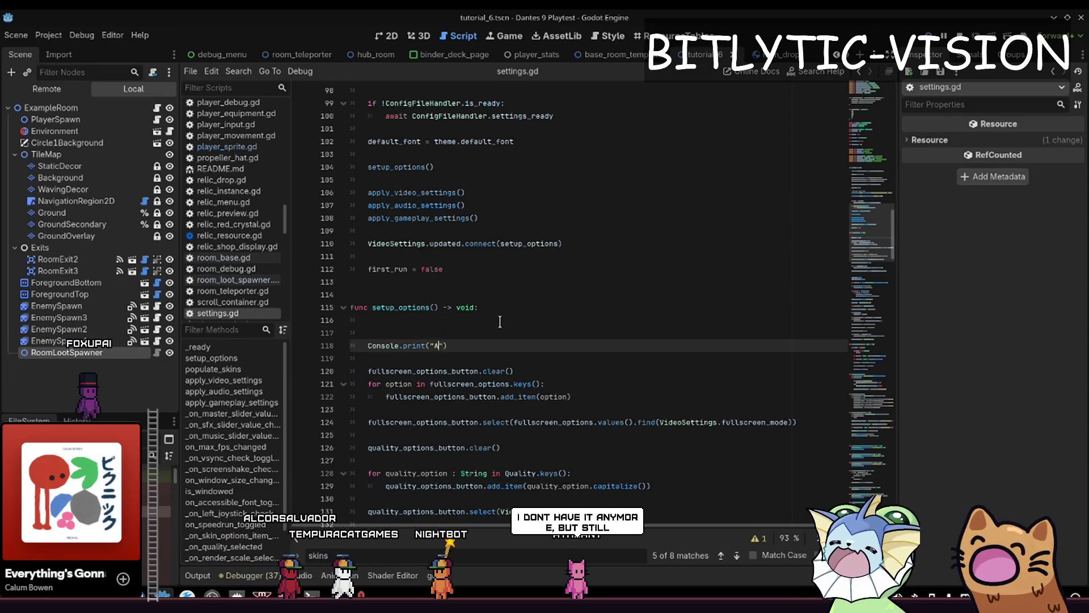
pyautogui.hotkey('ctrl', 's')
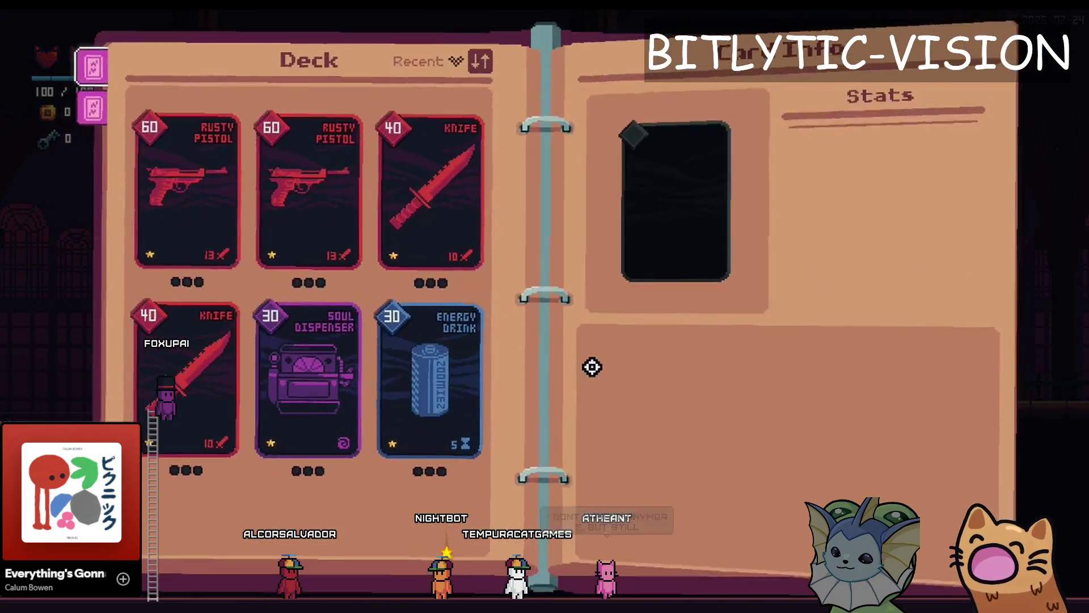
# Open and close the in-game settings menu to trigger the "Awawa?" print, then return to the editor.
pyautogui.press('Escape')
pyautogui.press('Escape')
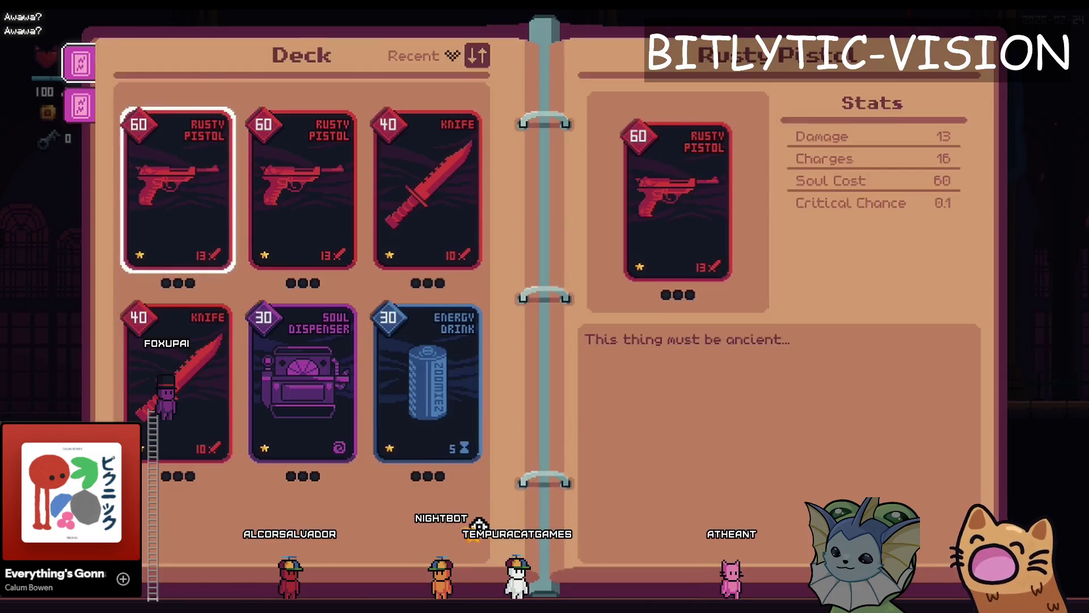
pyautogui.press('Escape')
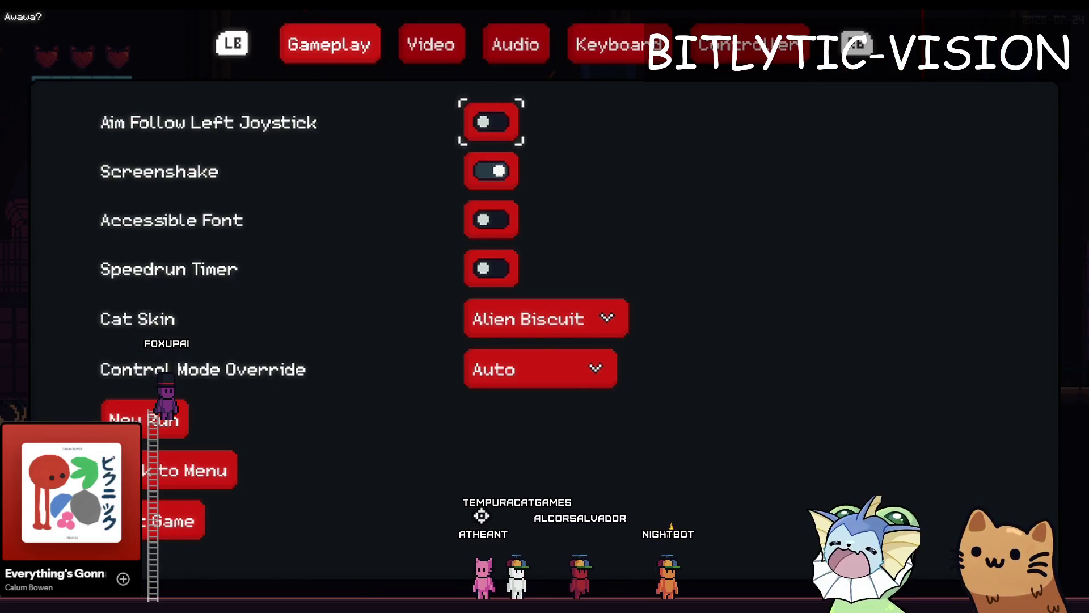
pyautogui.hotkey('alt', 'Tab')
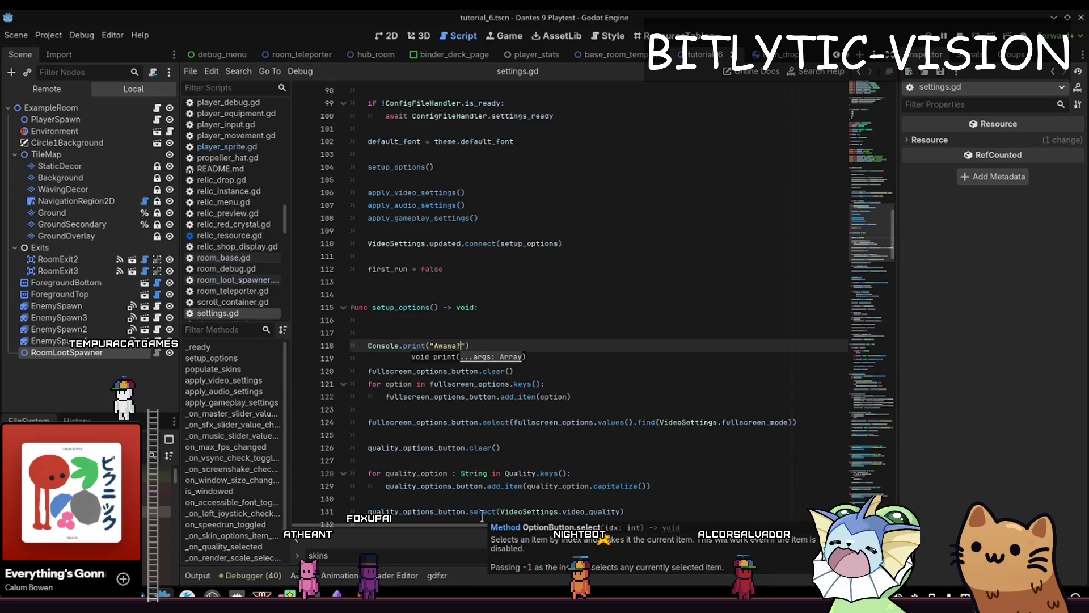
# Delete the Console.print("Awawa?") line from setup_options, save, and check the blank lines around line 128.
pyautogui.hotkey('shift', 'Up')
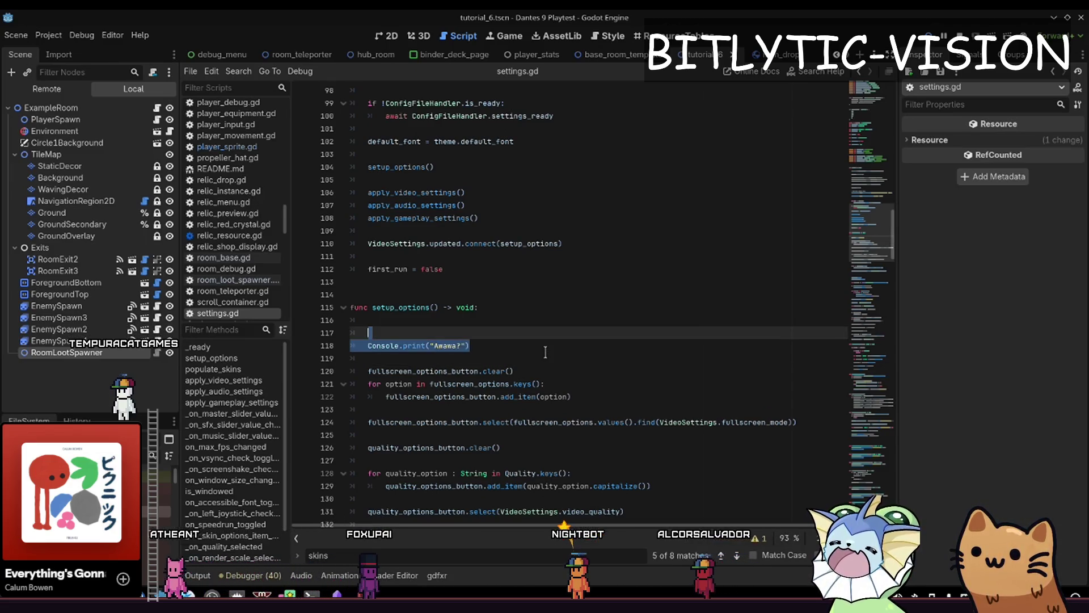
pyautogui.press('BackSpace')
pyautogui.press('BackSpace')
pyautogui.press('BackSpace')
pyautogui.hotkey('ctrl', 's')
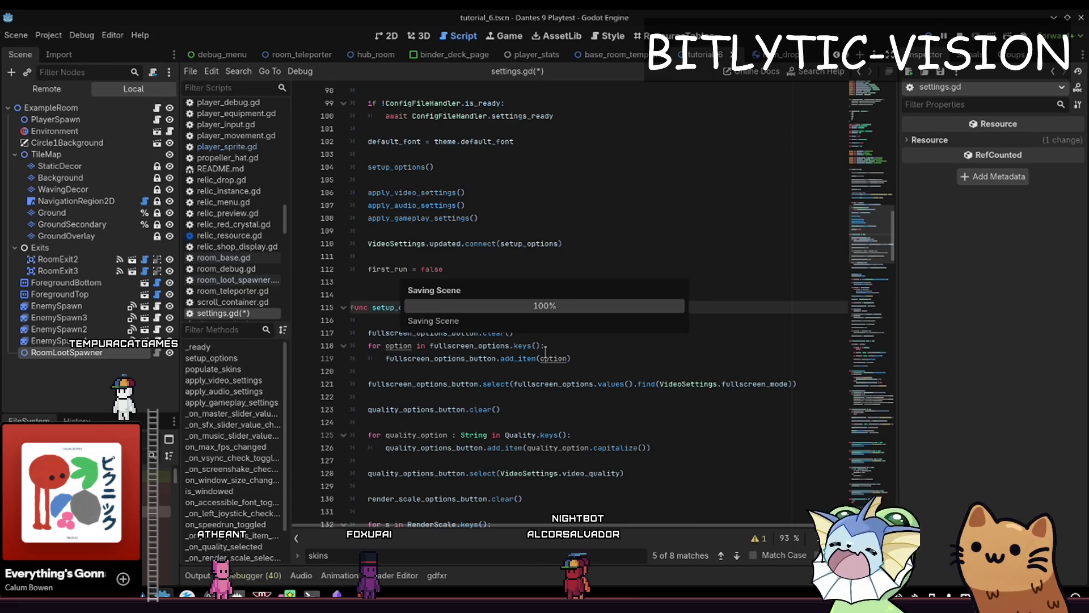
pyautogui.press('Down')
pyautogui.press('Down')
pyautogui.press('Down')
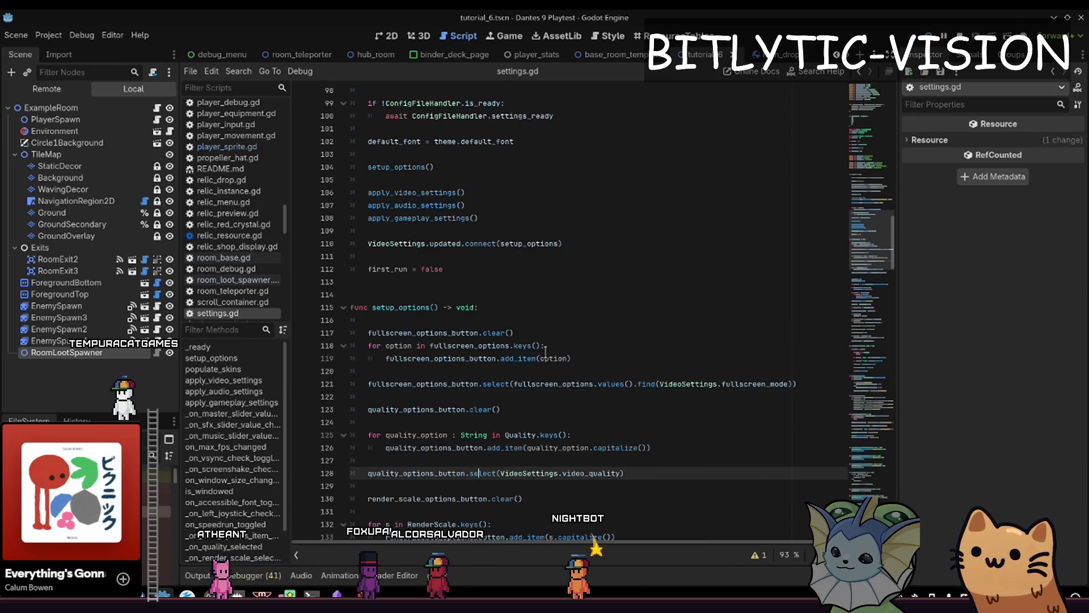
pyautogui.press('Up')
pyautogui.press('Up')
pyautogui.press('Up')
pyautogui.press('Down')
pyautogui.press('End')
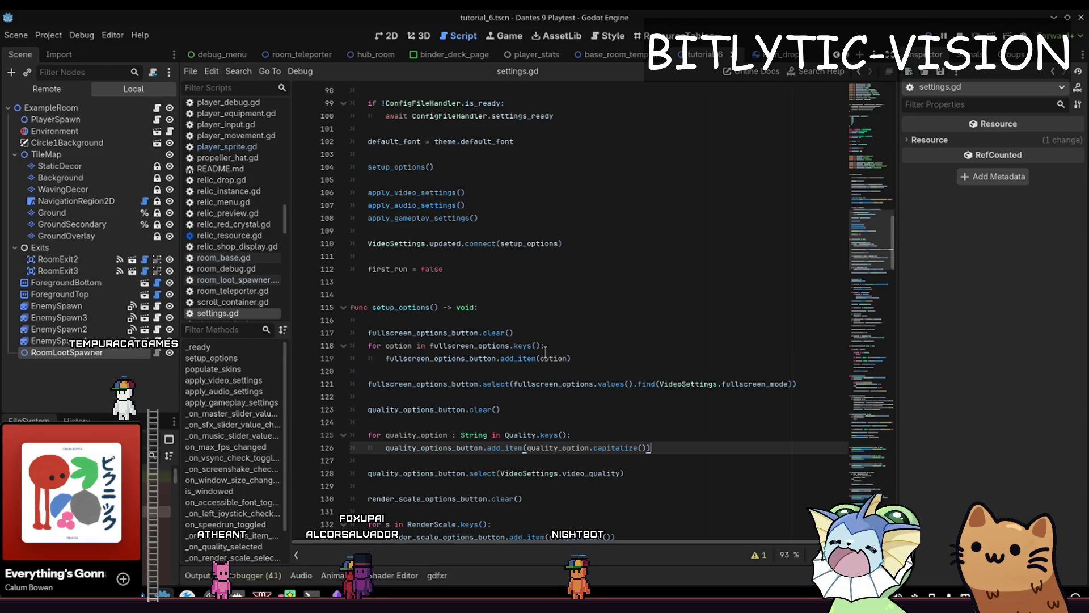
pyautogui.press('Down')
pyautogui.press('Down')
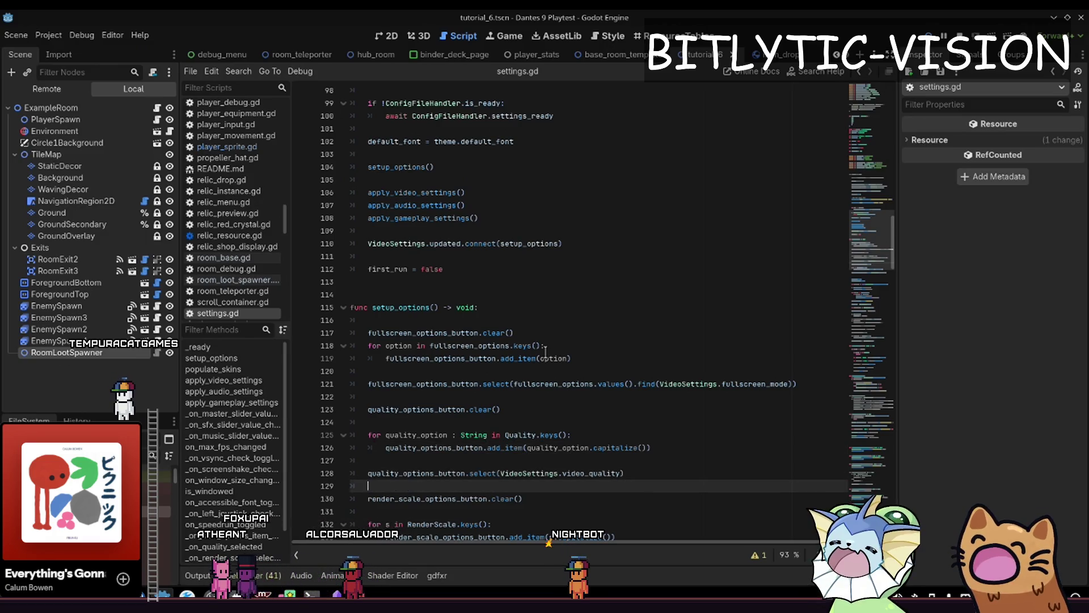
pyautogui.hotkey('shift', 'Home')
pyautogui.press('End')
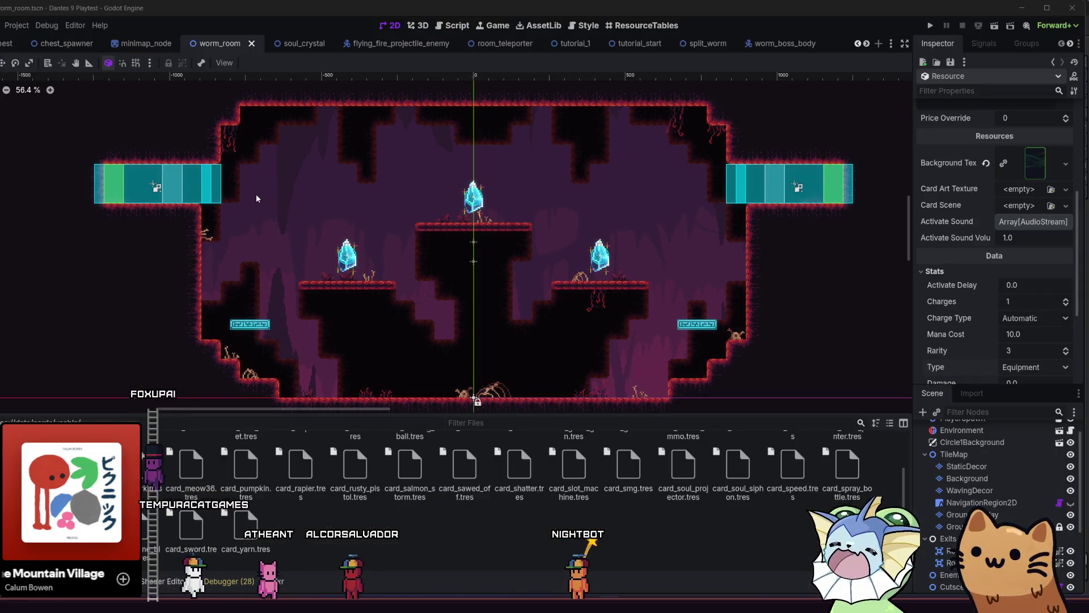
# Search 'shatt' in the Card Art Texture picker and assign shatter.png.
pyautogui.scroll(2, 947, 289)
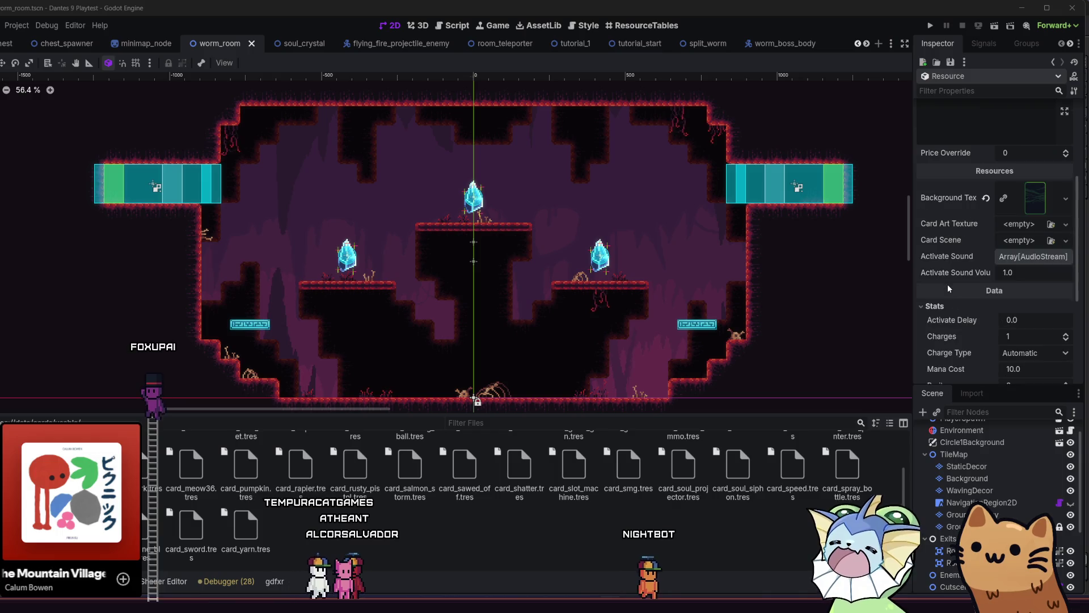
pyautogui.click(1050, 223)
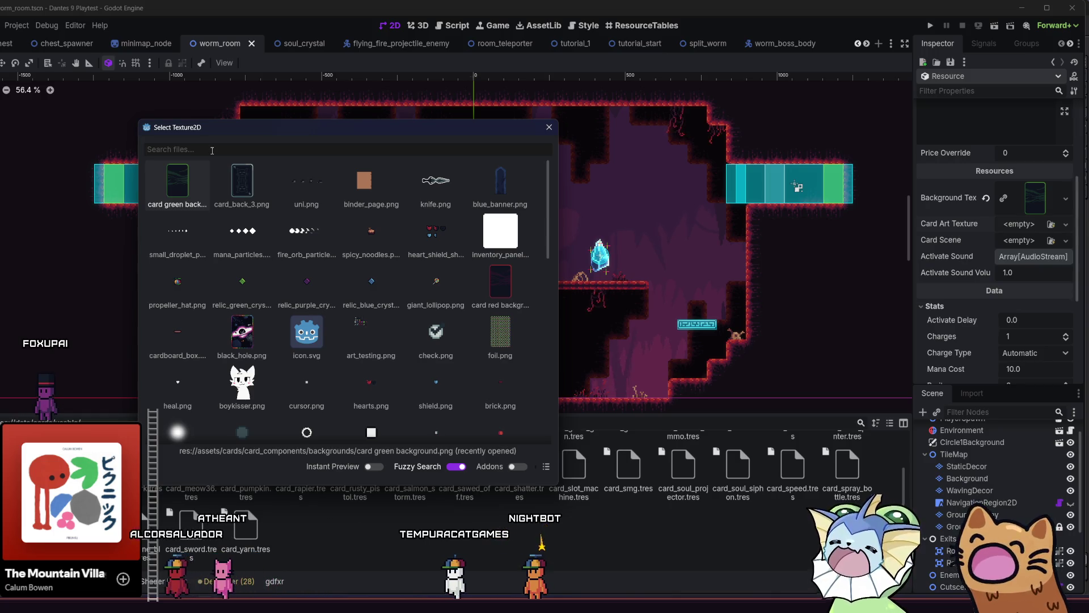
pyautogui.write('shatt')
pyautogui.doubleClick(175, 182)
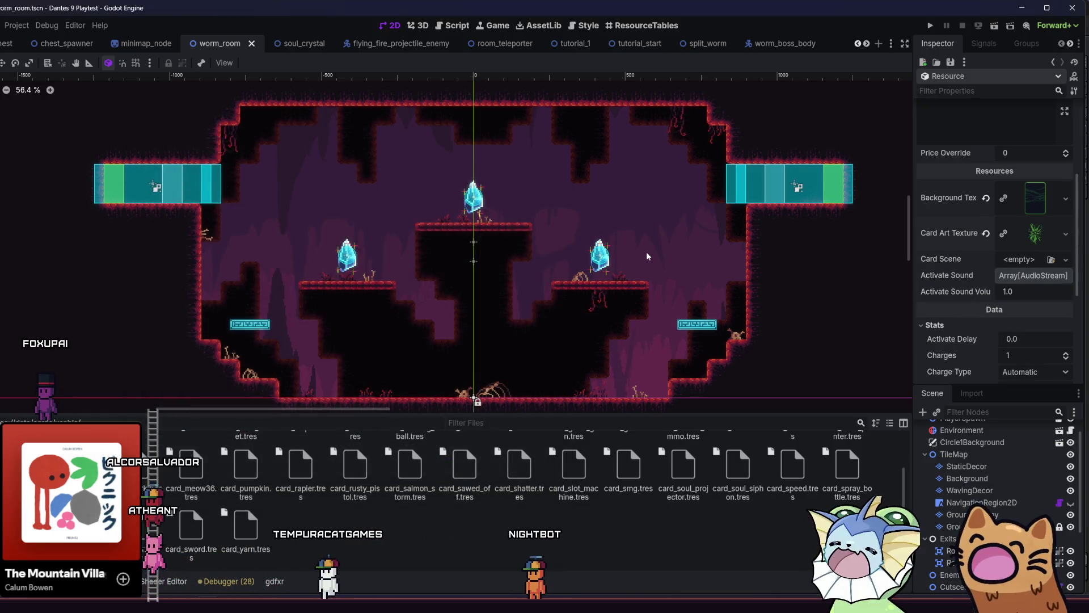
pyautogui.scroll(-1, 1023, 260)
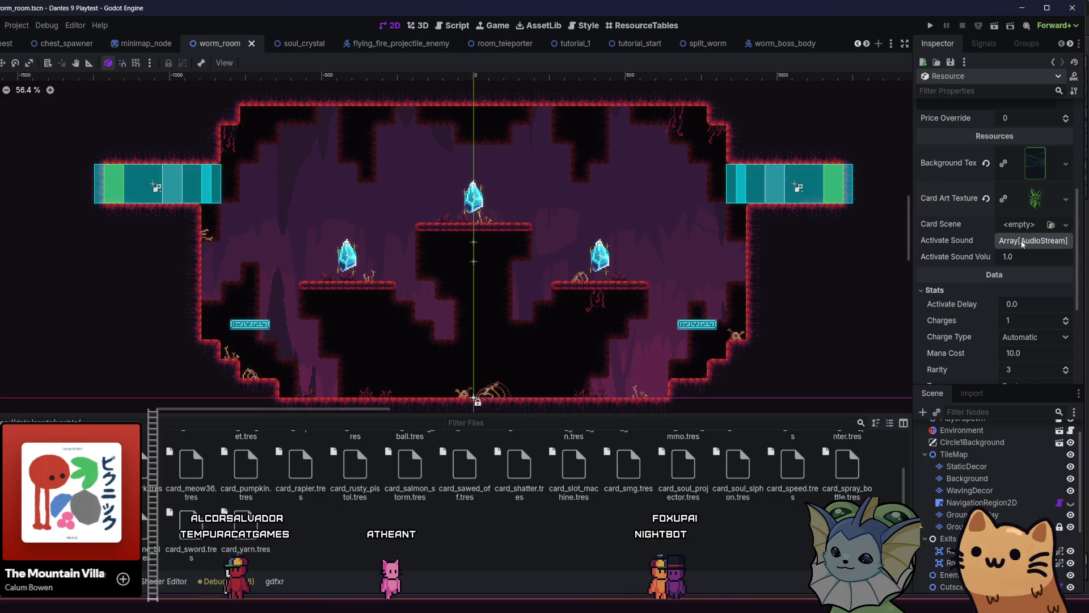
# Create a new empty scene tab from the + button in the scene tab bar.
pyautogui.click(878, 43)
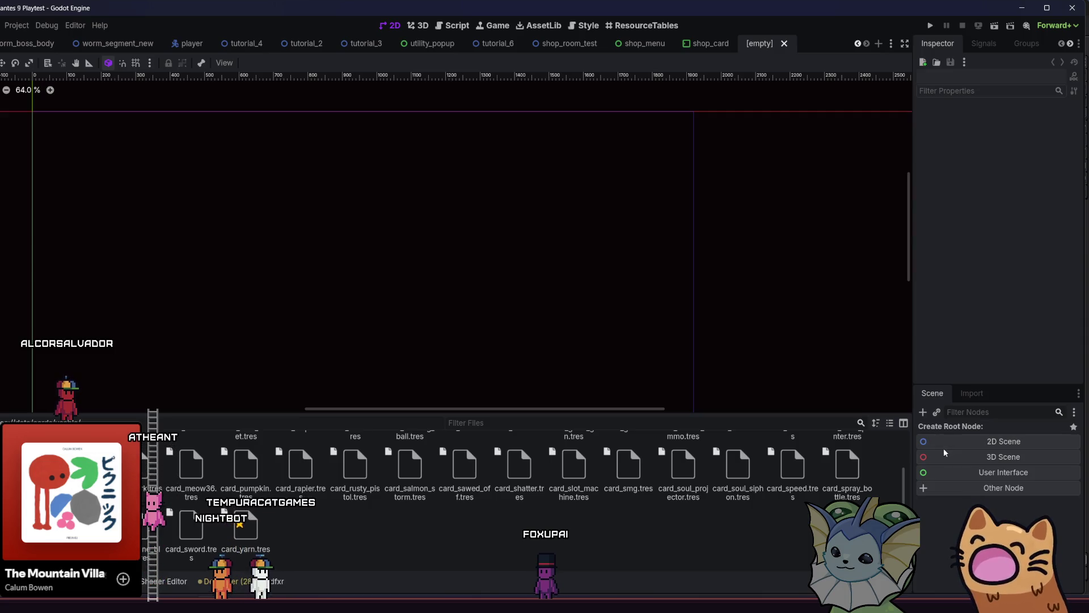
# Make a Node2D the scene root and start attaching a new script to it.
pyautogui.click(947, 443)
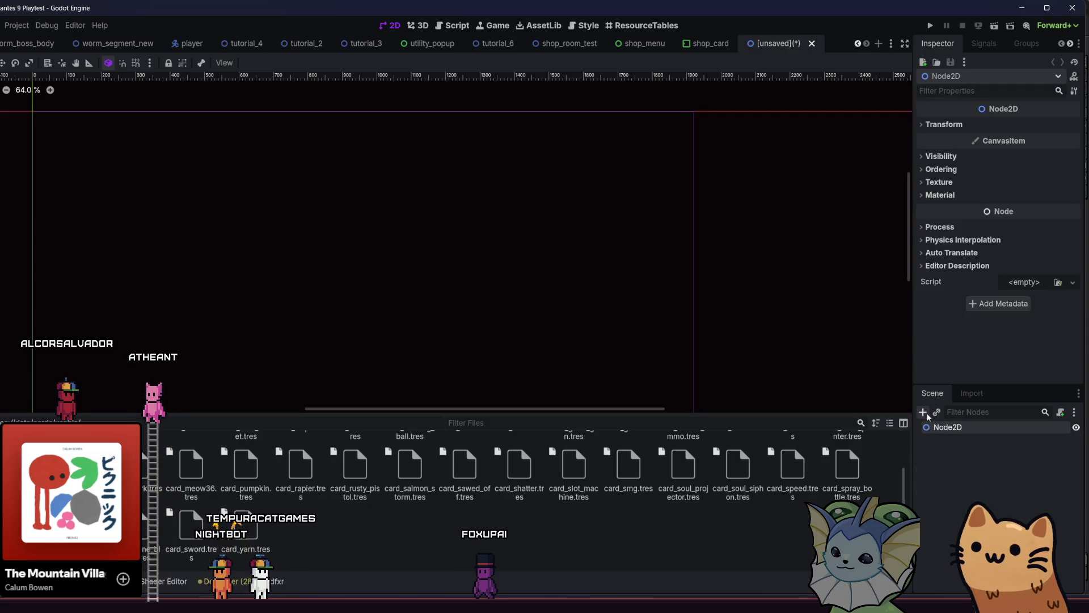
pyautogui.click(1063, 412)
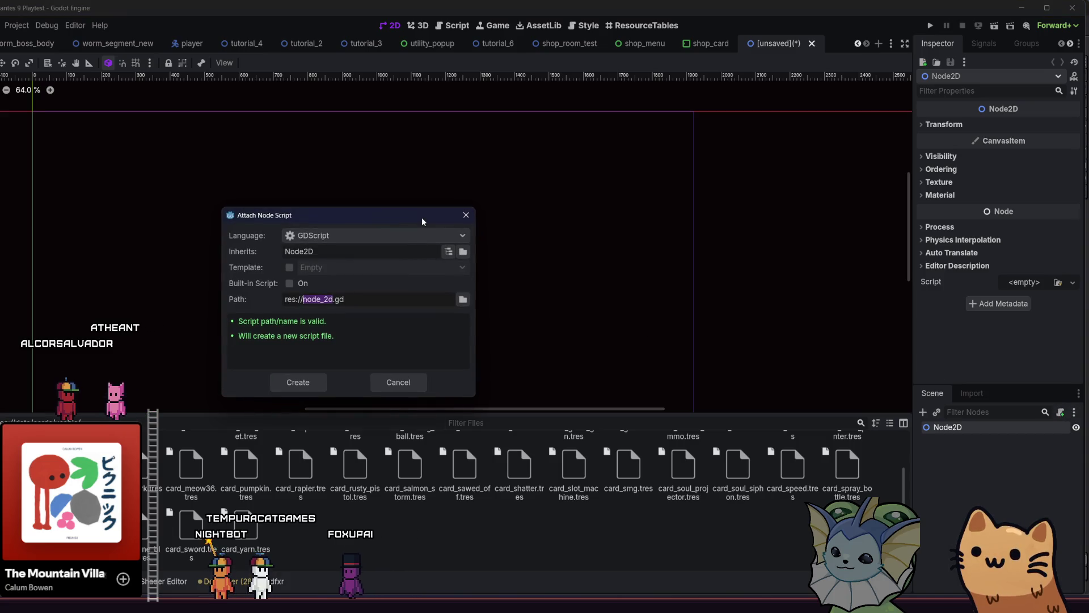
pyautogui.click(463, 299)
# Save the script as shatter.gd in res://src/cards/abilities/effect and create it.
pyautogui.doubleClick(331, 196)
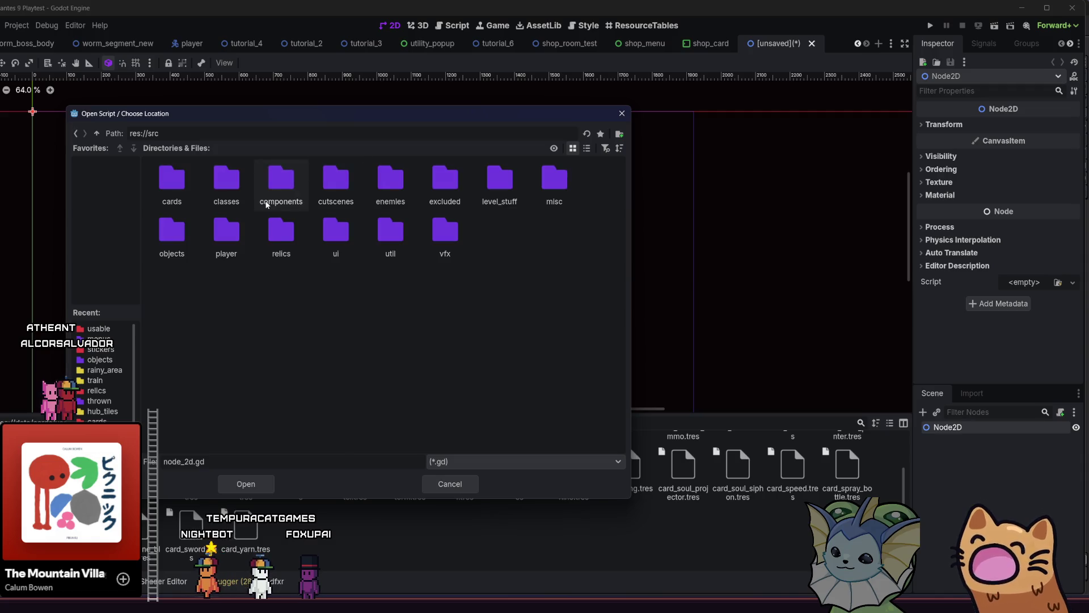
pyautogui.doubleClick(170, 184)
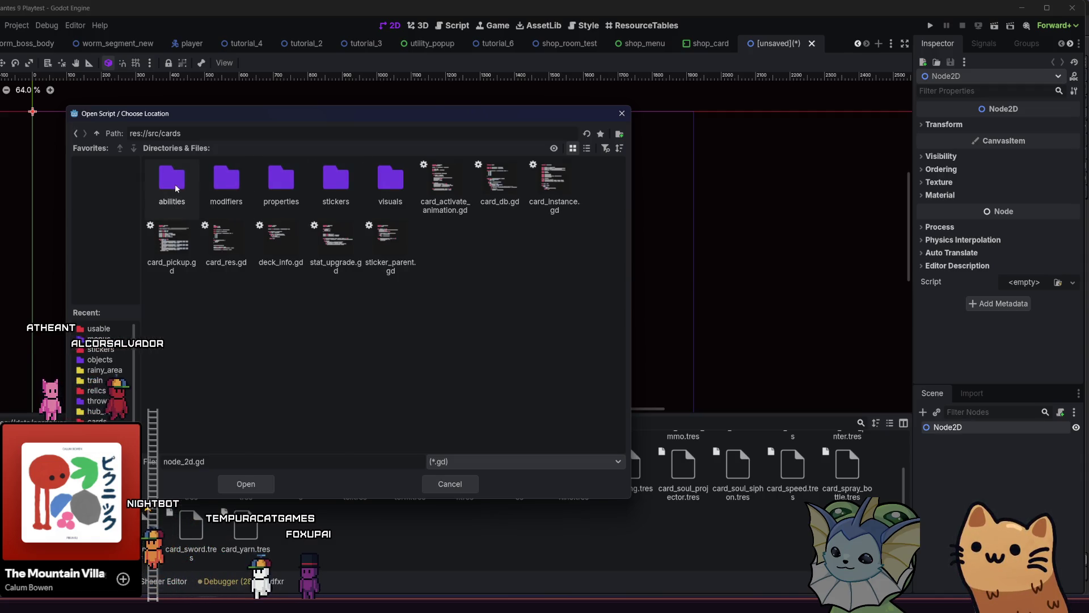
pyautogui.doubleClick(171, 189)
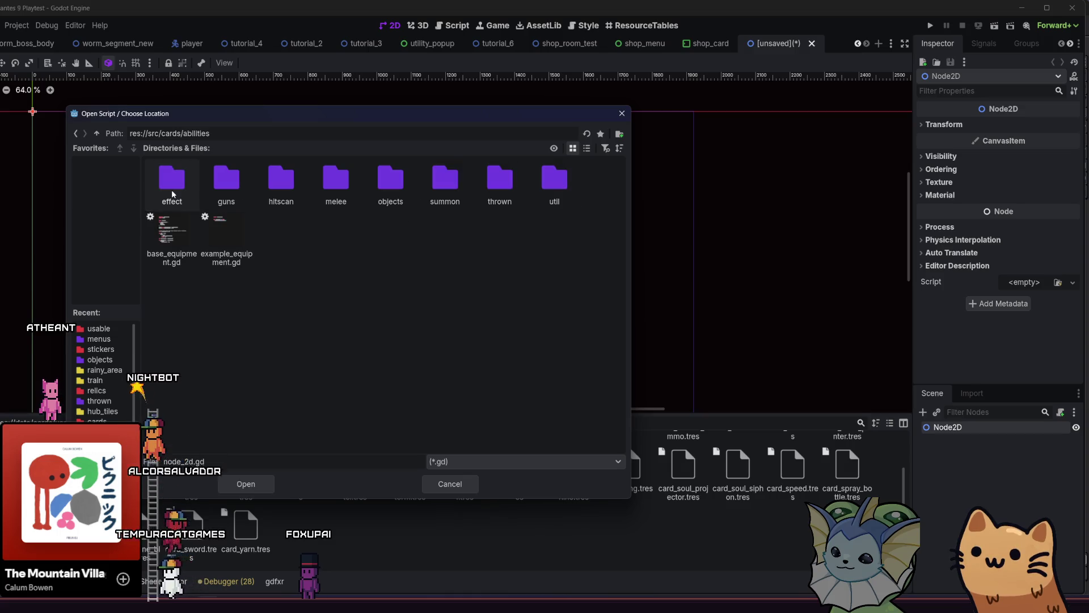
pyautogui.doubleClick(174, 190)
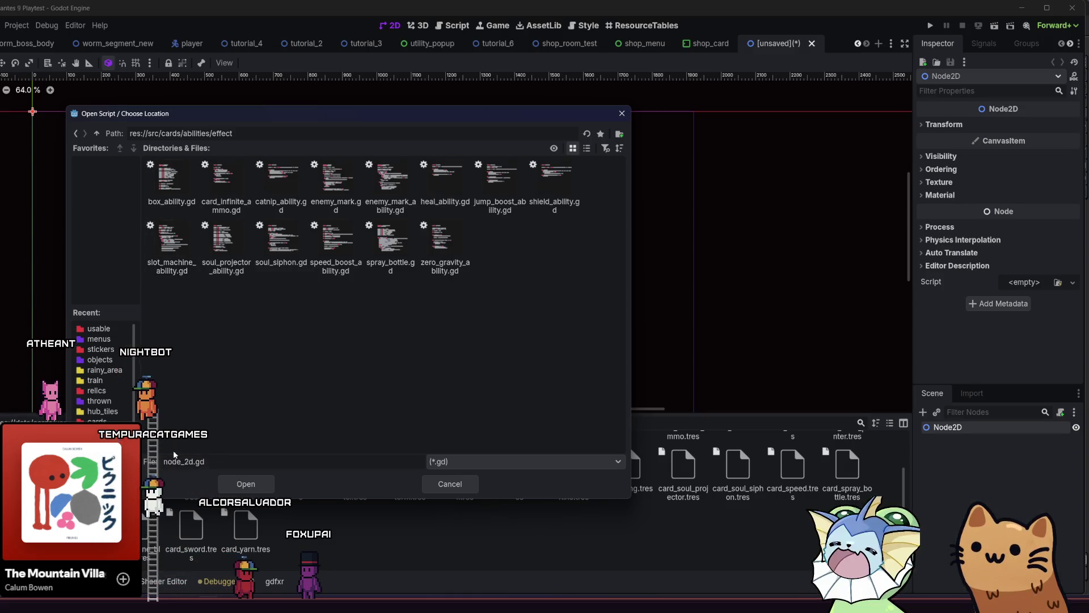
pyautogui.doubleClick(194, 460)
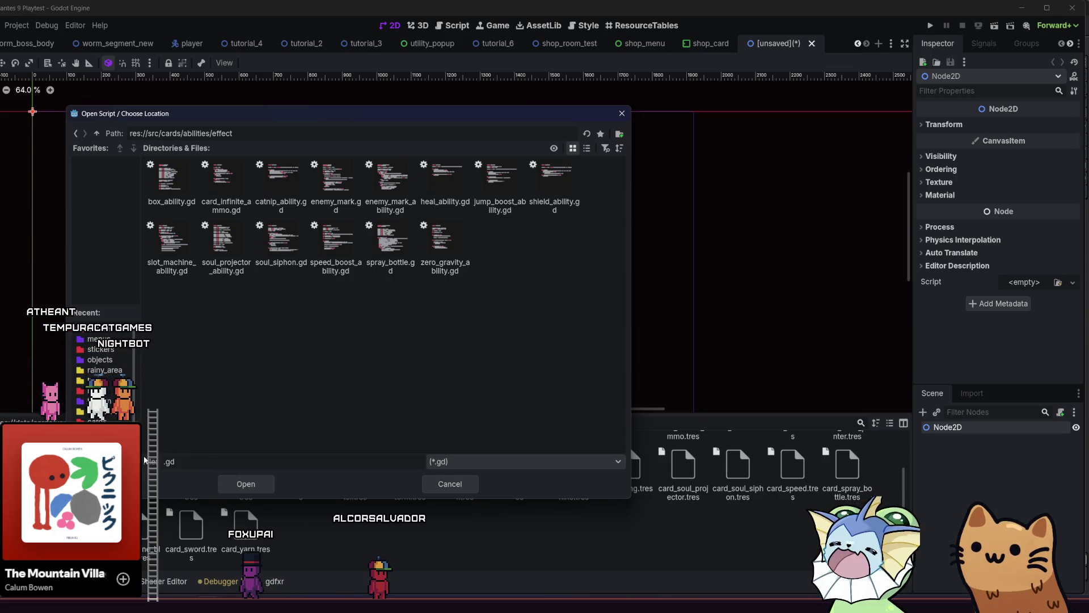
pyautogui.write('shatter')
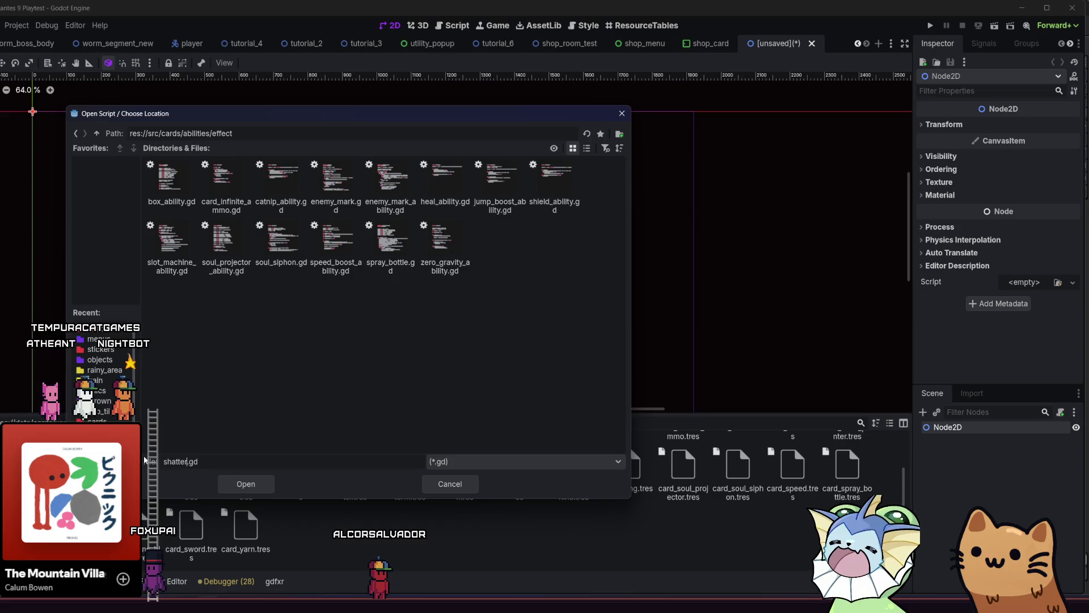
pyautogui.press('Return')
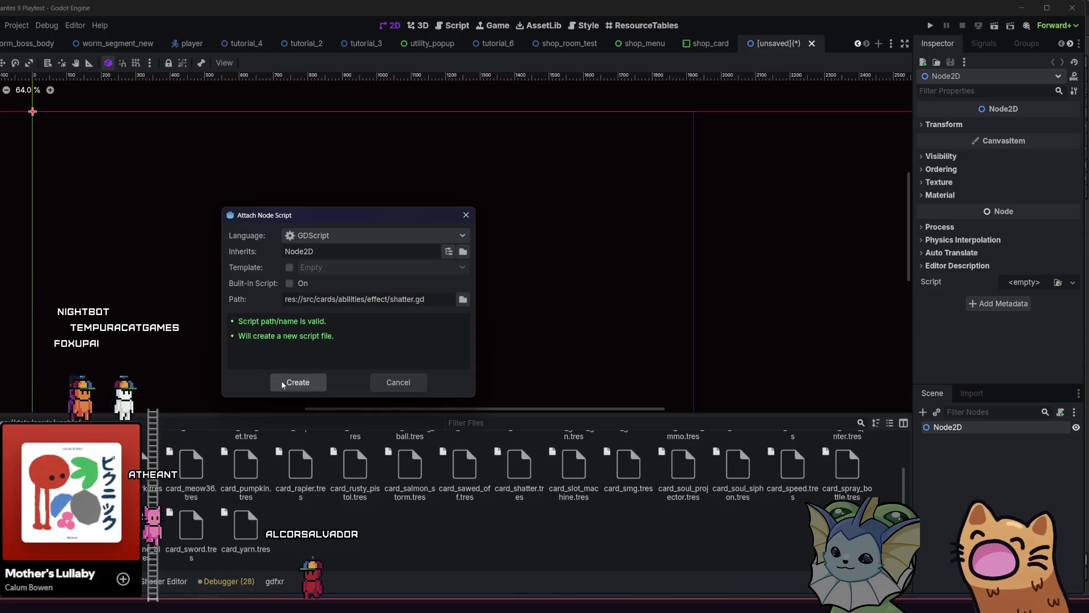
pyautogui.press('Return')
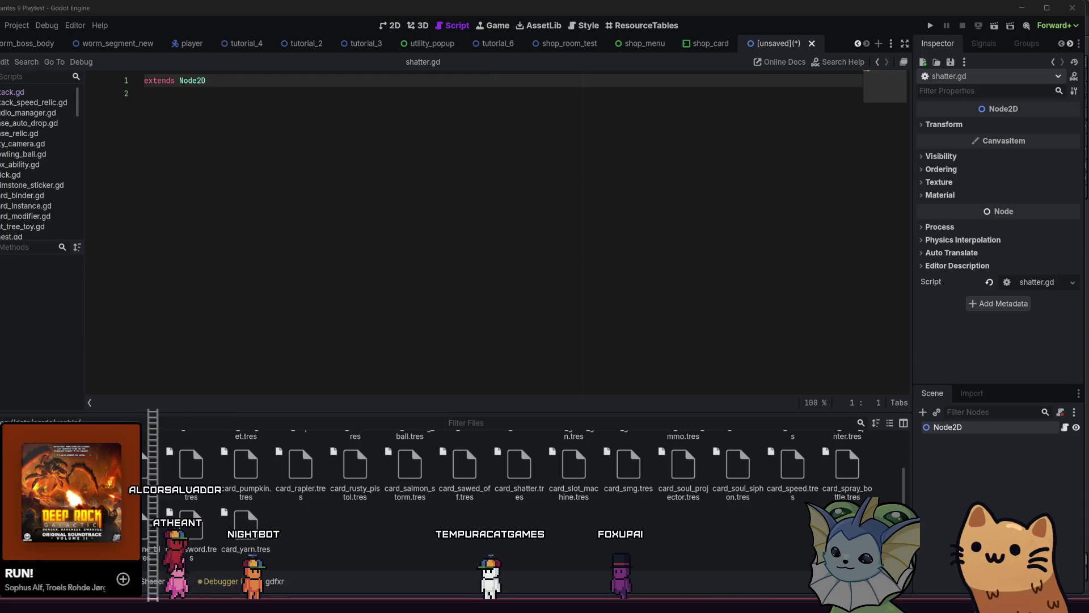
pyautogui.click(245, 110)
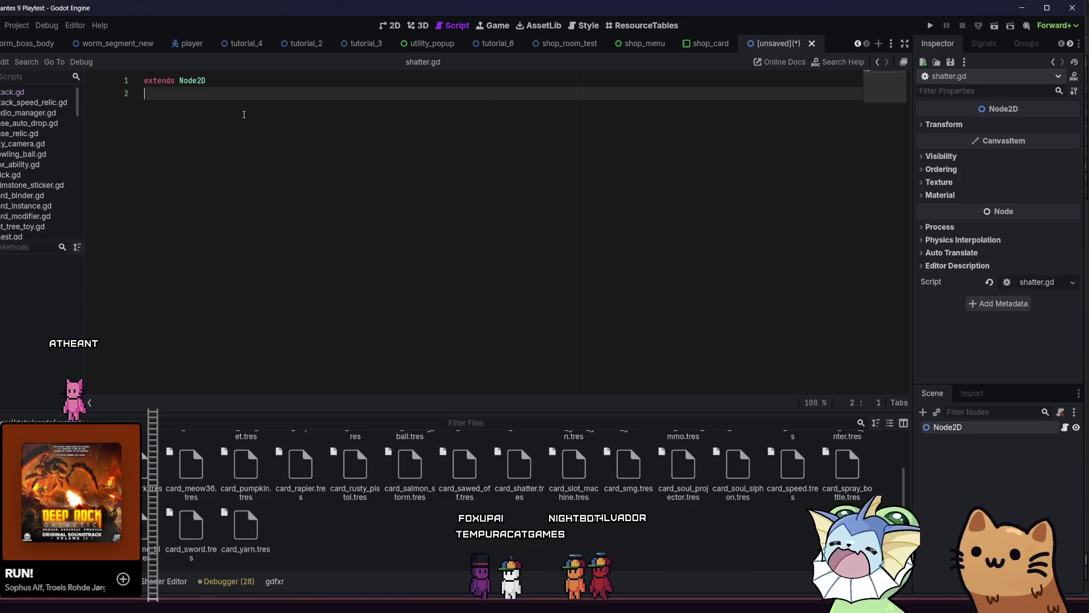
pyautogui.press('Return')
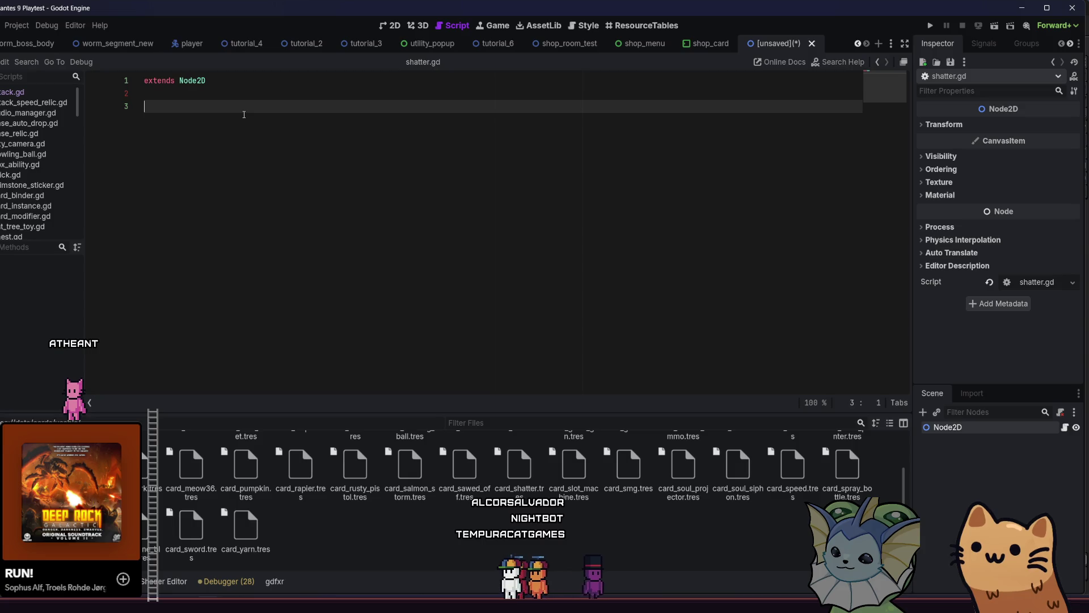
pyautogui.write('func _re')
pyautogui.press('Return')
pyautogui.press('Return')
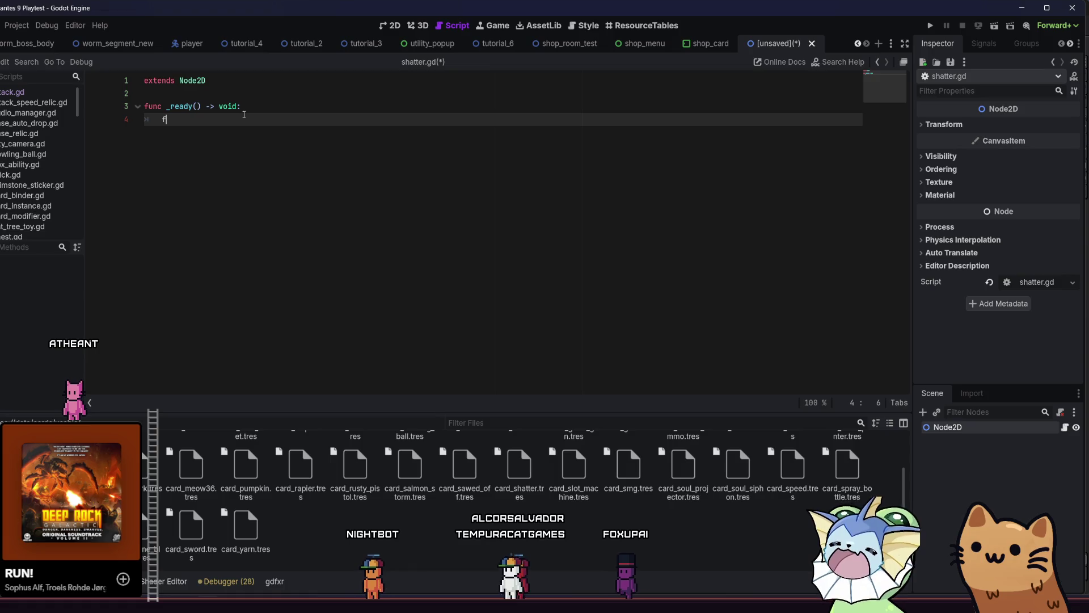
pyautogui.write('fin')
pyautogui.press('BackSpace')
pyautogui.press('BackSpace')
pyautogui.press('BackSpace')
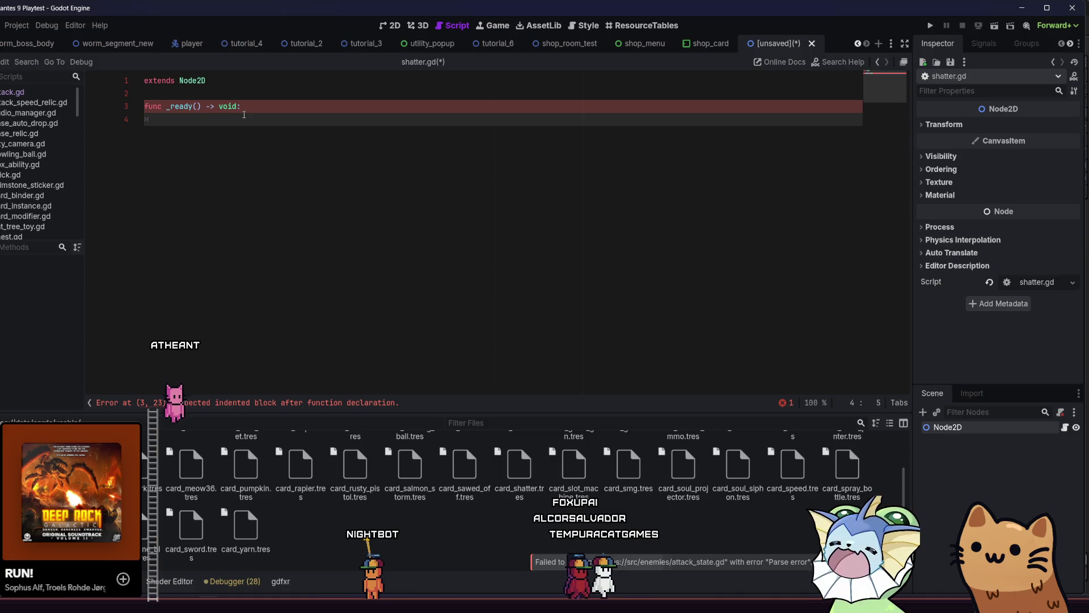
pyautogui.press('BackSpace')
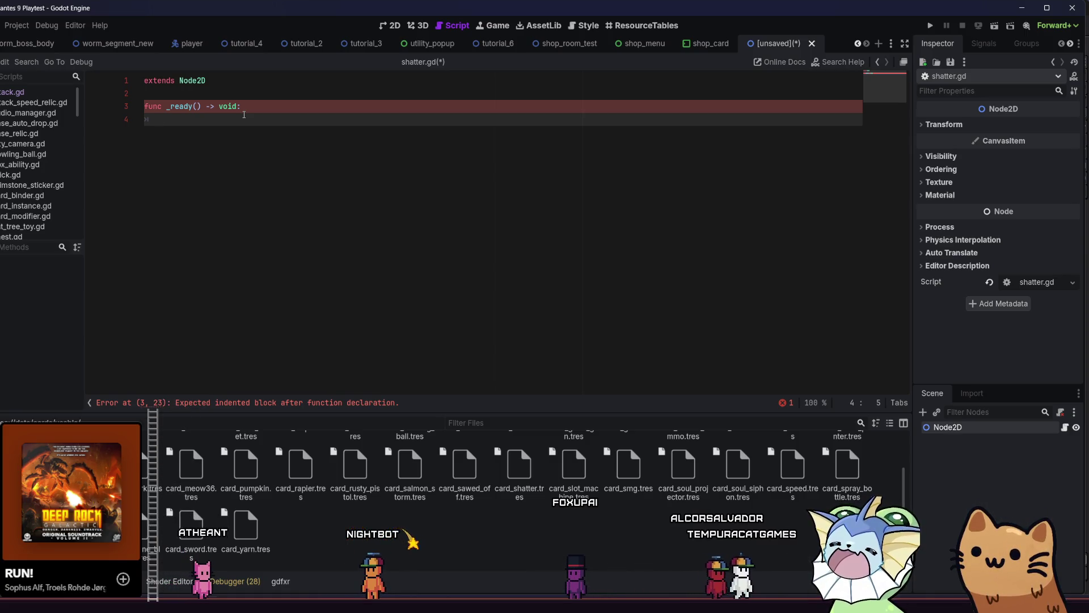
pyautogui.press('BackSpace')
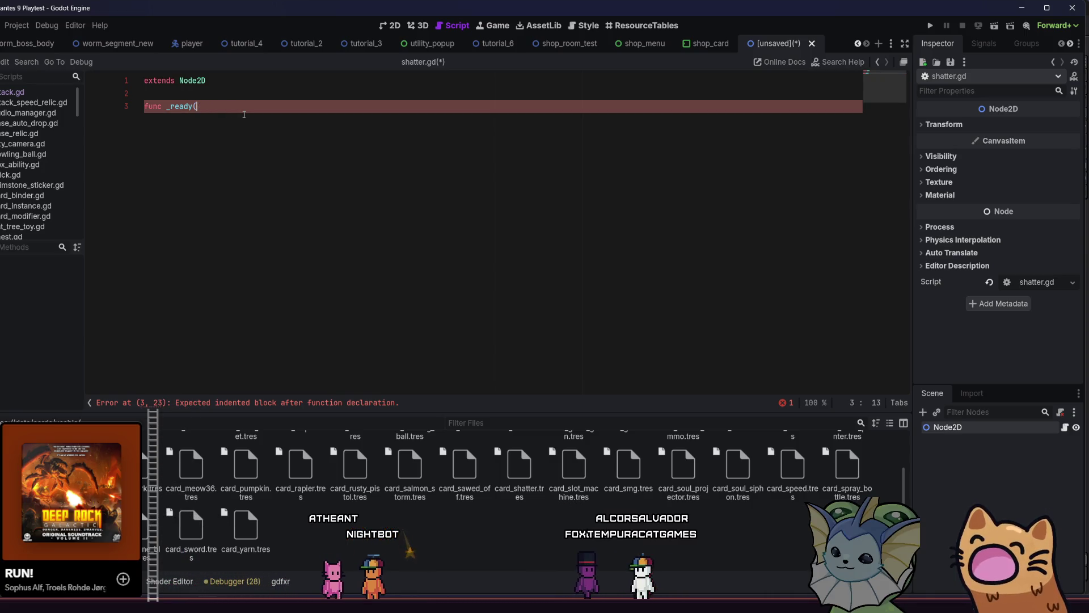
pyautogui.press('BackSpace')
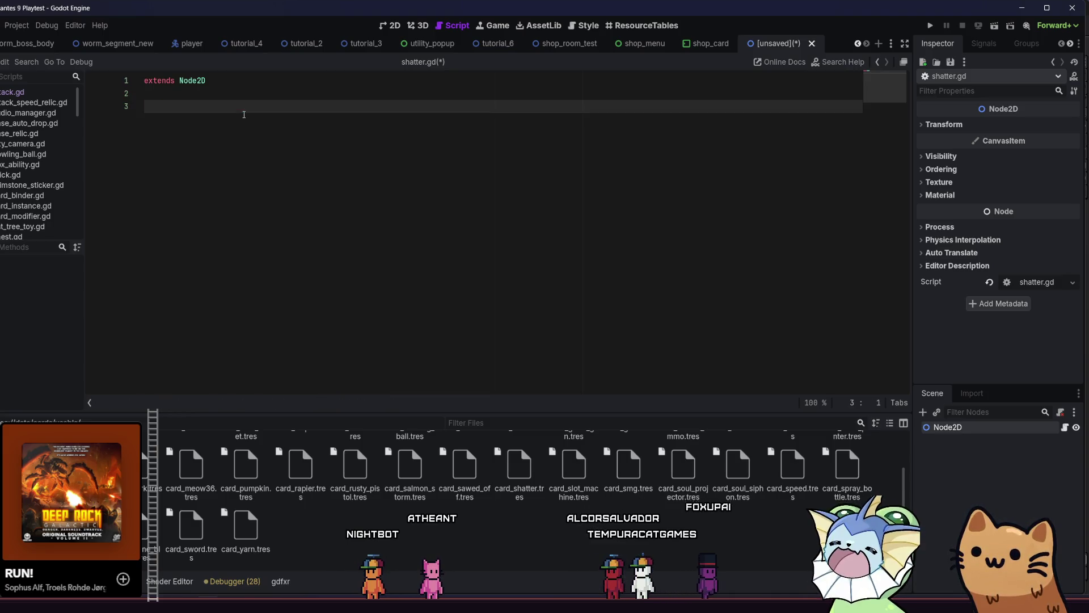
pyautogui.hotkey('shift', 'alt', 'o')
pyautogui.write('soul_')
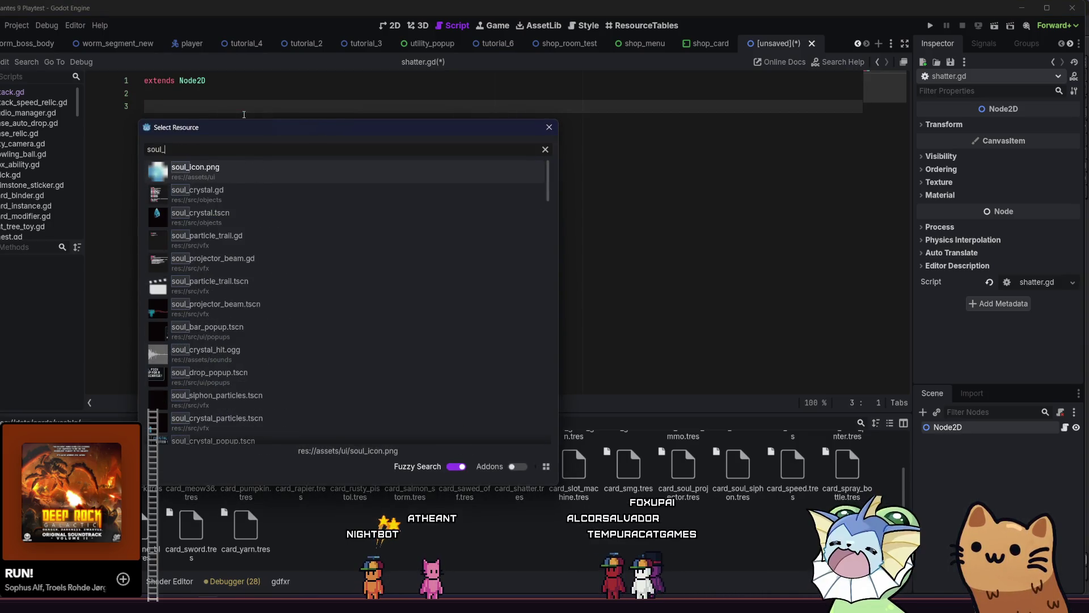
pyautogui.write('dr')
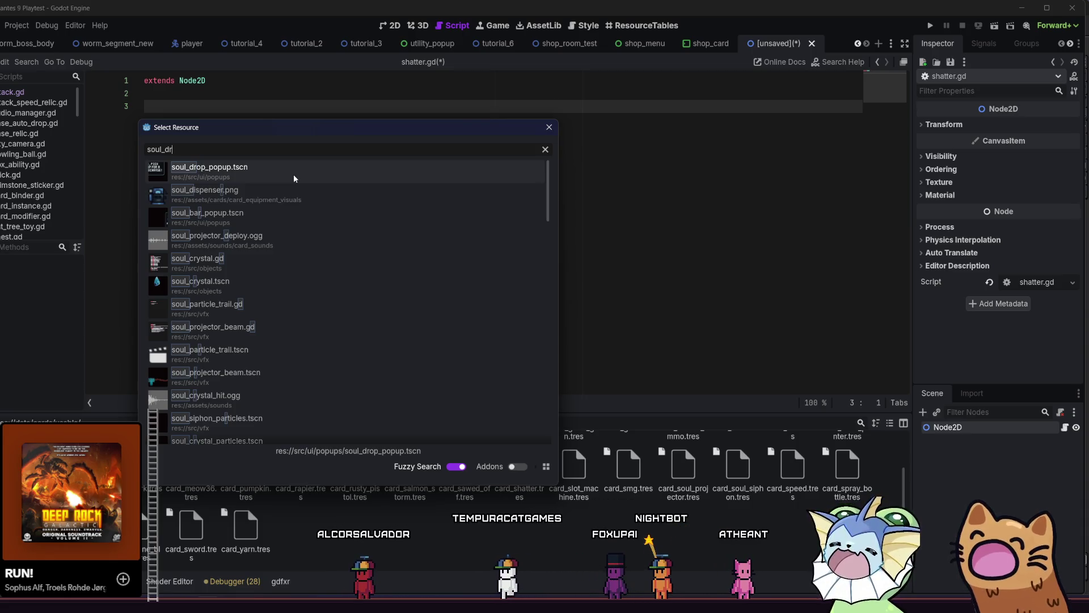
# Quick-open mana_drop.tscn and open the ManaDrop node's mana_drop.gd script.
pyautogui.press('BackSpace')
pyautogui.press('BackSpace')
pyautogui.press('BackSpace')
pyautogui.write('mana')
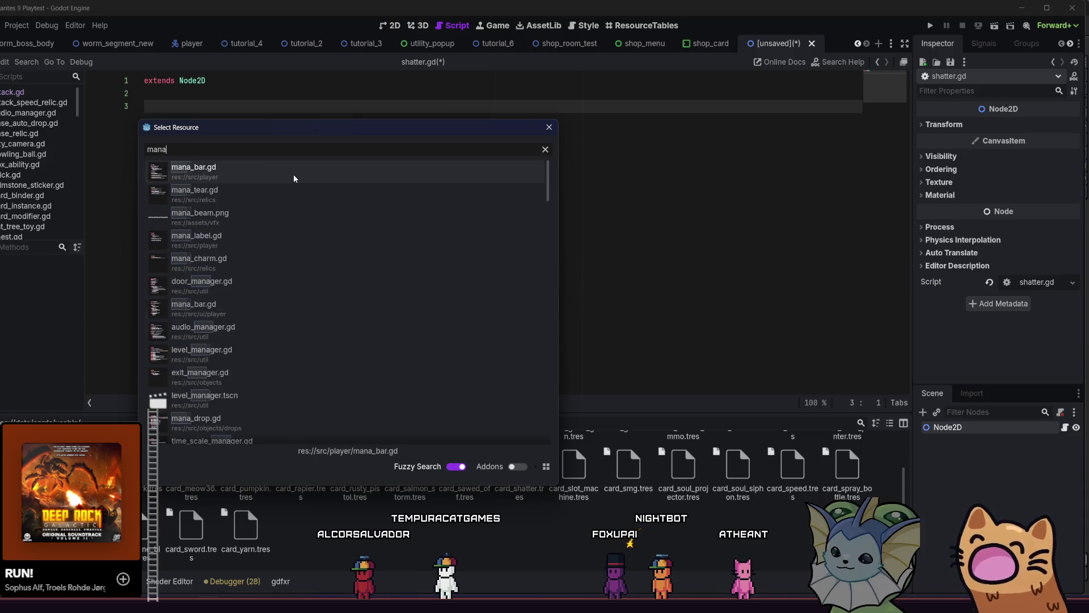
pyautogui.write('_drop')
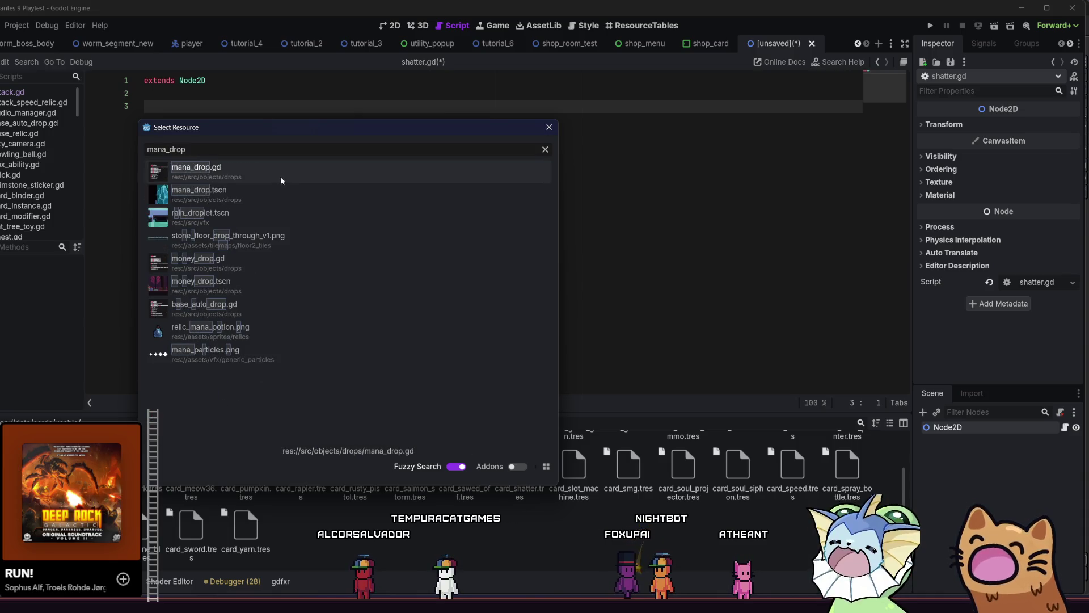
pyautogui.doubleClick(273, 194)
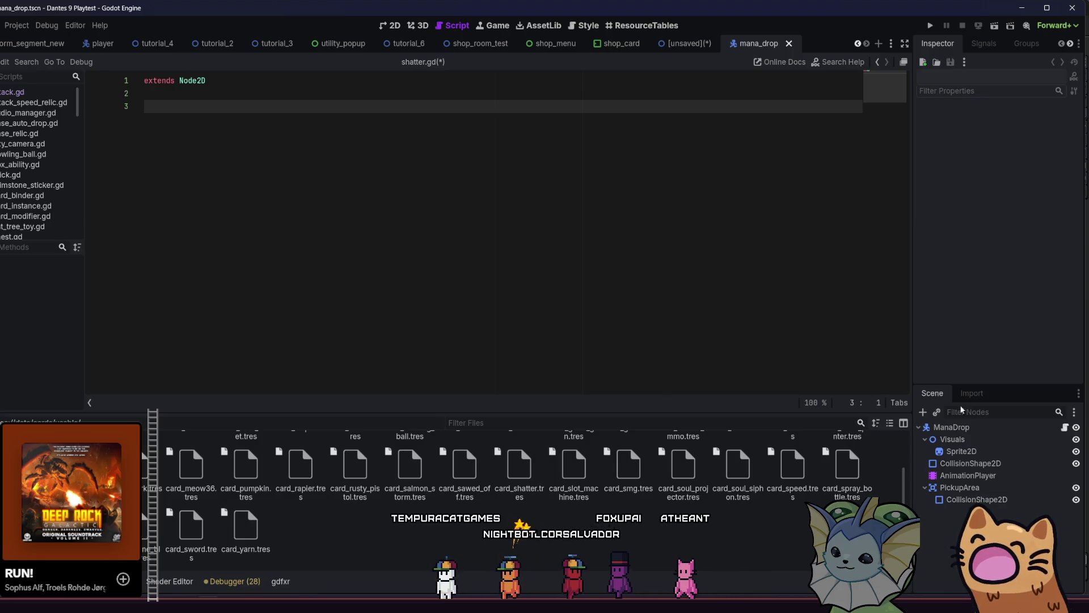
pyautogui.click(992, 426)
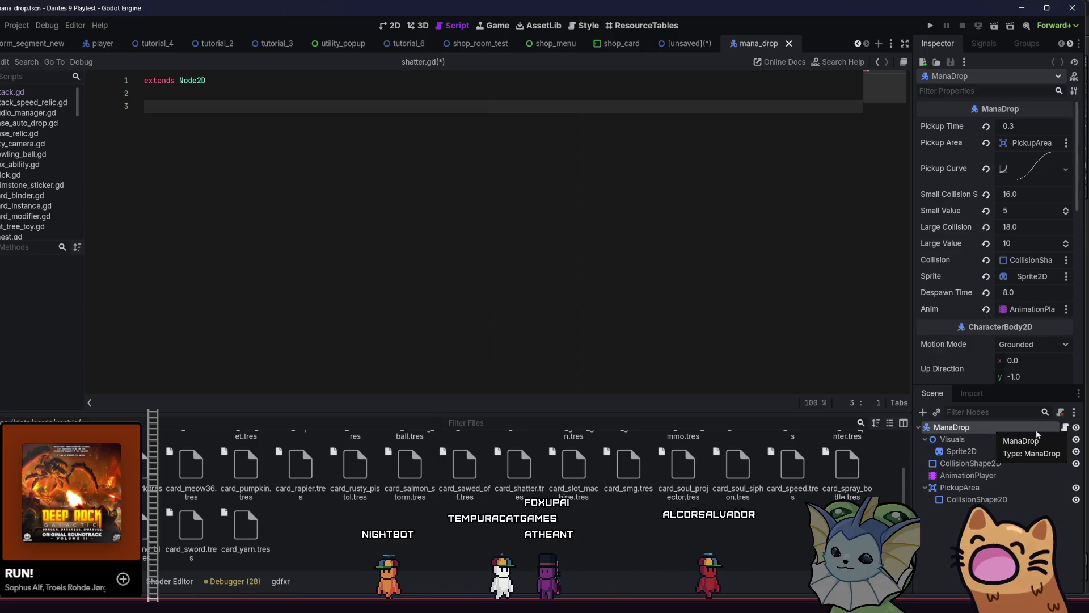
pyautogui.click(1064, 427)
# Skim mana_drop.gd, then view the node's groups with Global Groups collapsed.
pyautogui.scroll(-10, 457, 284)
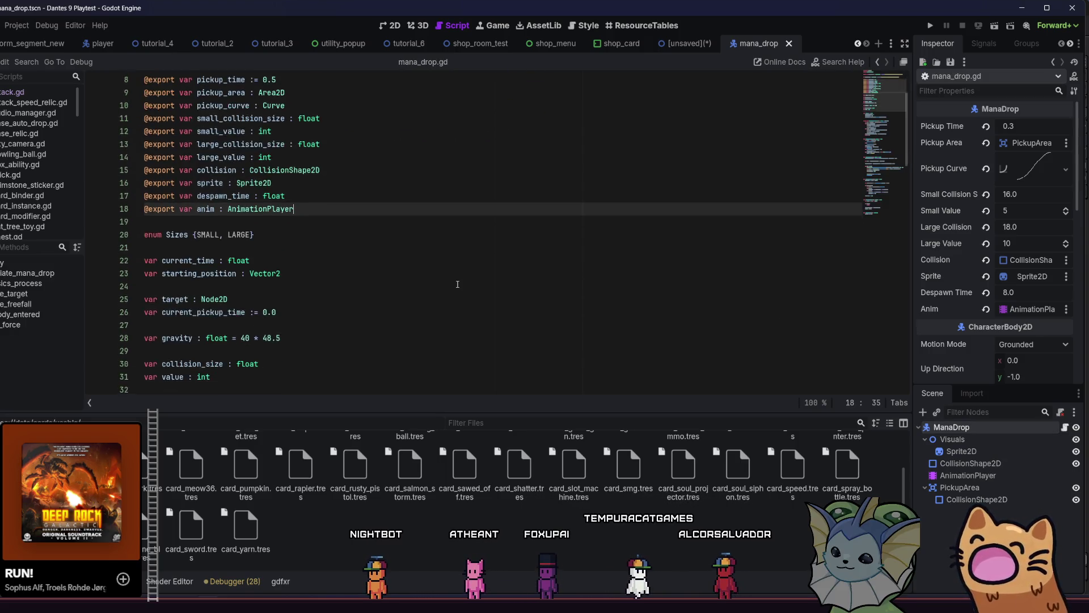
pyautogui.scroll(-4, 457, 284)
pyautogui.scroll(5, 458, 283)
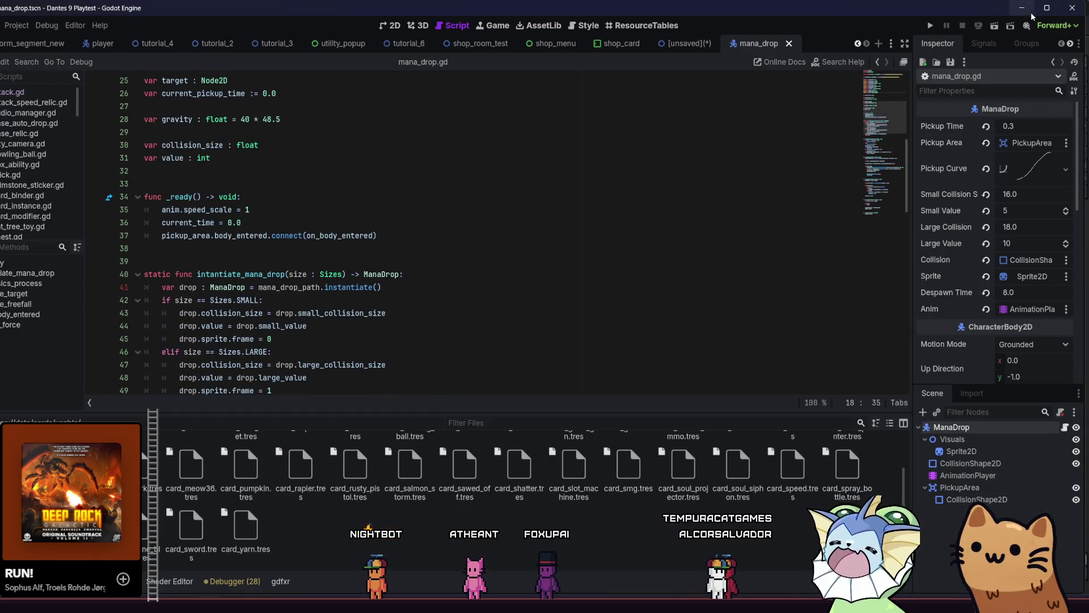
pyautogui.click(1024, 43)
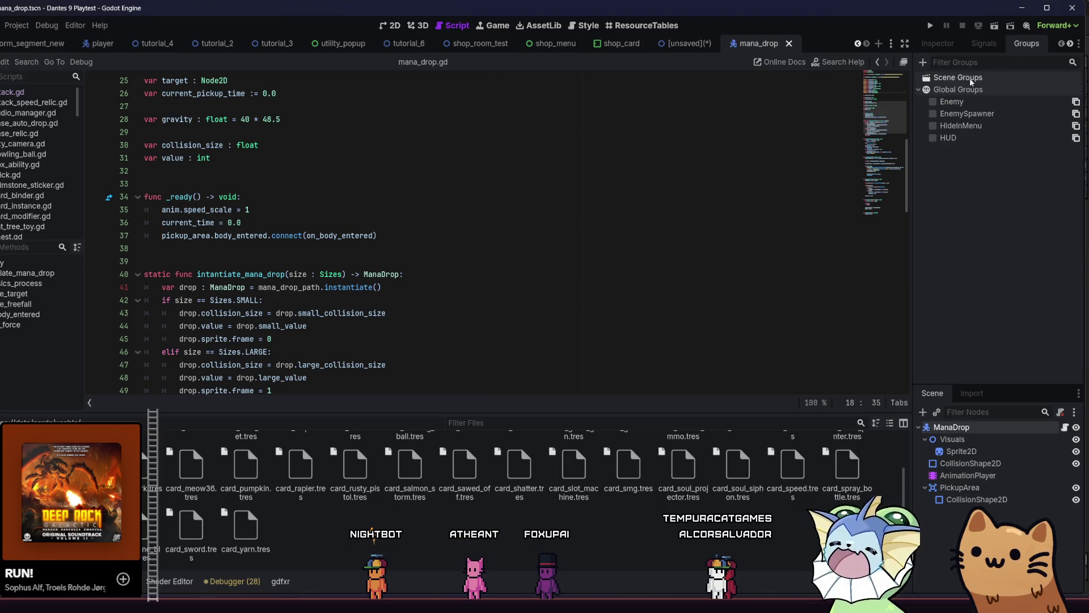
pyautogui.click(985, 94)
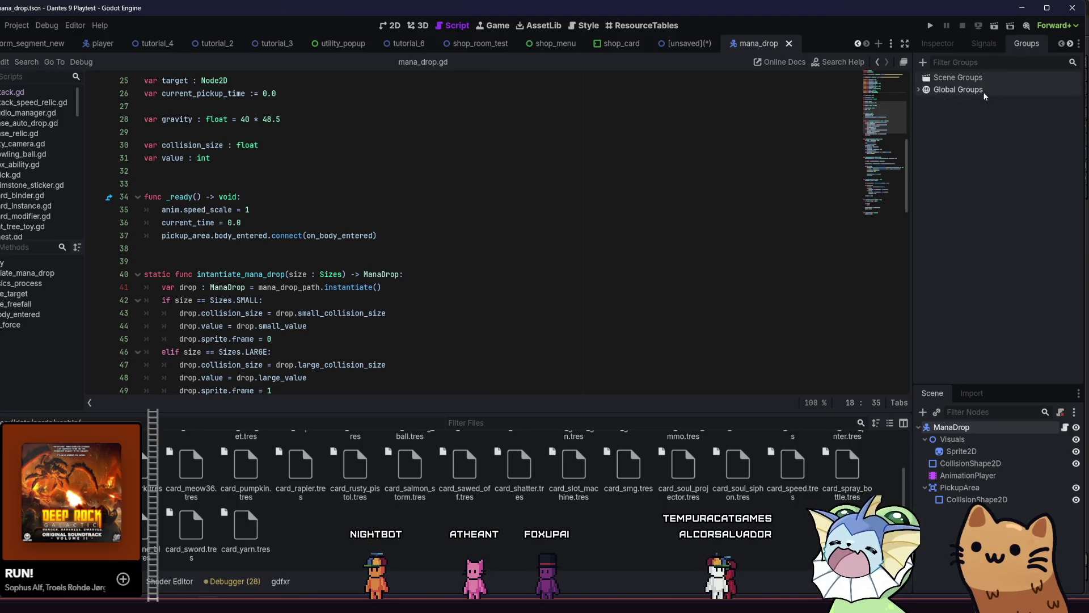